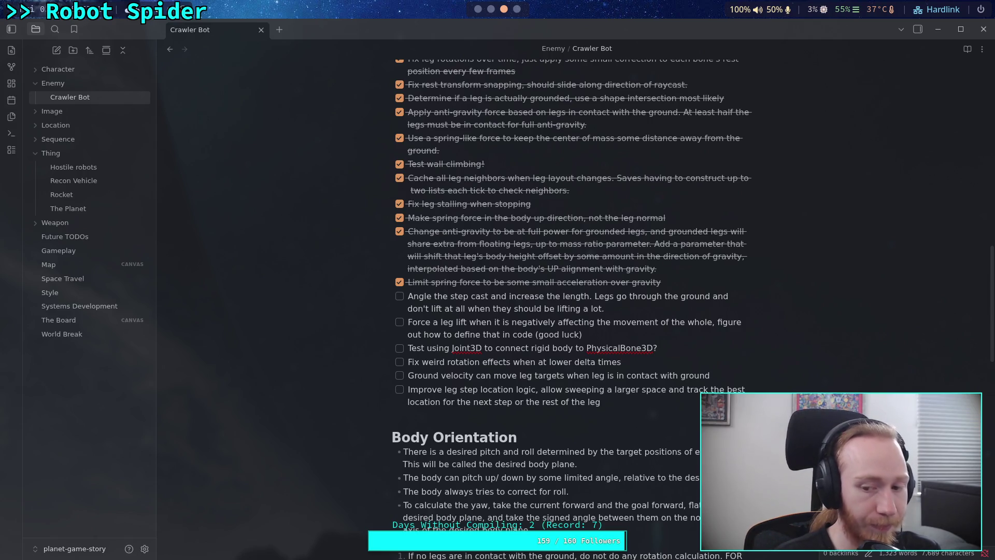
# Append a sentence proposing an evaluation that compares the current leg location with the best one.
pyautogui.write('. Perhas')
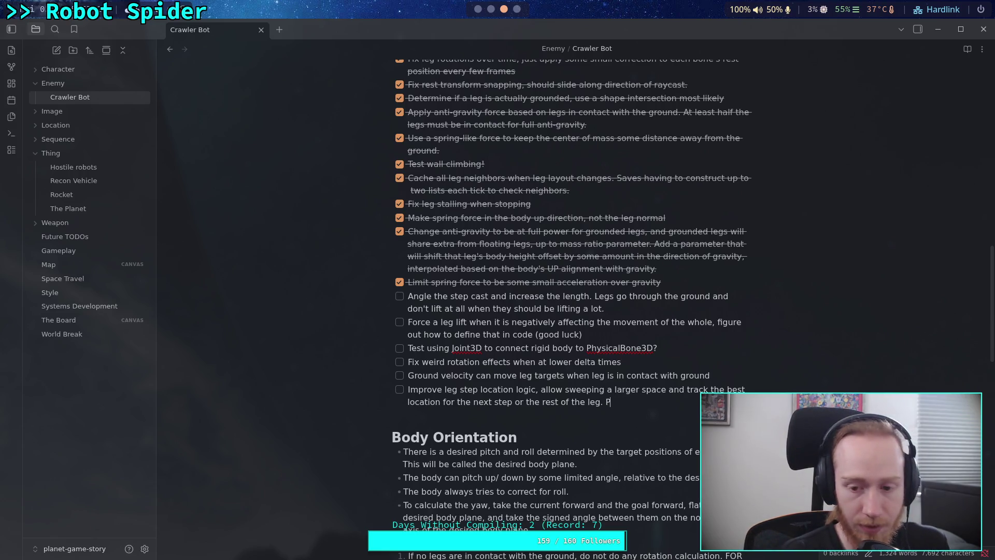
pyautogui.press('BackSpace')
pyautogui.write('ps ')
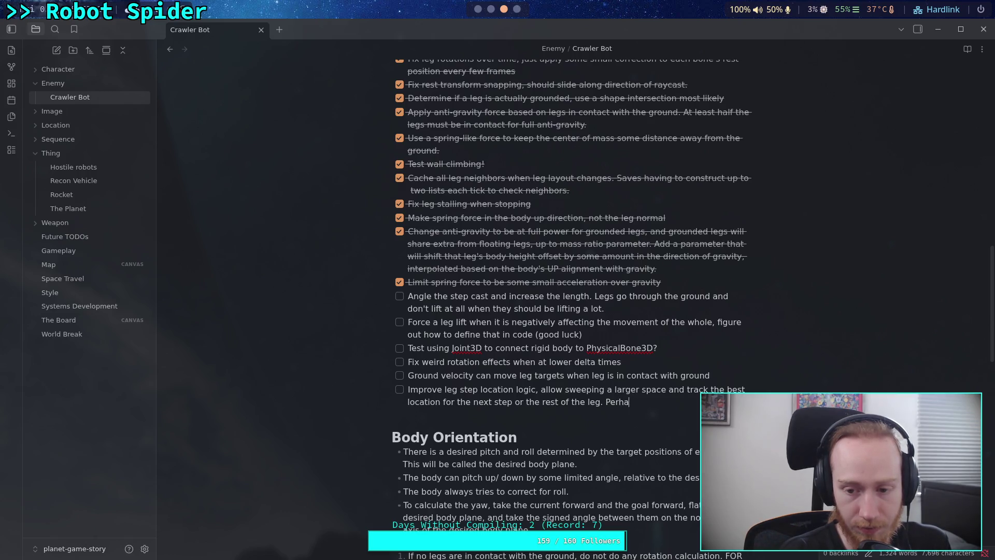
pyautogui.write('some grading')
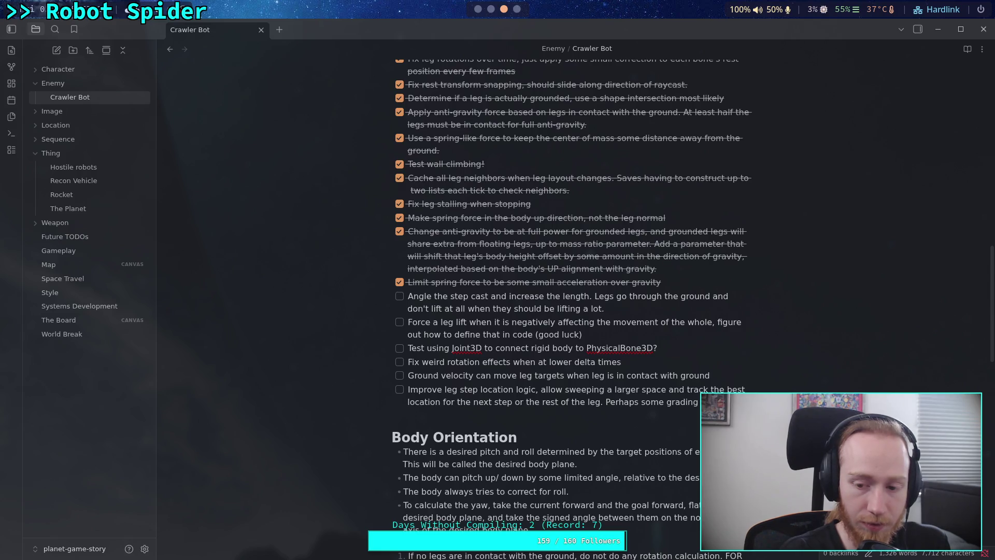
pyautogui.press('BackSpace')
pyautogui.press('BackSpace')
pyautogui.press('BackSpace')
pyautogui.press('BackSpace')
pyautogui.press('BackSpace')
pyautogui.press('BackSpace')
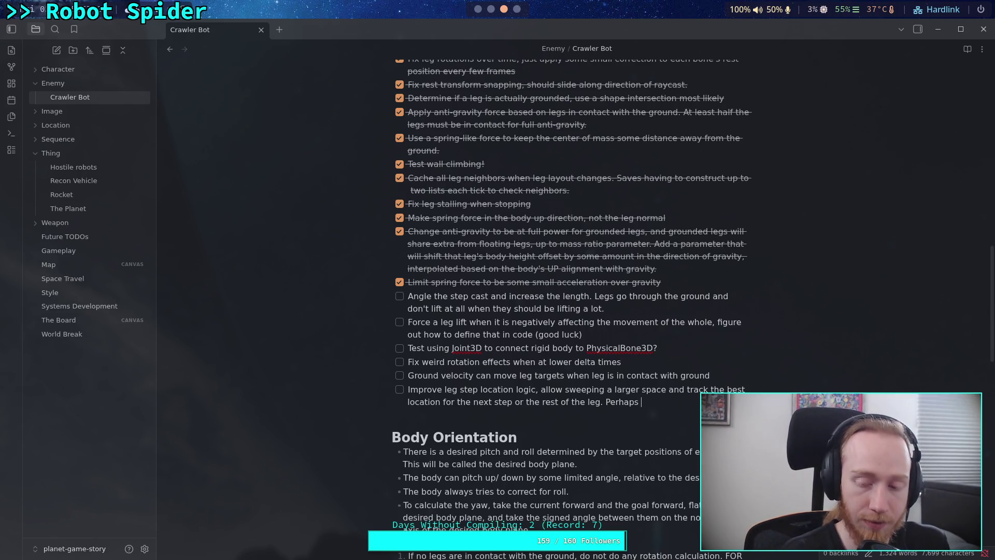
pyautogui.press('BackSpace')
pyautogui.press('BackSpace')
pyautogui.press('BackSpace')
pyautogui.write('Probably ')
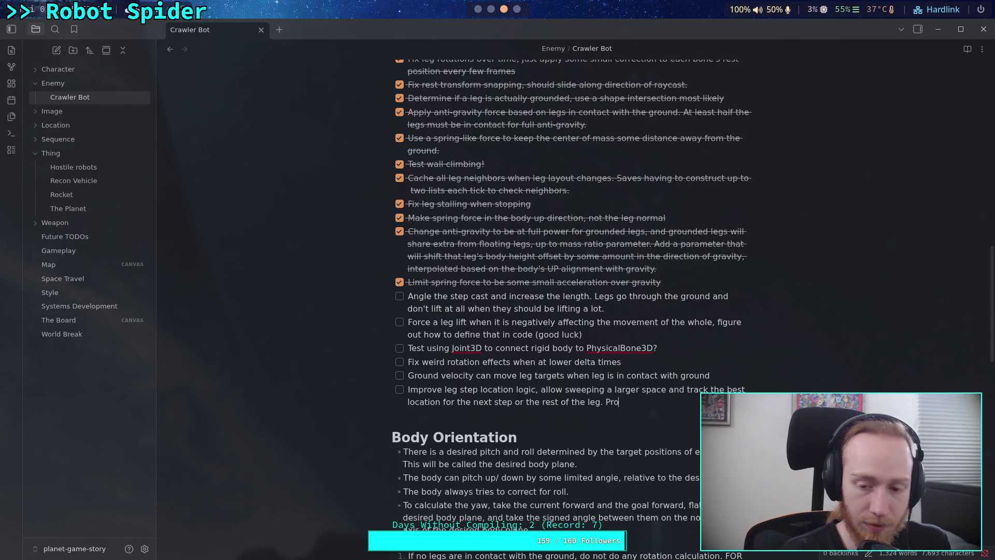
pyautogui.write('some evalu')
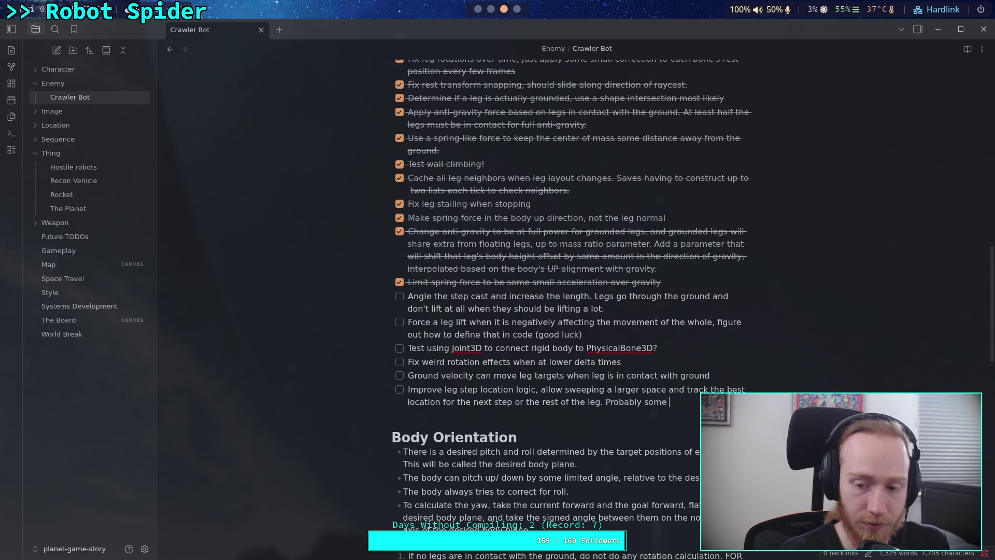
pyautogui.write('at')
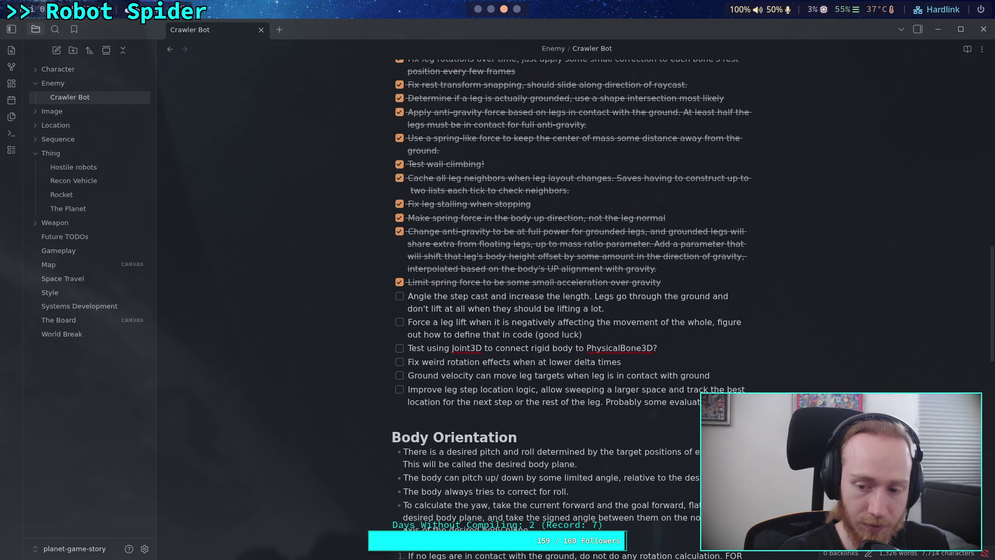
pyautogui.write('that ')
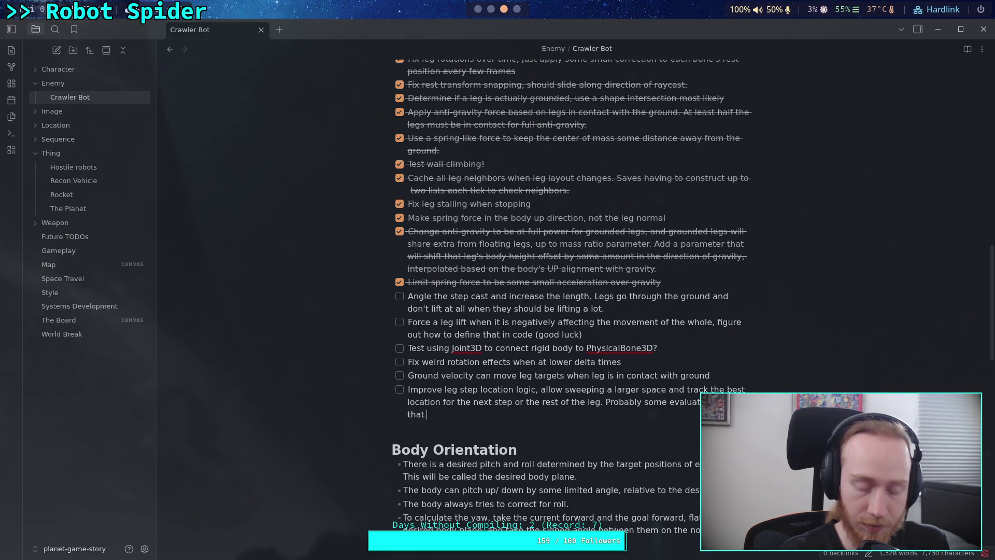
pyautogui.write('compares the ')
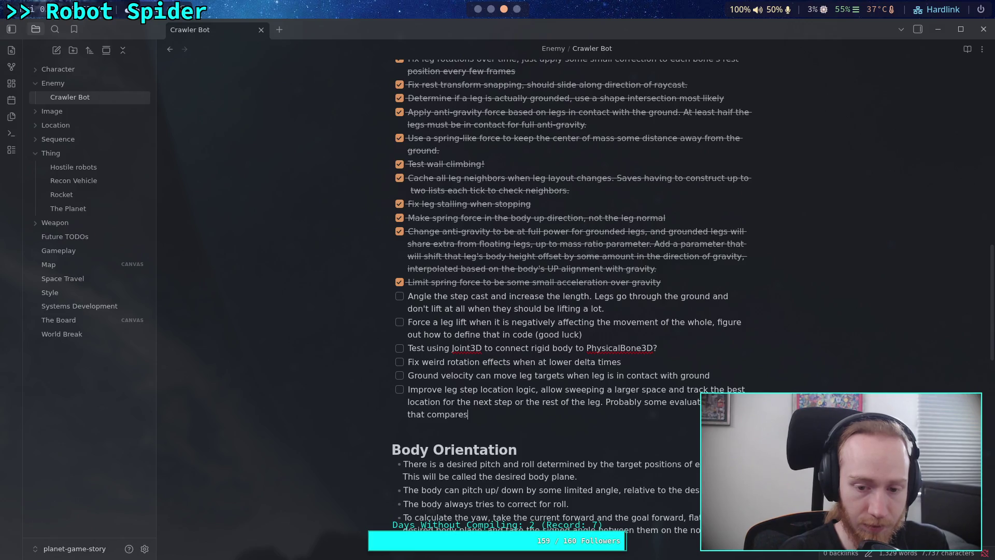
pyautogui.write('current leg')
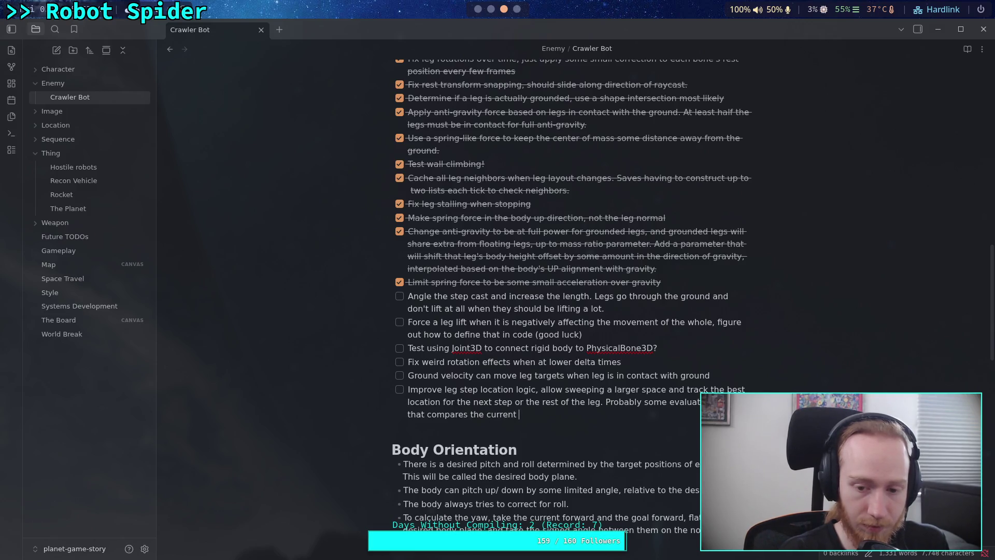
pyautogui.write(' location with ')
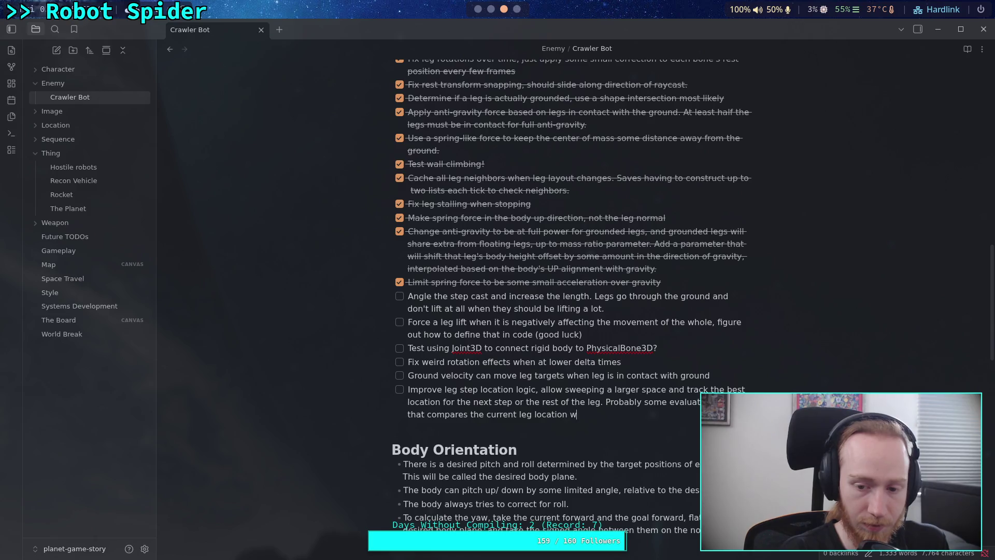
pyautogui.write('the best ')
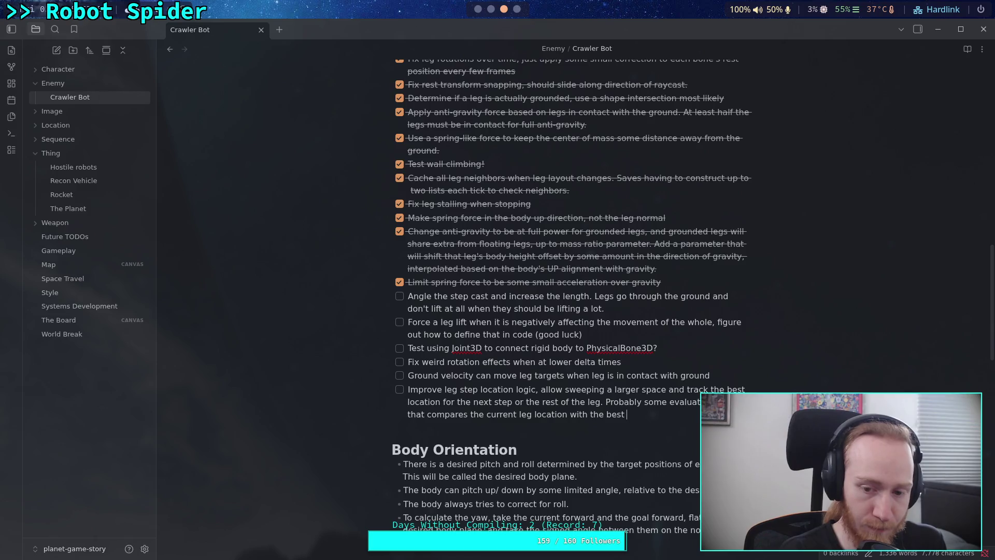
pyautogui.write('leg ')
pyautogui.write('location, and ')
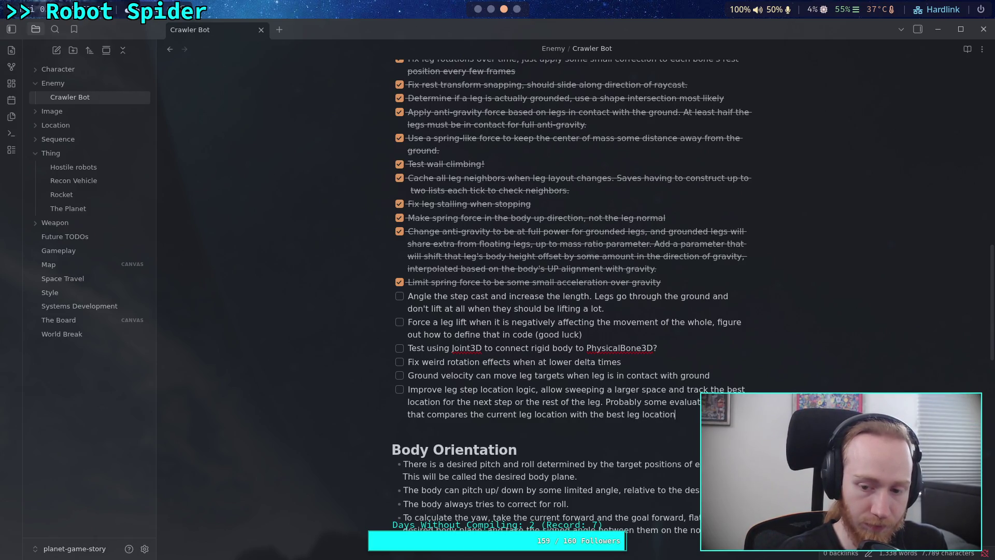
pyautogui.write('it ')
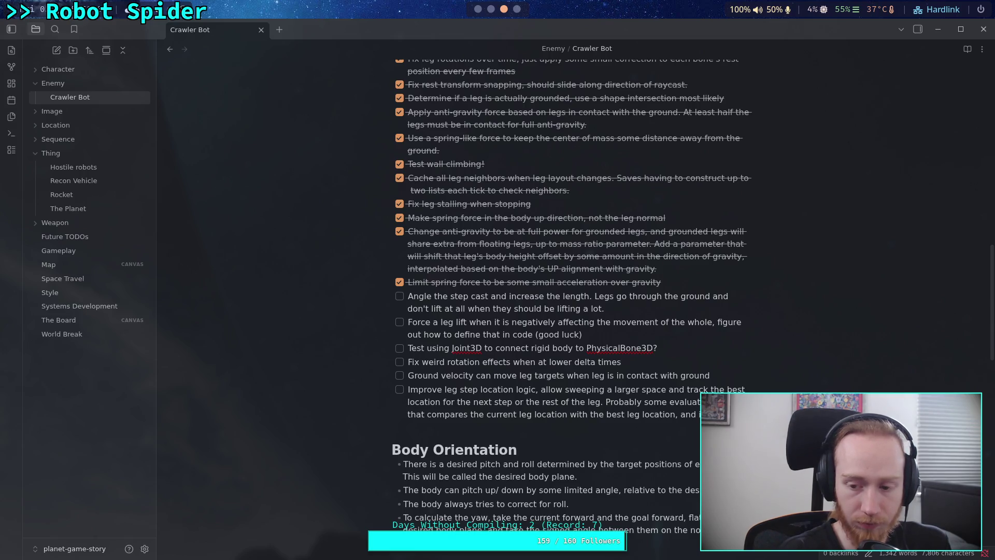
pyautogui.write('rent position is ba')
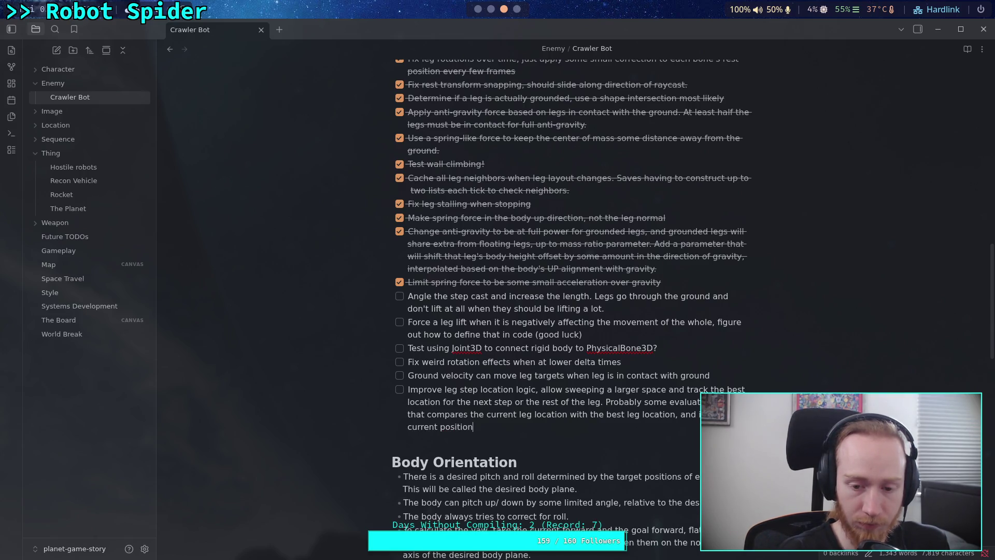
pyautogui.write('d, ')
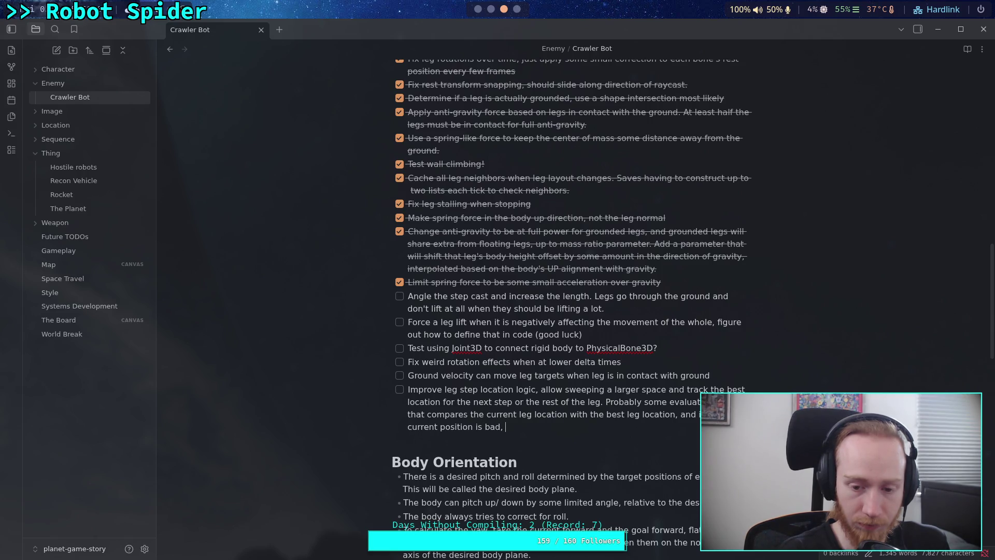
pyautogui.write('move to the ne')
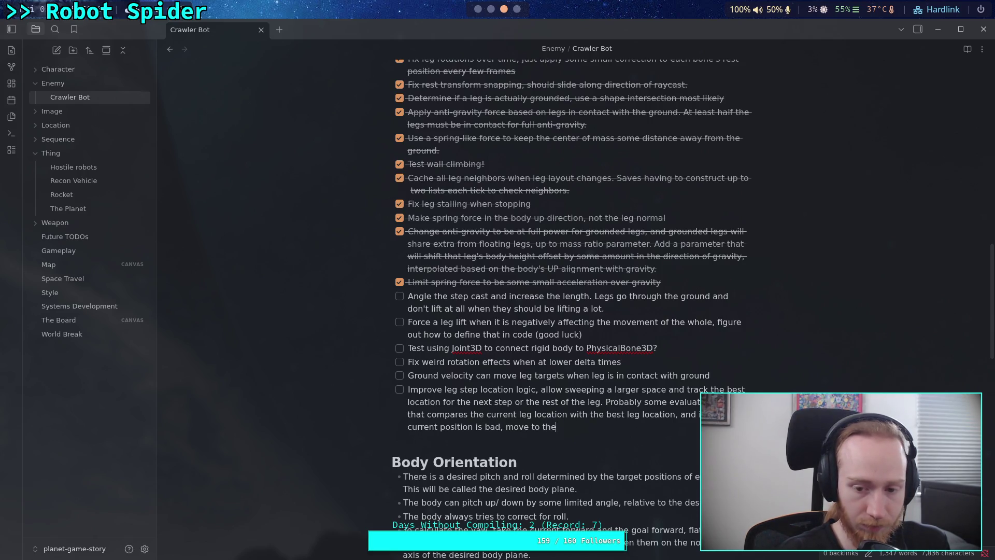
pyautogui.write('xt best')
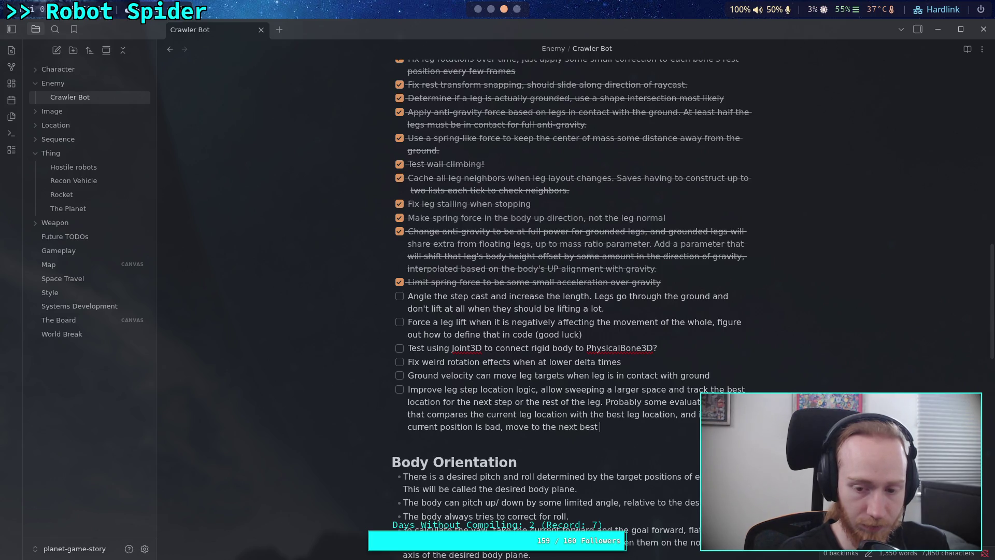
pyautogui.press('BackSpace')
pyautogui.press('BackSpace')
pyautogui.press('BackSpace')
pyautogui.write('best ')
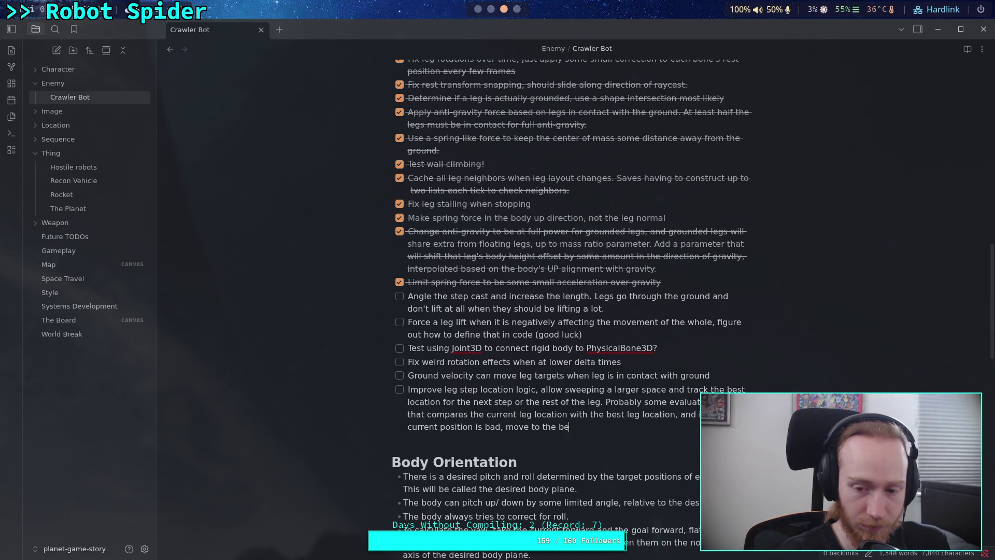
pyautogui.write('one.')
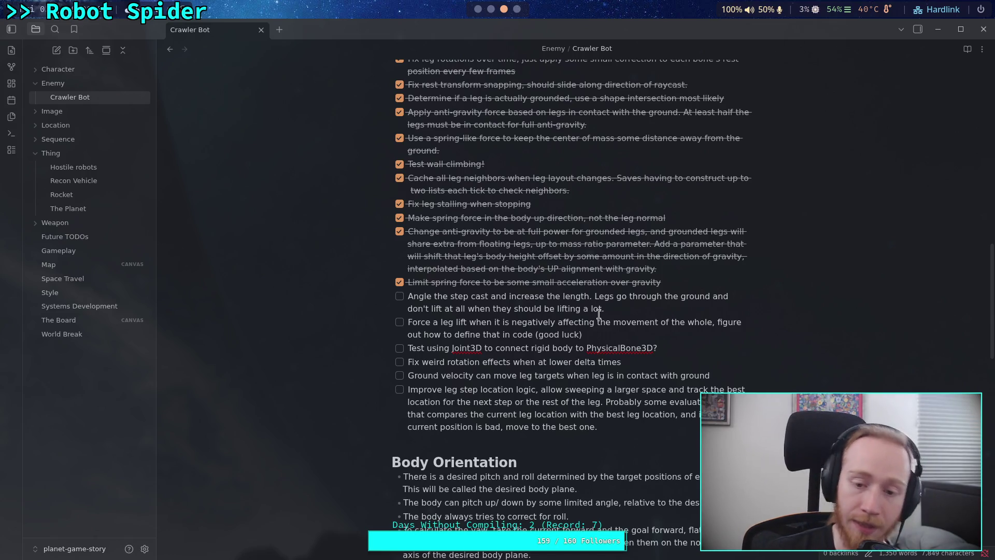
# Select the 'Force a leg lift' task text and return to the Godot editor.
pyautogui.moveTo(584, 334); pyautogui.dragTo(408, 322)
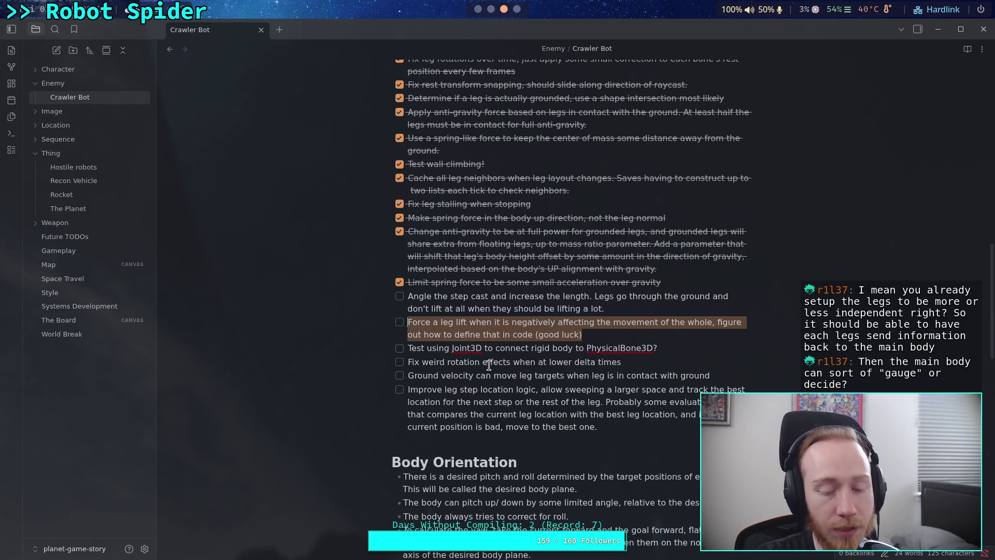
pyautogui.hotkey('alt', 'Tab')
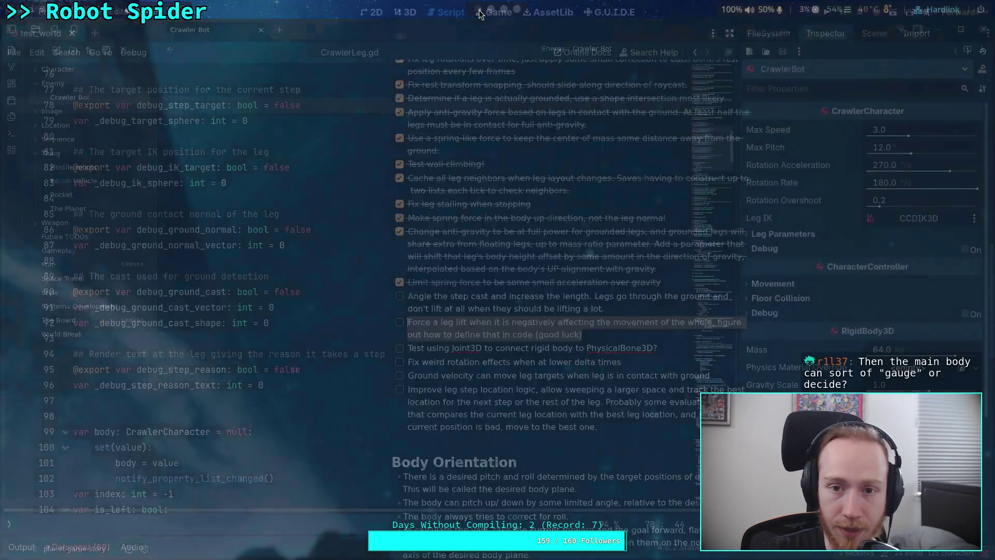
# Jump to the end of CrawlerLeg.gd and select the adjacent-legs loop on lines 440–443.
pyautogui.scroll(-9, 363, 275)
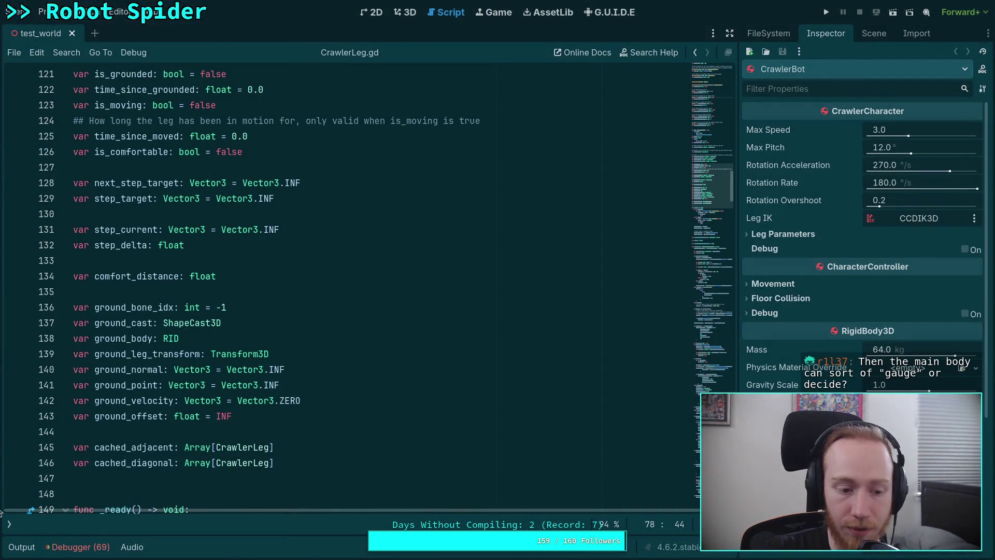
pyautogui.click(10, 525)
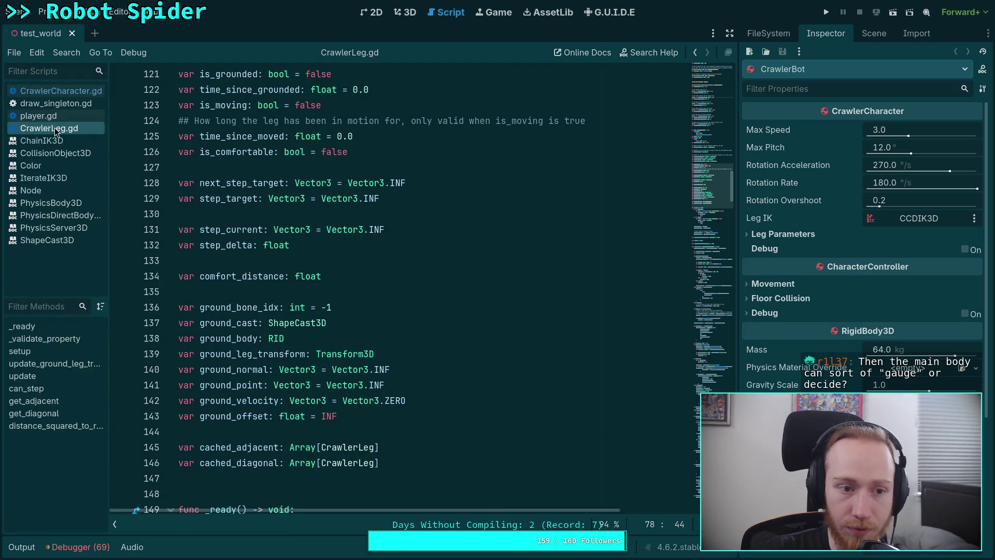
pyautogui.click(114, 527)
pyautogui.scroll(-20, 310, 311)
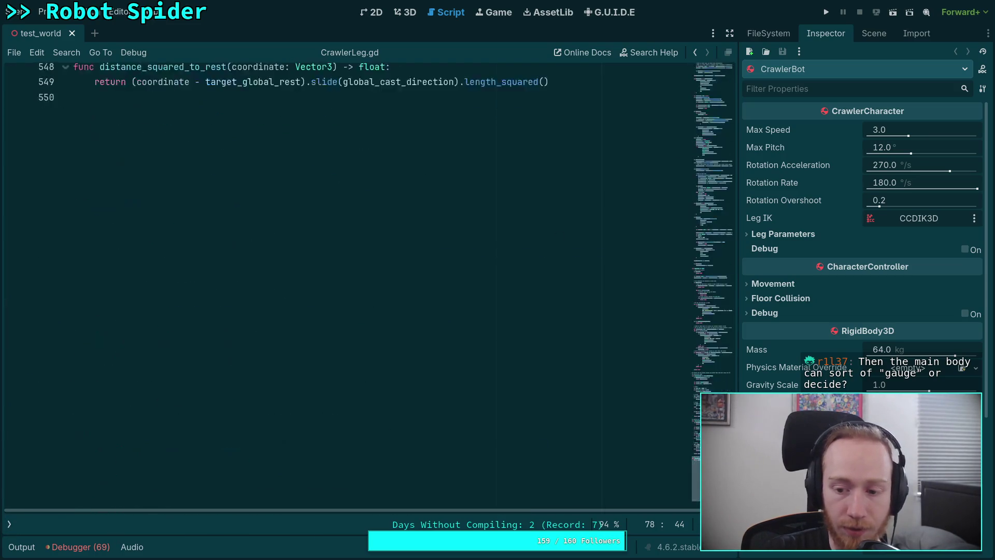
pyautogui.scroll(7, 208, 336)
pyautogui.scroll(20, 140, 337)
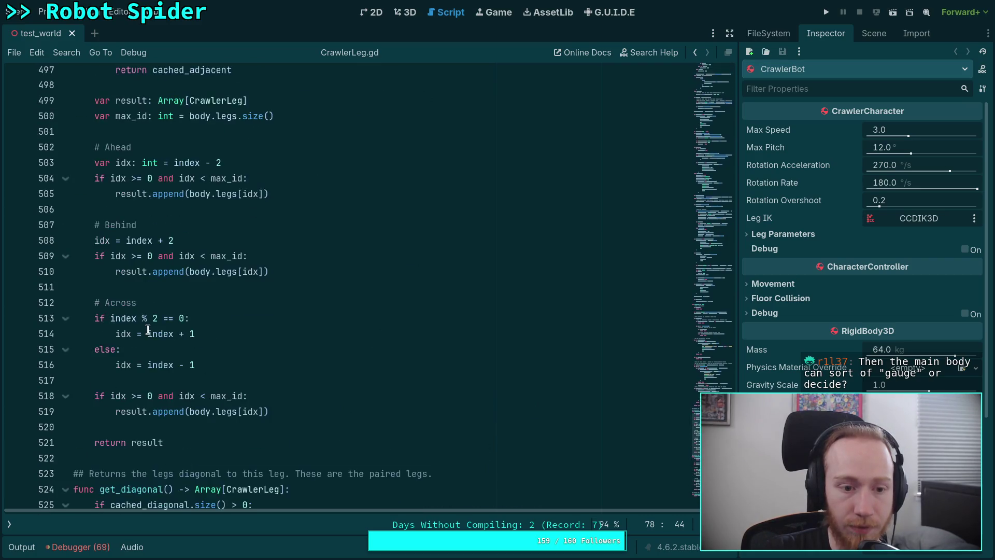
pyautogui.scroll(11, 150, 330)
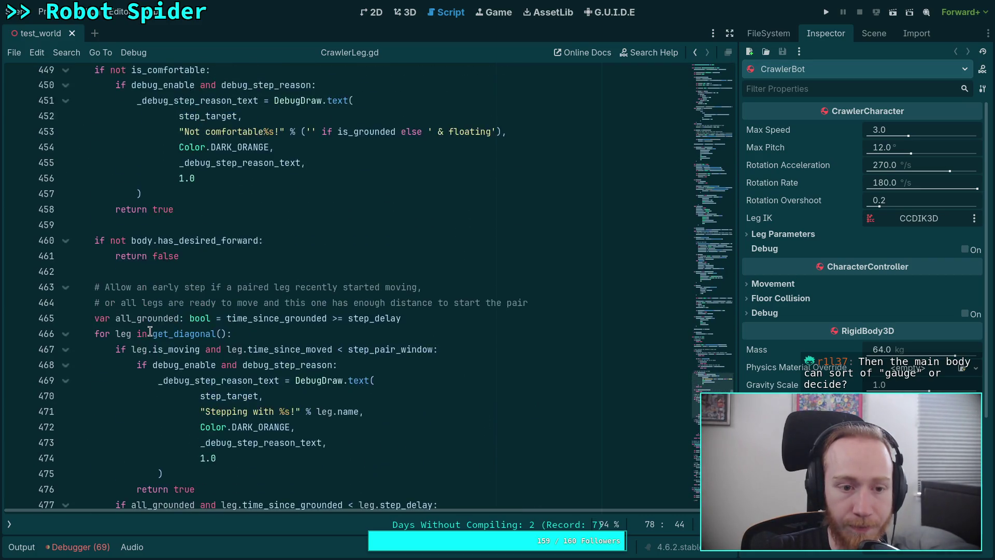
pyautogui.scroll(1, 170, 251)
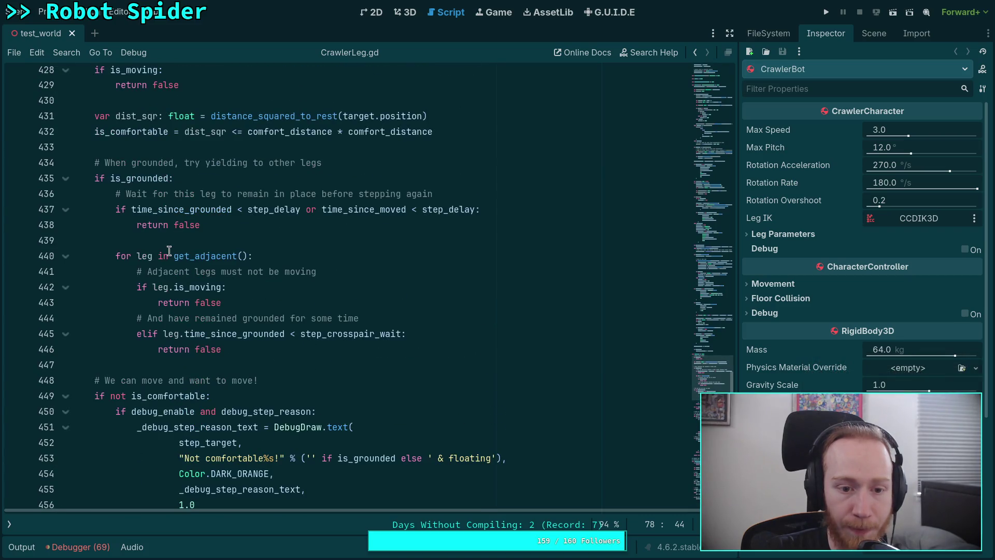
pyautogui.moveTo(116, 255); pyautogui.dragTo(222, 303)
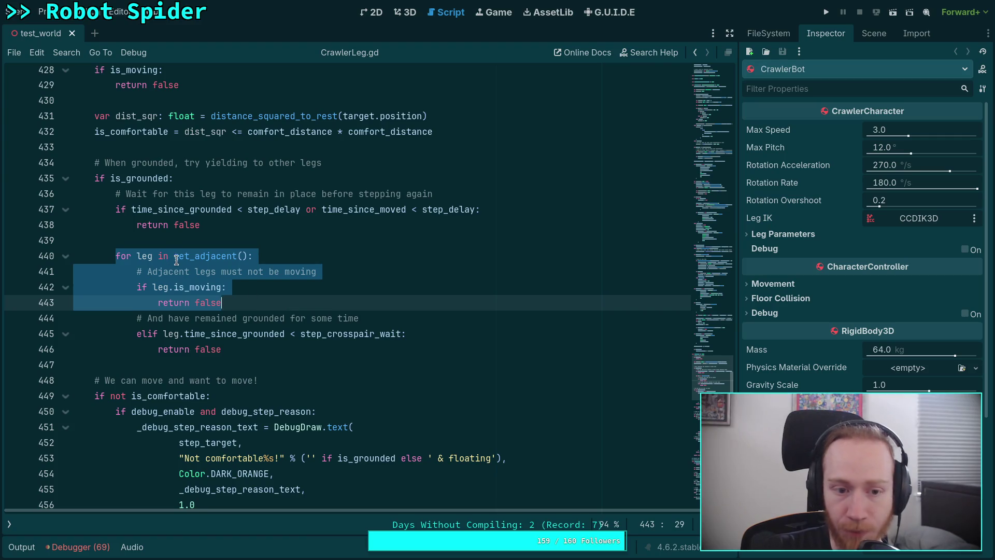
pyautogui.moveTo(221, 303); pyautogui.dragTo(117, 256)
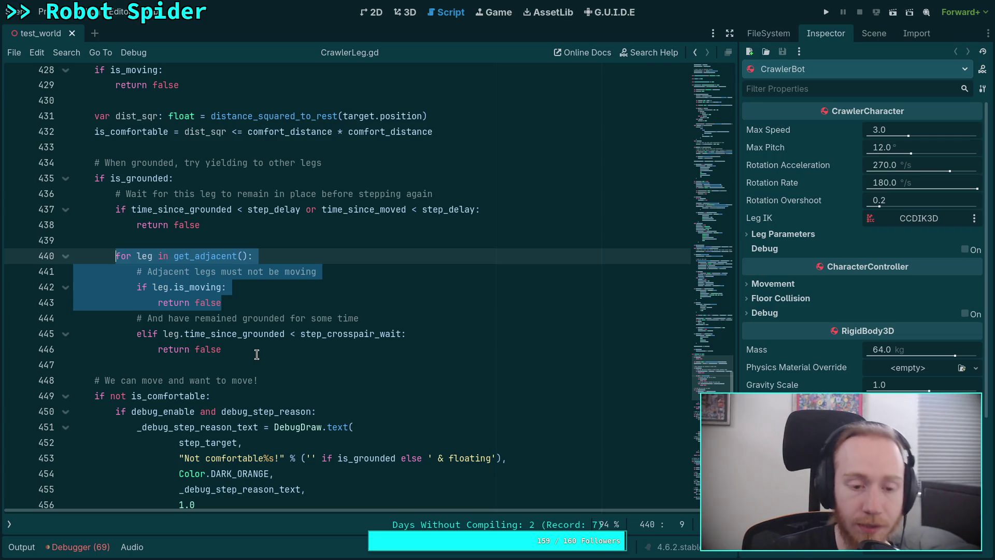
# Inspect the paired-leg step check, marking the leg.is_moving and step_pair_window conditions on line 467.
pyautogui.scroll(-9, 292, 368)
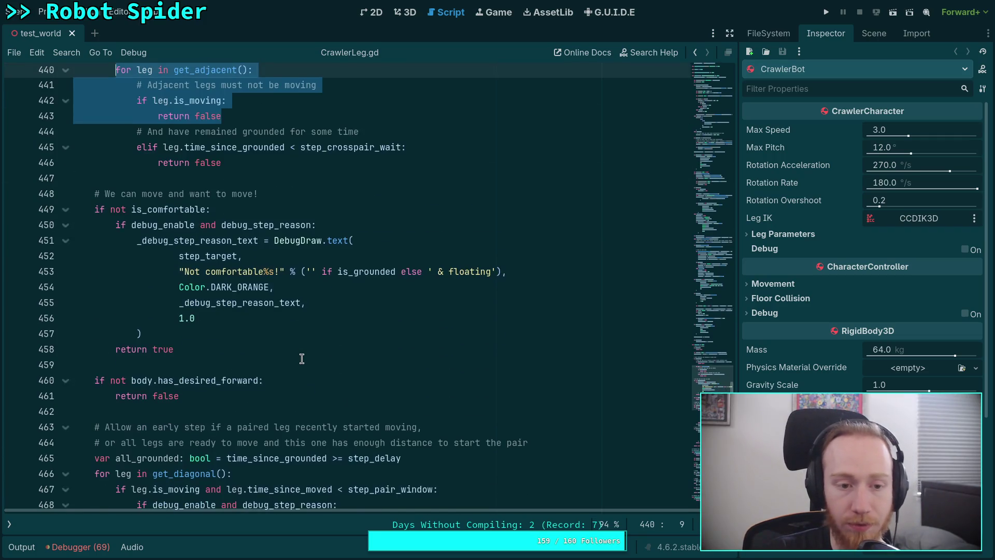
pyautogui.scroll(-1, 280, 349)
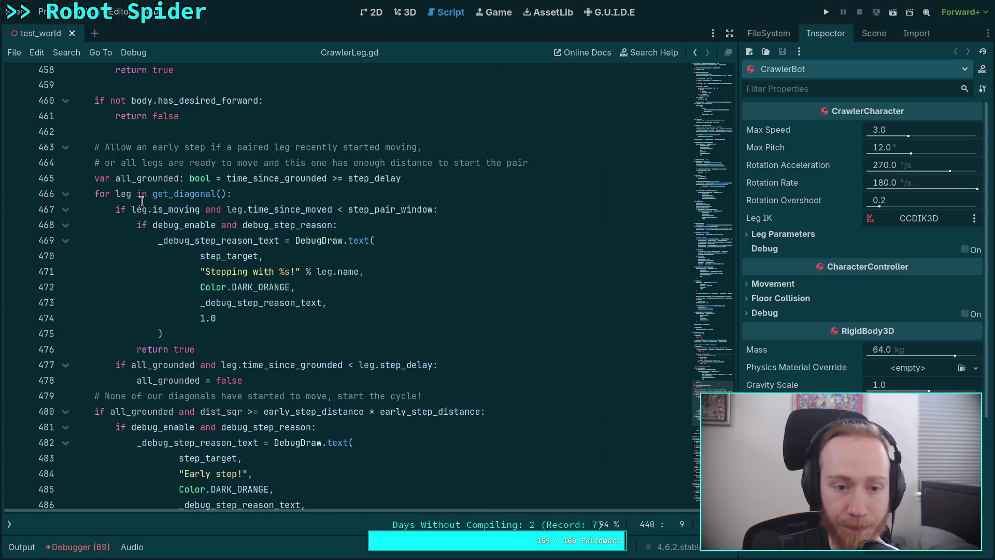
pyautogui.click(138, 216)
pyautogui.press('Down')
pyautogui.press('Down')
pyautogui.press('Down')
pyautogui.press('End')
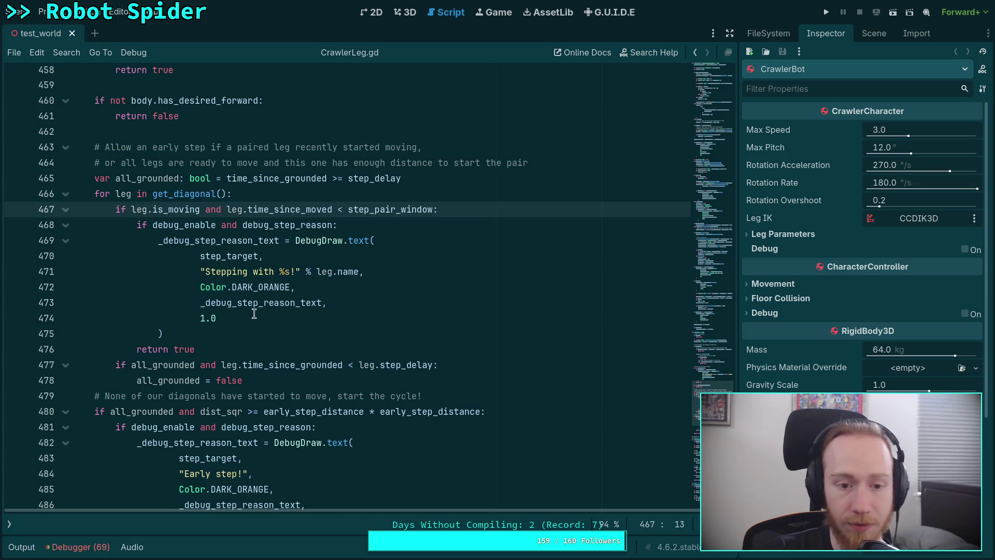
pyautogui.hotkey('shift', 'Up')
pyautogui.hotkey('shift', 'Up')
pyautogui.hotkey('shift', 'Up')
pyautogui.moveTo(131, 209); pyautogui.dragTo(307, 210)
pyautogui.moveTo(227, 210); pyautogui.dragTo(433, 212)
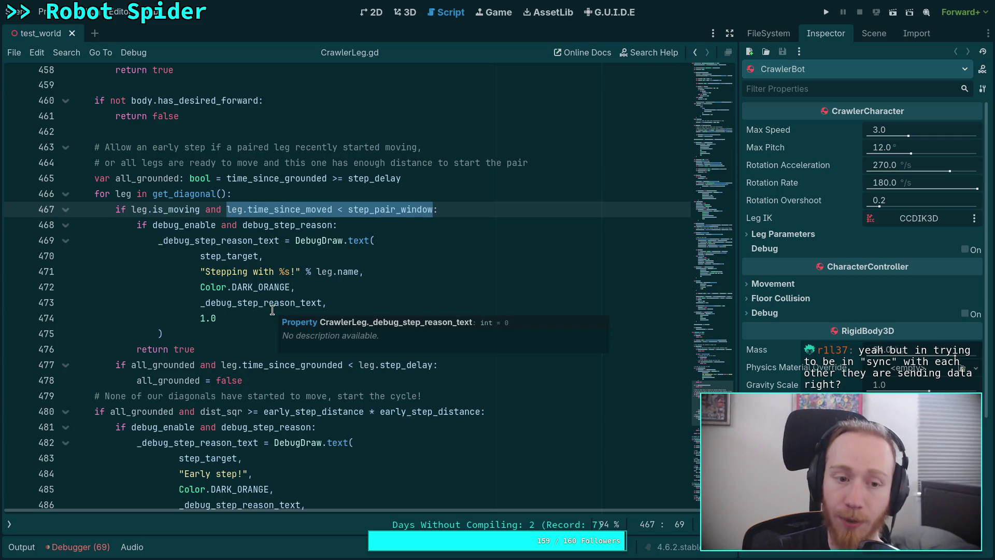
# Examine the all_grounded check on line 477, selecting time_since_grounded to inspect its type.
pyautogui.click(265, 350)
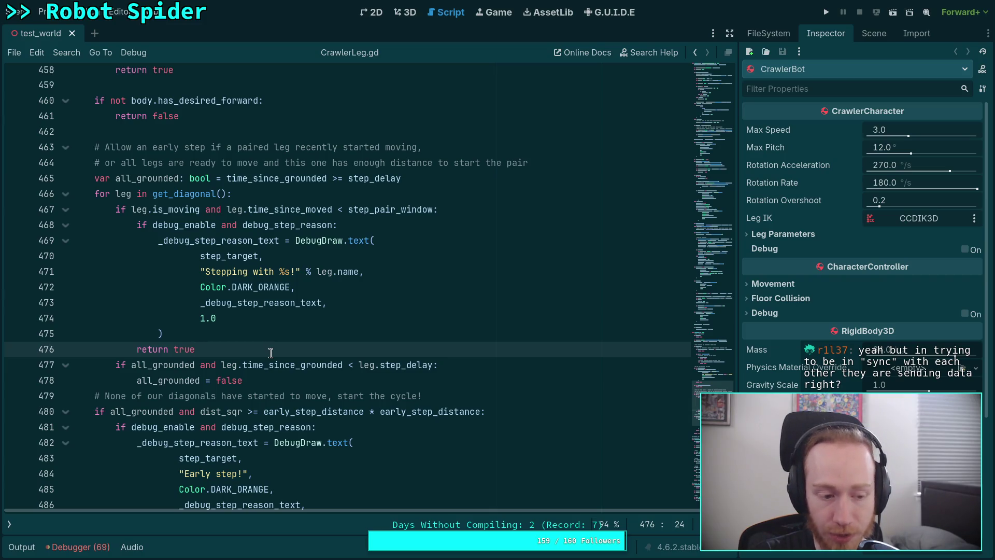
pyautogui.click(273, 365)
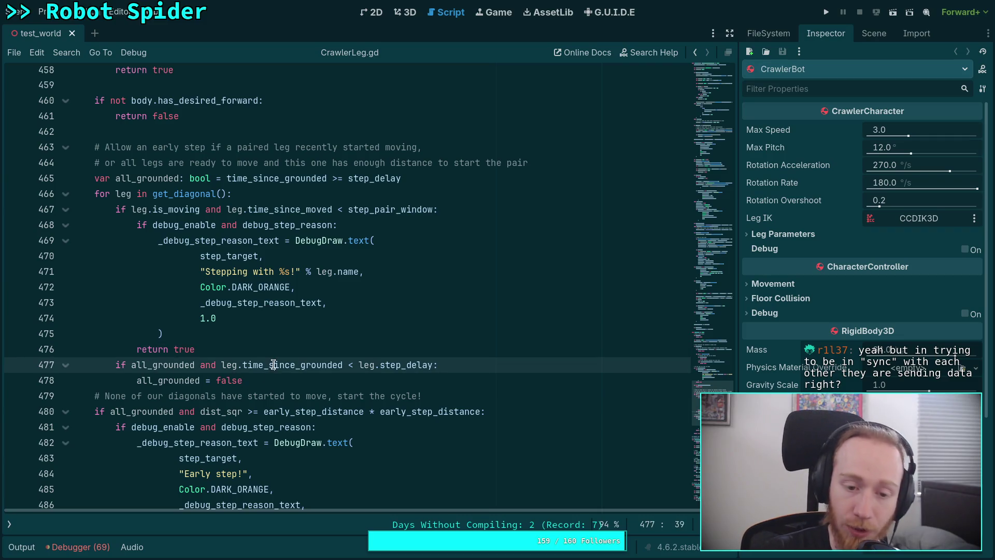
pyautogui.doubleClick(294, 365)
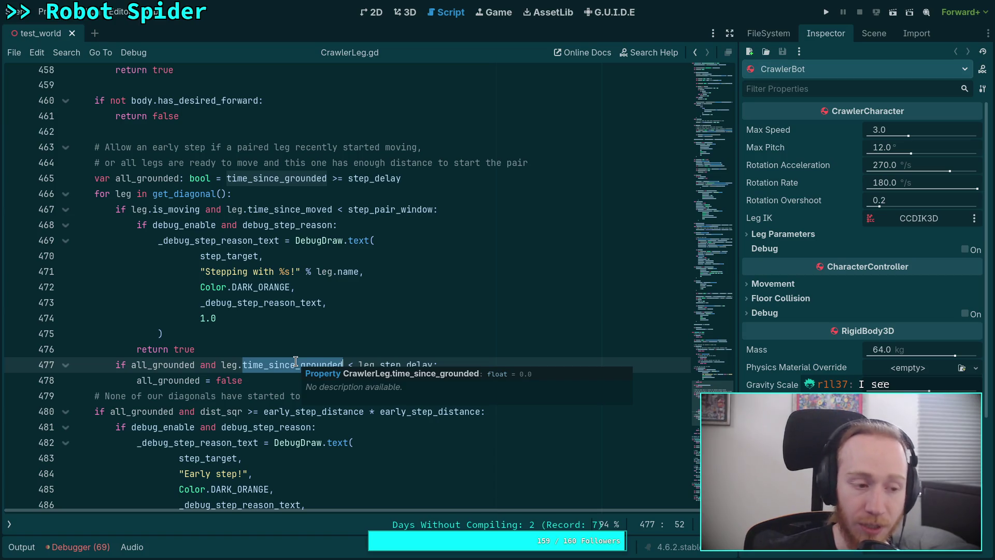
pyautogui.click(259, 335)
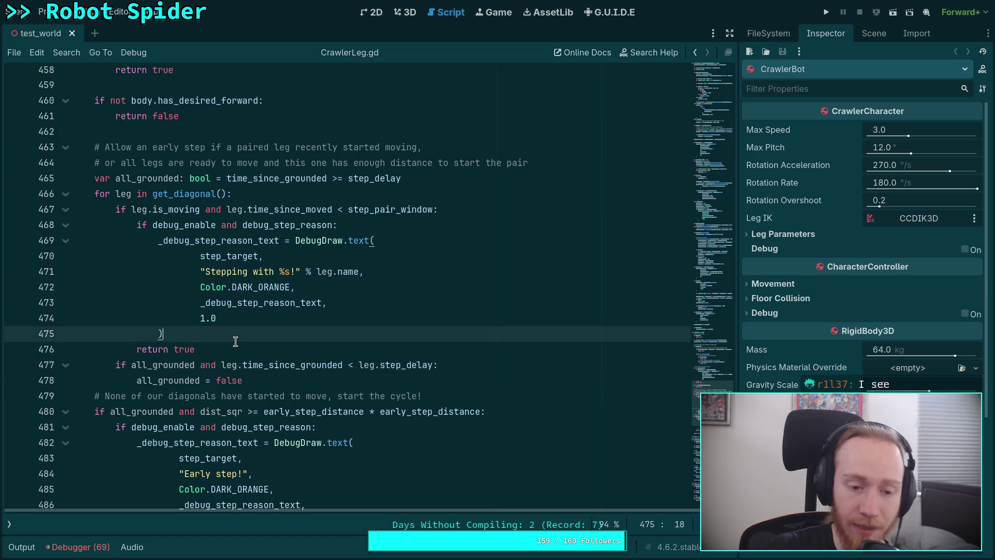
pyautogui.click(253, 351)
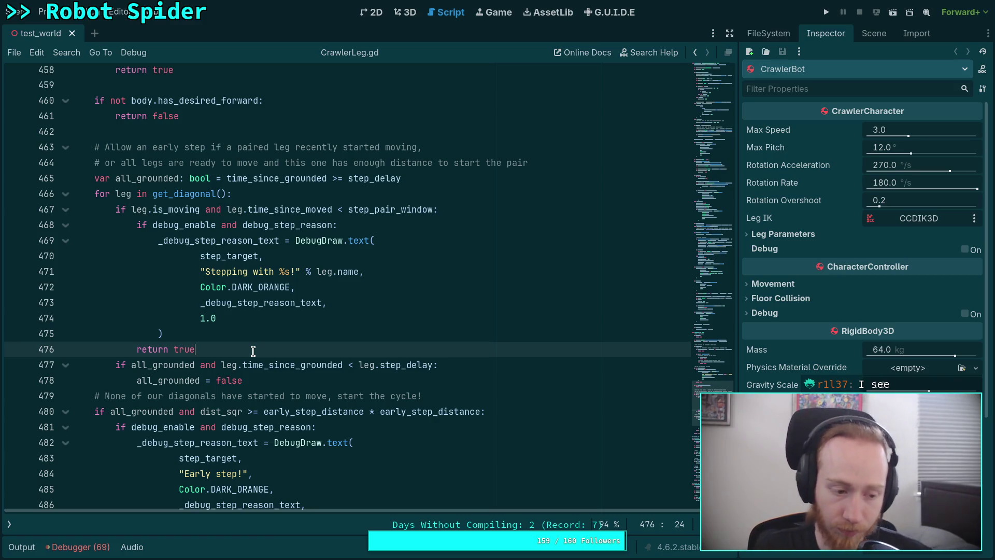
# Scroll up to the swing adjustment and place the caret on empty line 408.
pyautogui.scroll(4, 282, 360)
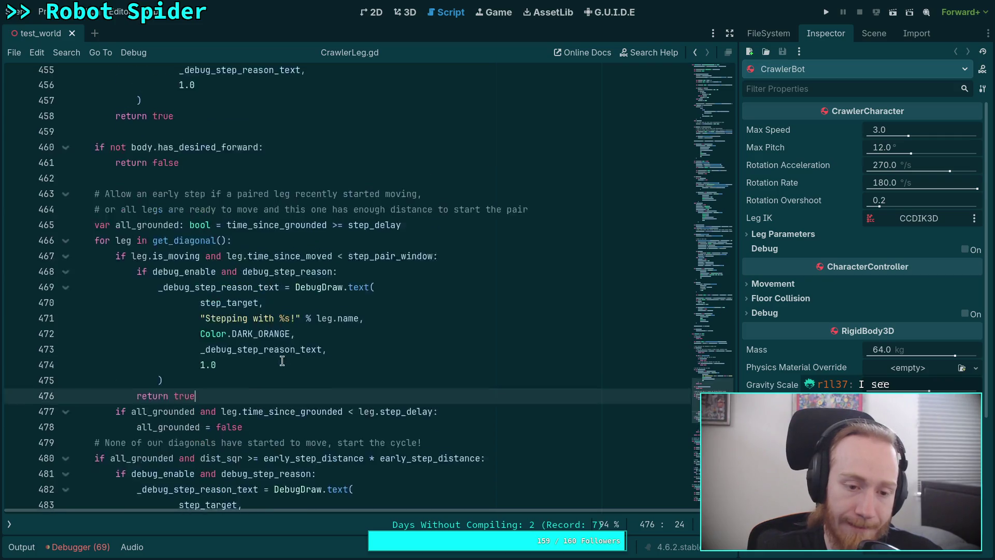
pyautogui.scroll(12, 282, 360)
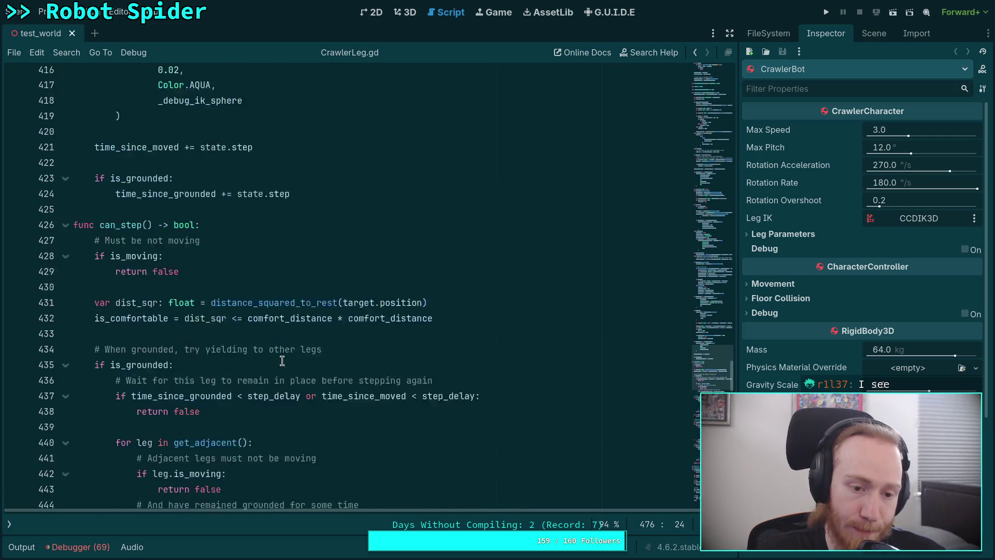
pyautogui.scroll(8, 282, 360)
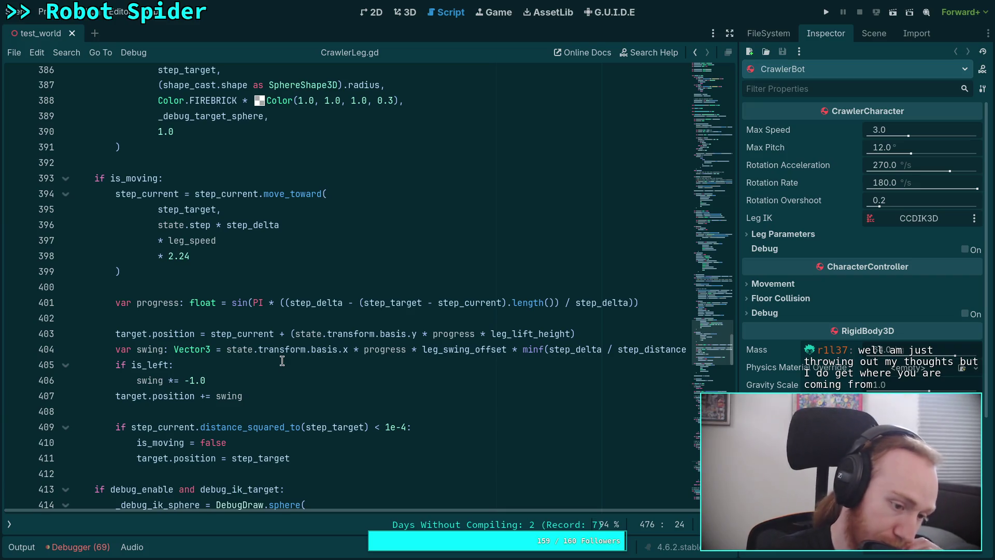
pyautogui.click(241, 397)
pyautogui.click(237, 408)
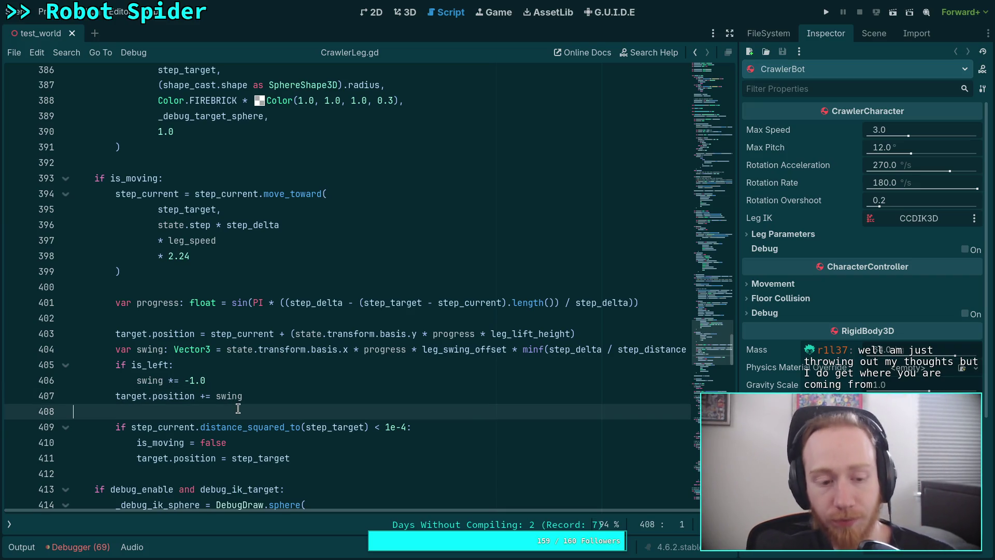
pyautogui.moveTo(232, 390)
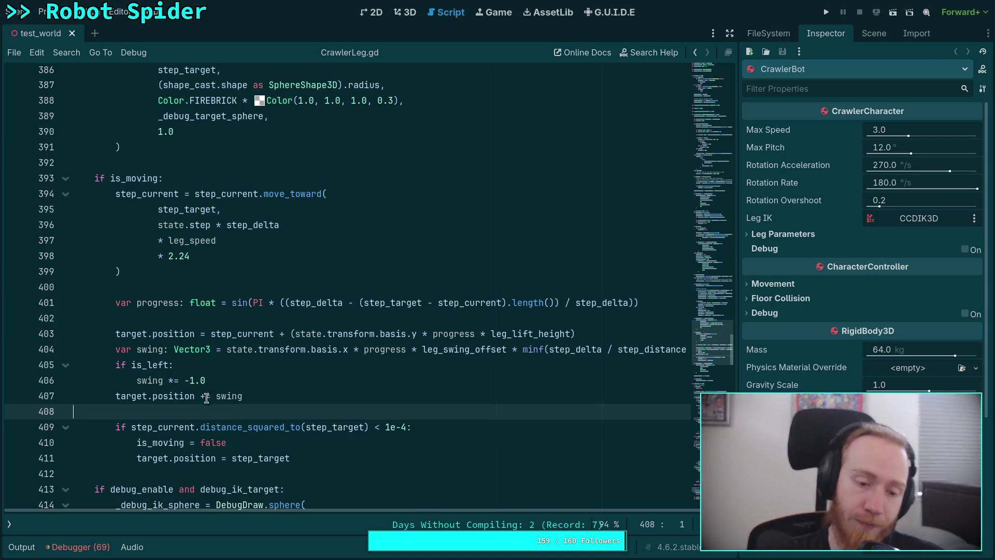
# Scroll back down and switch to the Crawler Bot planning note.
pyautogui.scroll(-2, 198, 413)
pyautogui.scroll(-9, 212, 407)
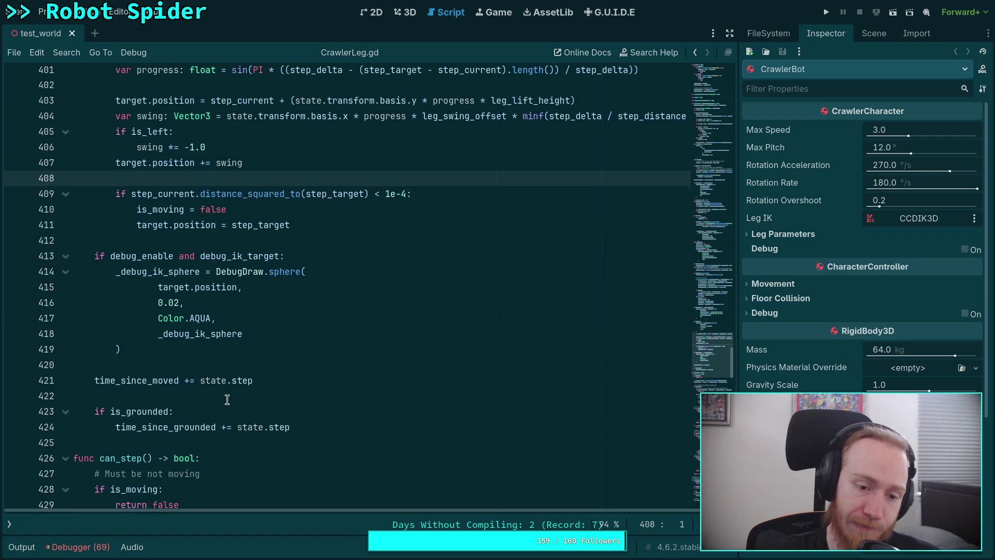
pyautogui.scroll(-3, 225, 400)
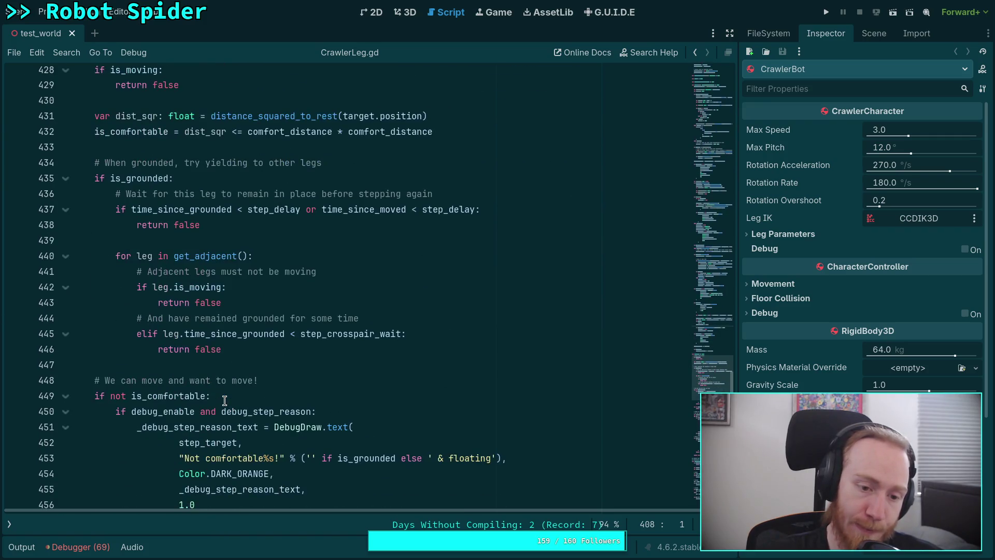
pyautogui.press('super+Right')
pyautogui.press('super+Right')
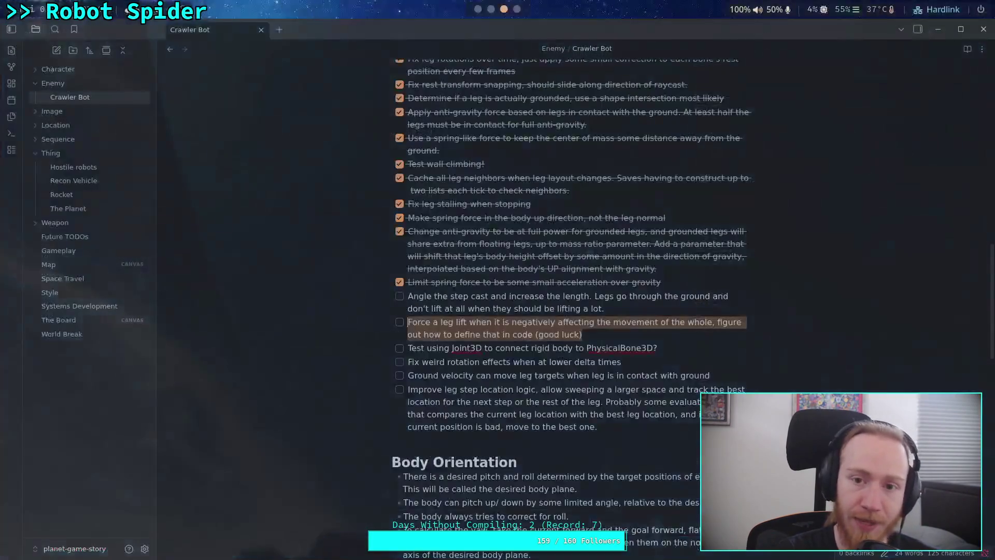
# Select the 'Angle the step cast…' to-do, then go to the terminal's git diff.
pyautogui.moveTo(612, 309); pyautogui.dragTo(407, 295)
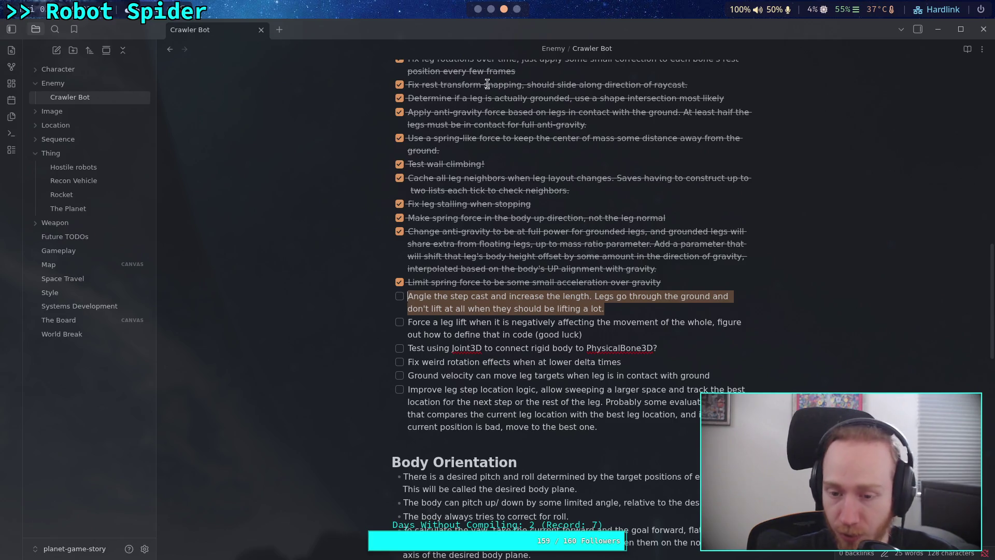
pyautogui.click(491, 9)
# Check git status and review the uncommitted changes with git diff.
pyautogui.write('qgit status')
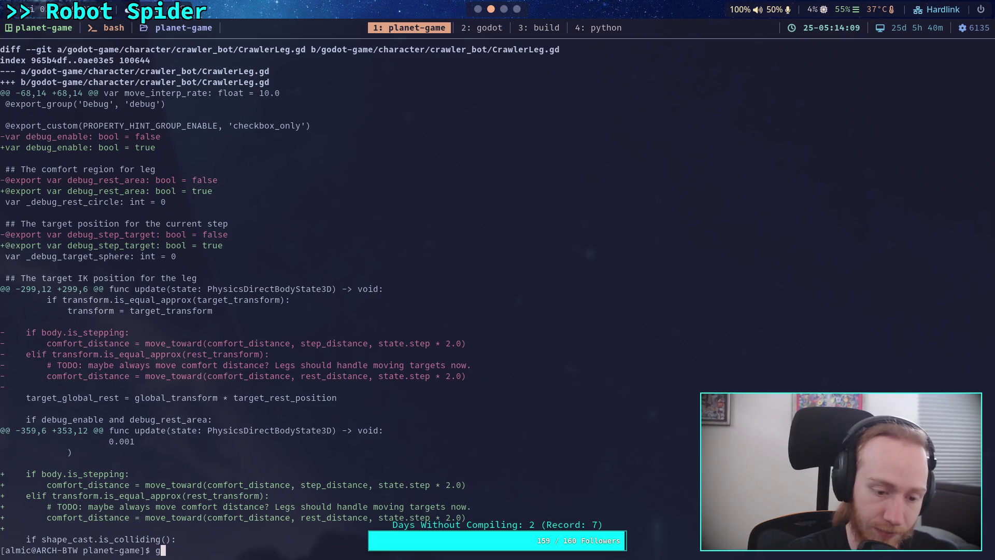
pyautogui.press('Return')
pyautogui.write('git diff')
pyautogui.press('Return')
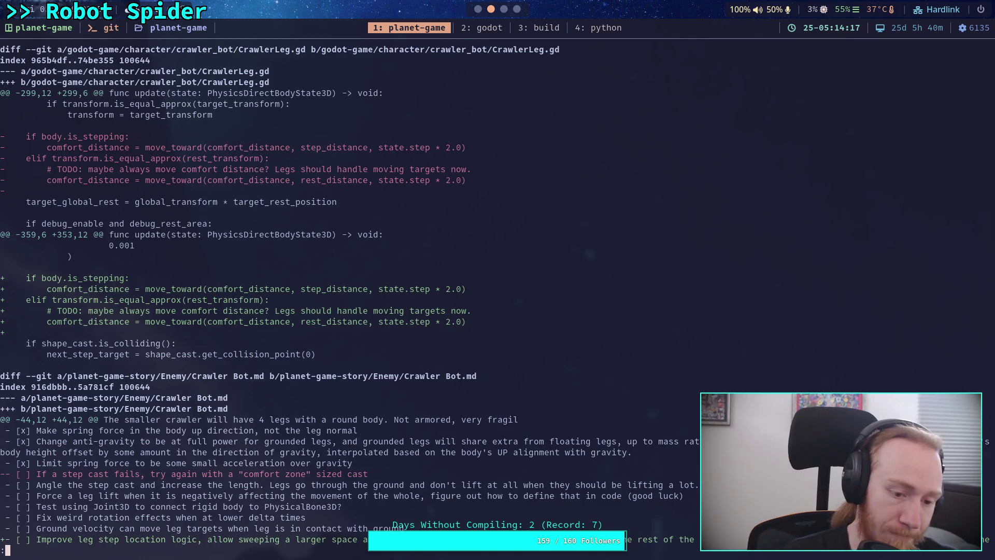
pyautogui.press('q')
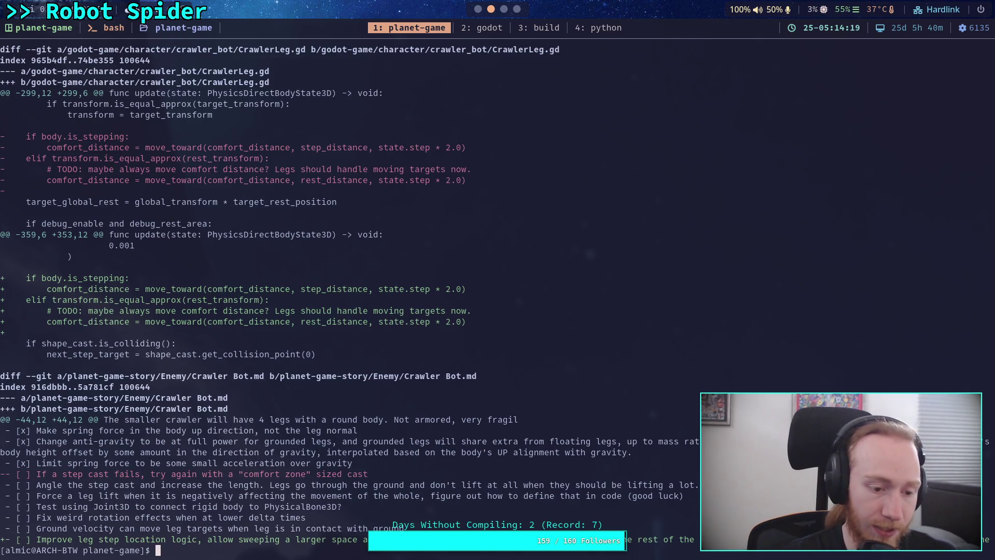
pyautogui.scroll(-2, 497, 290)
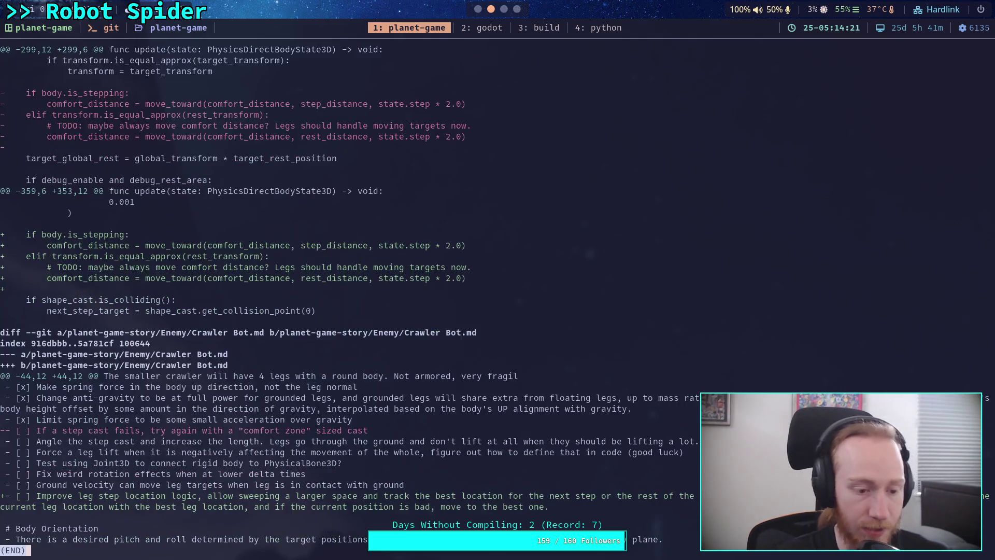
# Stage all changes with git add . and start a commit titled 'Update crawler TODOs'.
pyautogui.write('git s')
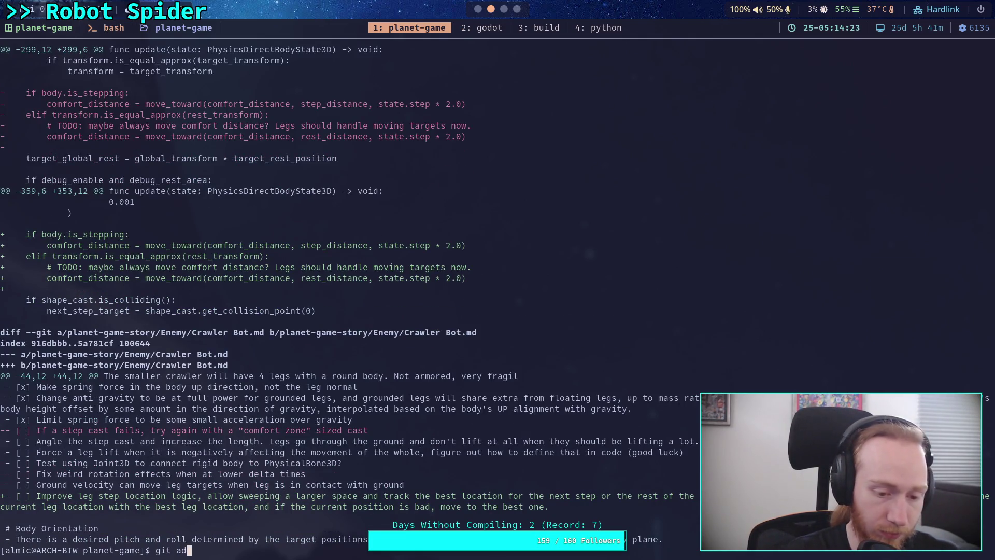
pyautogui.write('tatus')
pyautogui.press('Return')
pyautogui.write('git add .')
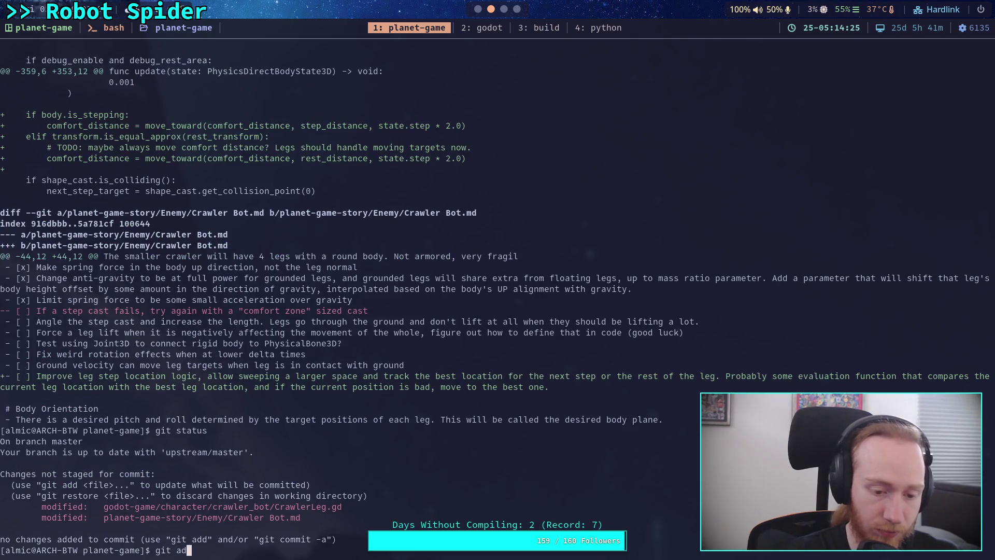
pyautogui.press('Return')
pyautogui.write('git commit')
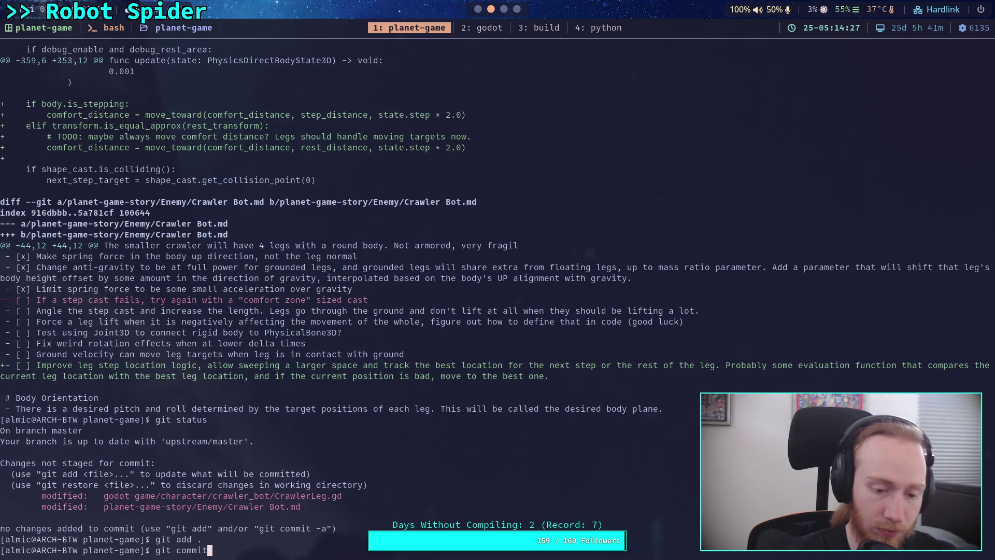
pyautogui.press('Return')
pyautogui.write('OUpdate ')
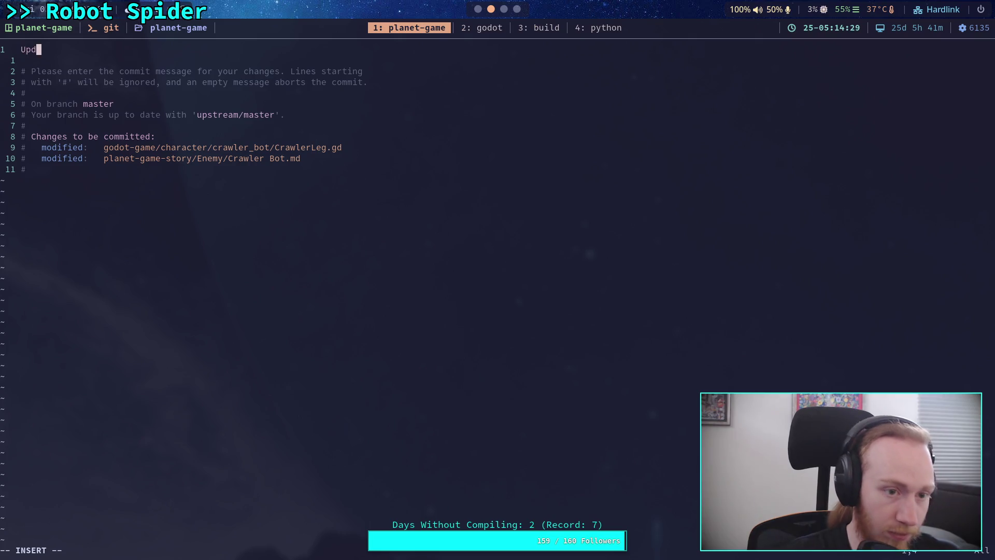
pyautogui.write('crawler ')
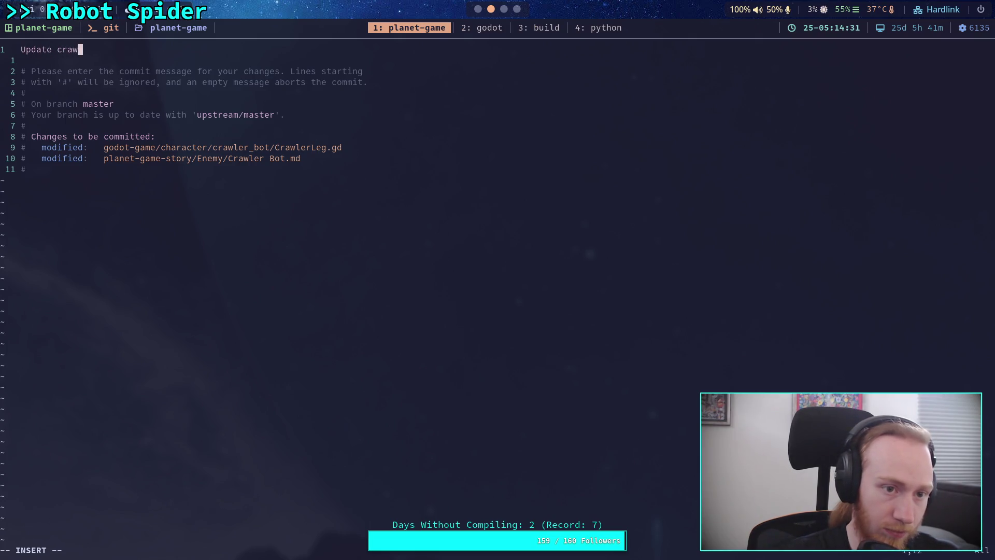
pyautogui.write('TODH')
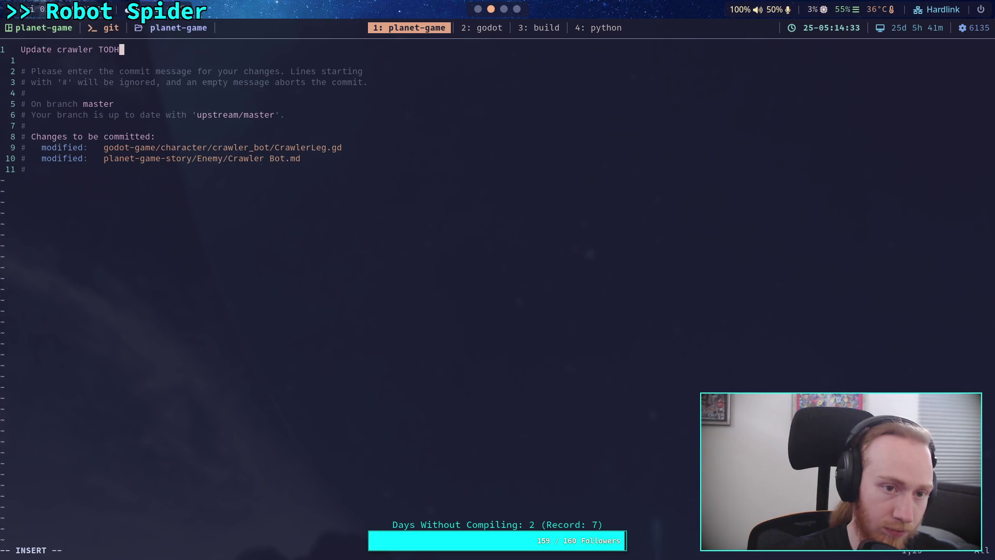
pyautogui.write('s')
# Add a commit body about moving comfort area interpolation closer to its use, and save with :wq.
pyautogui.press('Return')
pyautogui.press('Return')
pyautogui.write('- ')
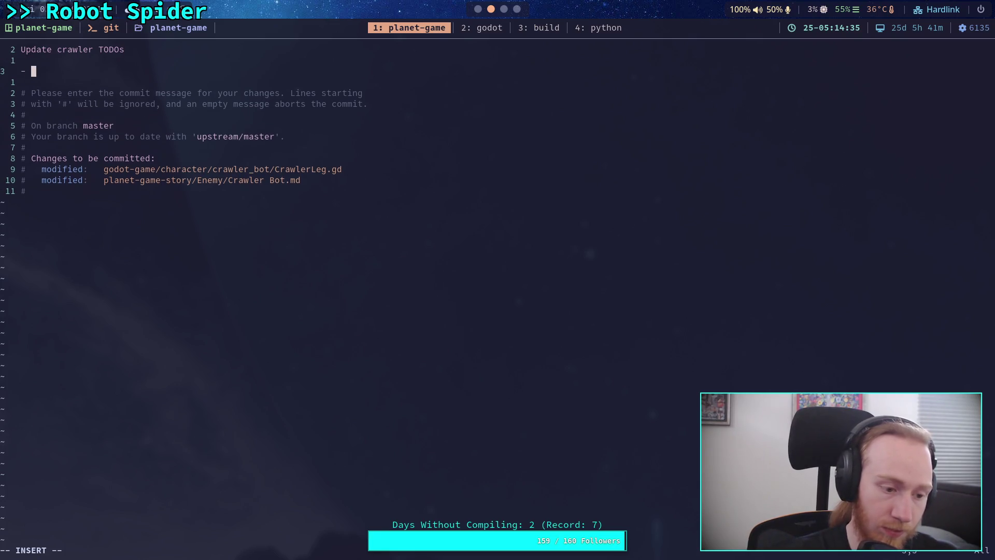
pyautogui.write('Also, move ')
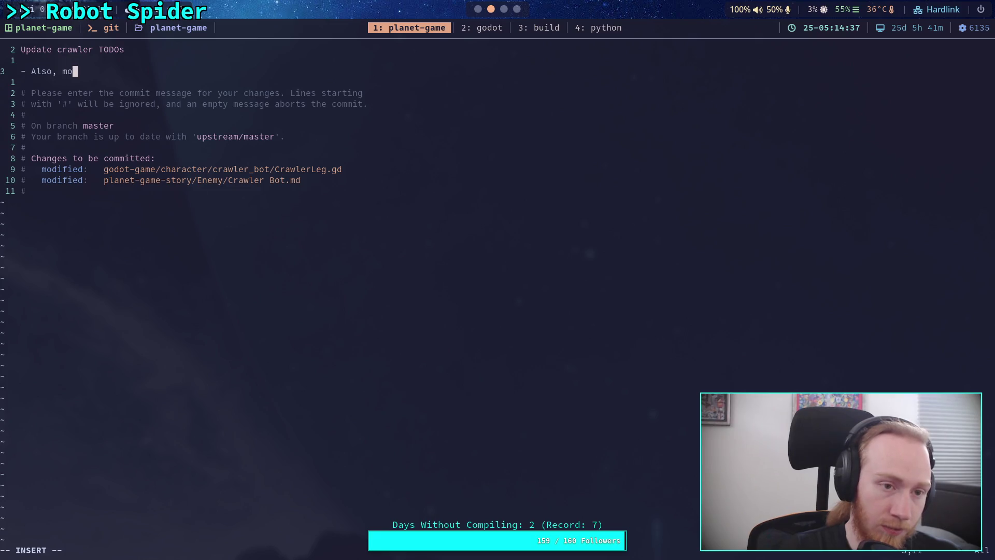
pyautogui.write('comfort ')
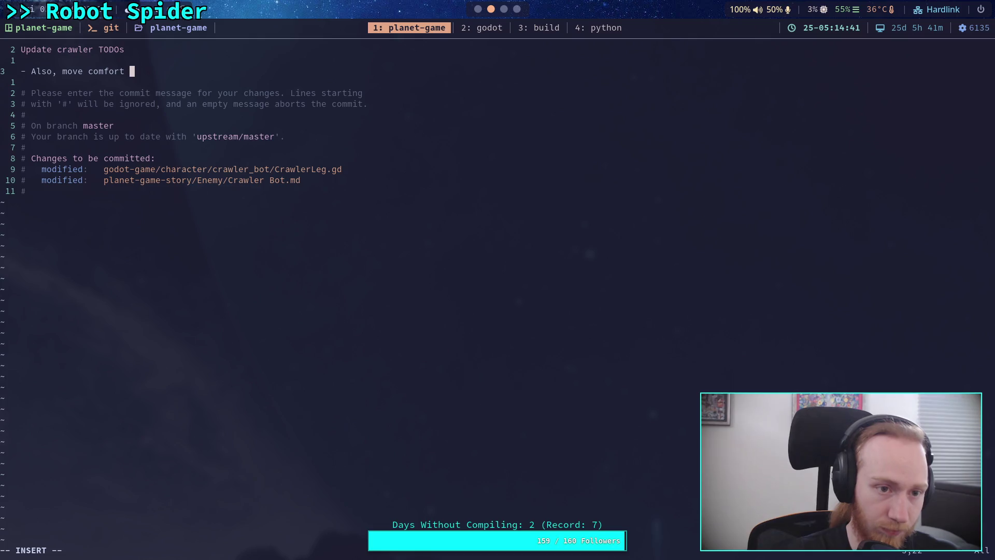
pyautogui.write('area ')
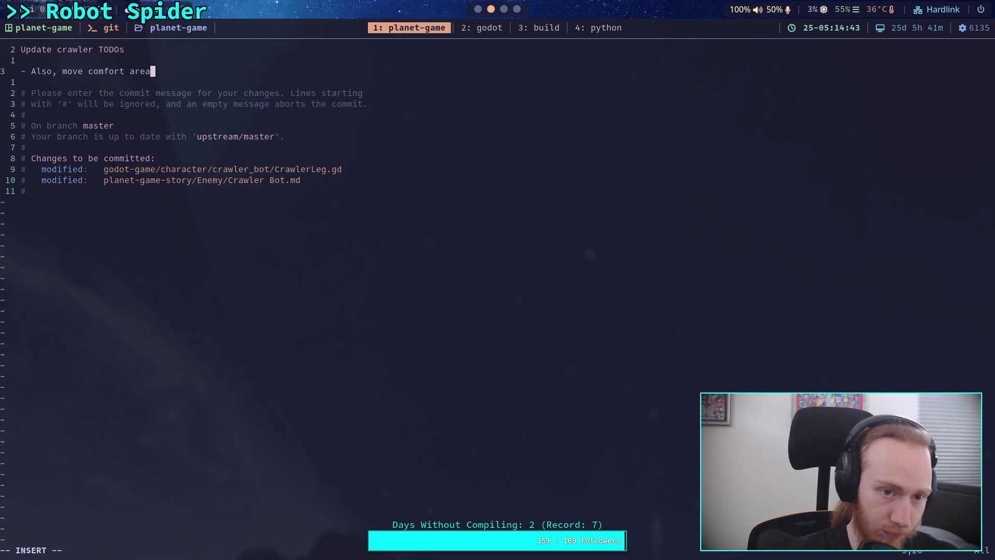
pyautogui.write('interpolation ')
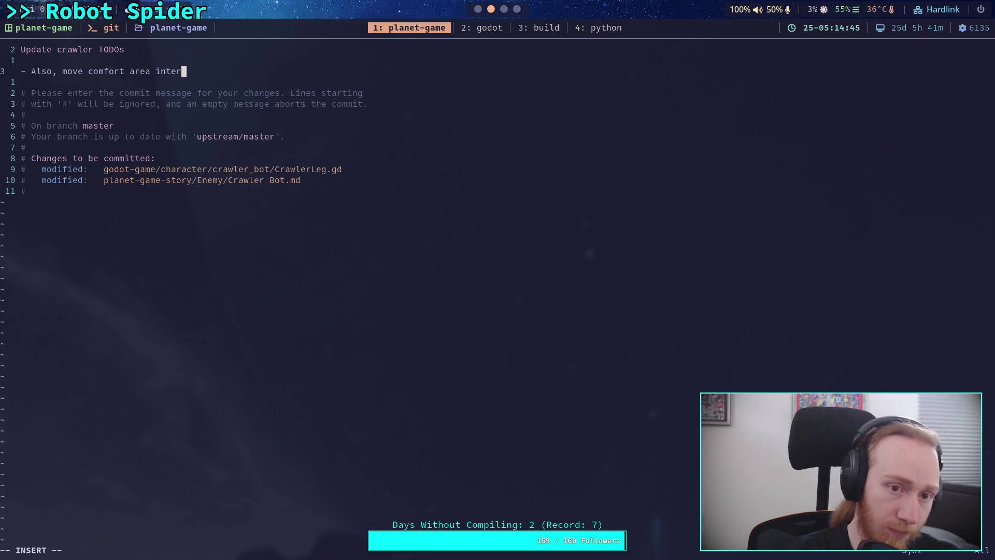
pyautogui.write('closer to where it')
pyautogui.press('Return')
pyautogui.write('is actually used.')
pyautogui.write('A Should be helpfus')
pyautogui.press('BackSpace')
pyautogui.press('BackSpace')
pyautogui.write('l in the future.')
pyautogui.press('Escape')
pyautogui.write(':wq')
pyautogui.press('Return')
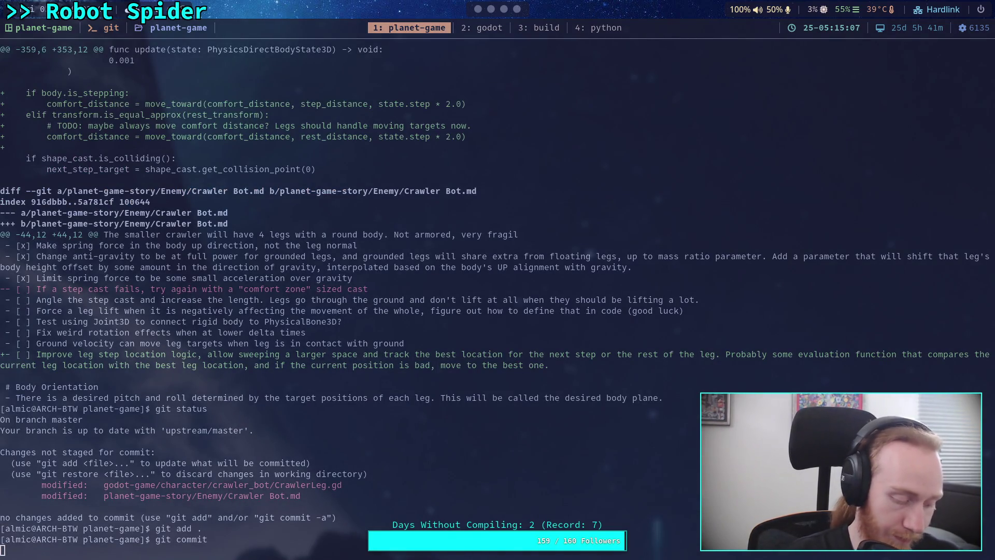
# Push the new commit upstream with git push.
pyautogui.write('ig')
pyautogui.press('BackSpace')
pyautogui.press('BackSpace')
pyautogui.write('git push')
pyautogui.press('Return')
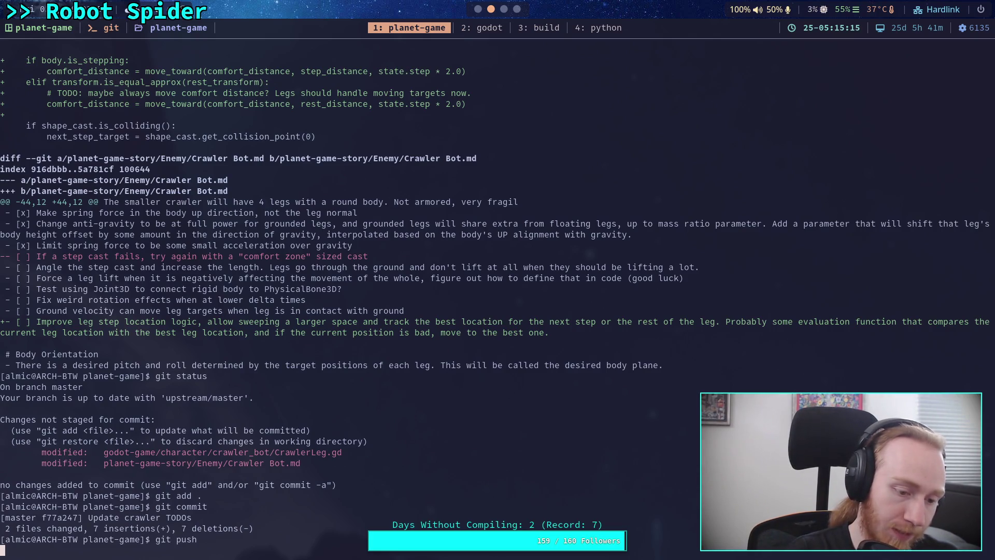
pyautogui.press('super+2')
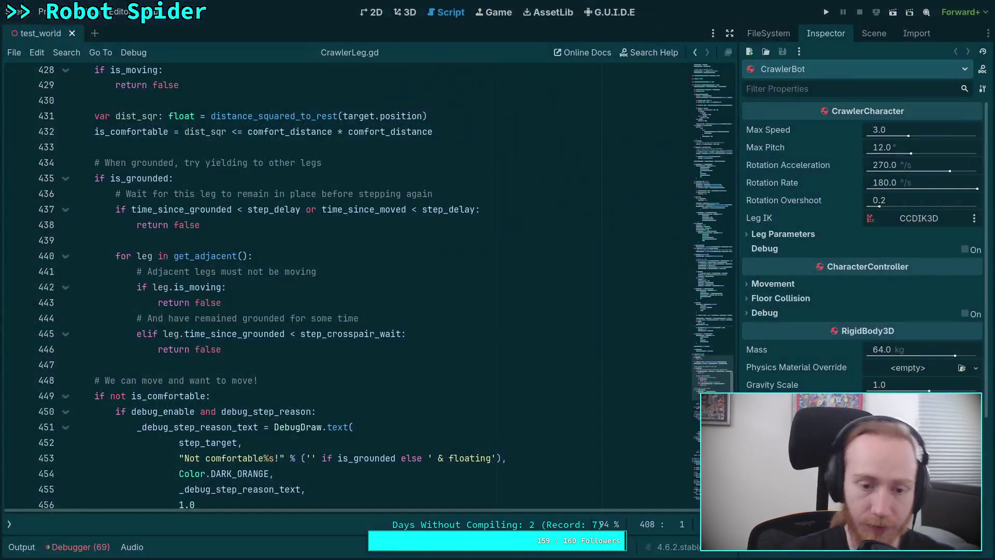
# Open the big_crawler_bot scene on its own in 3D, orbit to a side view, and select FL_Cast.
pyautogui.click(405, 12)
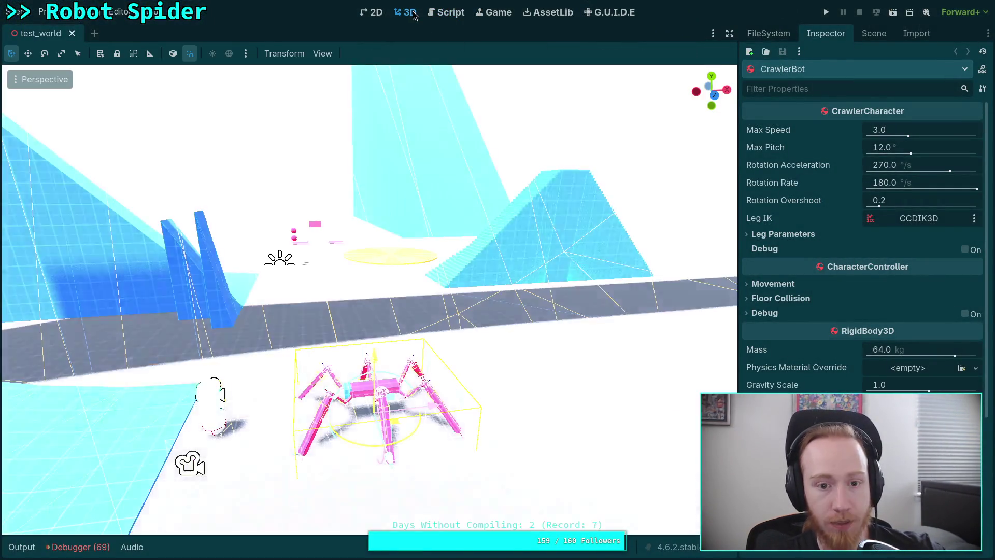
pyautogui.press('f')
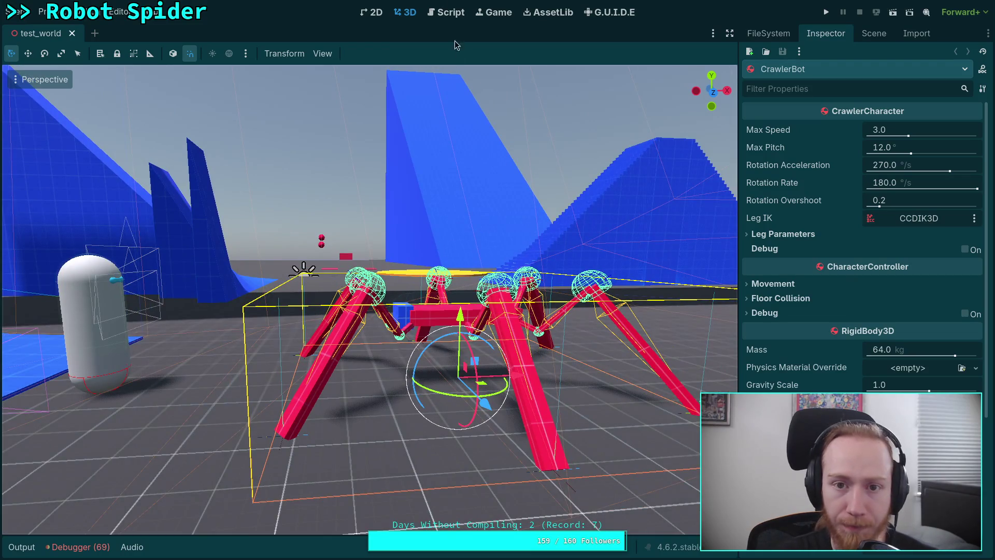
pyautogui.click(447, 12)
pyautogui.click(874, 33)
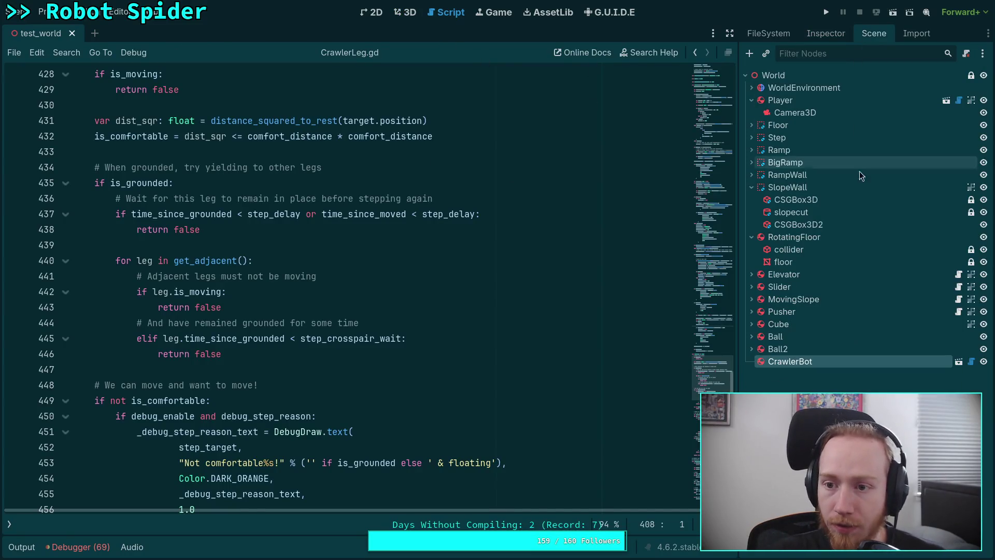
pyautogui.click(960, 362)
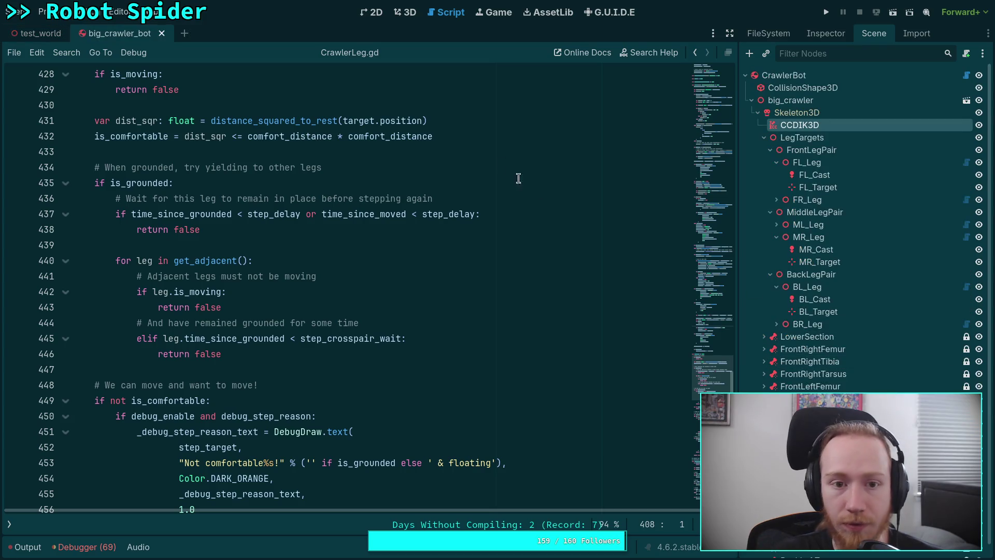
pyautogui.click(406, 11)
pyautogui.moveTo(469, 249)
pyautogui.mouseDown()
pyautogui.moveTo(459, 339)
pyautogui.moveTo(451, 342)
pyautogui.moveTo(456, 316)
pyautogui.moveTo(445, 322)
pyautogui.mouseUp()
pyautogui.click(817, 176)
# Inspect FL_Cast's properties, rotate it about its X axis, and save the scene.
pyautogui.click(825, 33)
pyautogui.moveTo(571, 192); pyautogui.dragTo(570, 192)
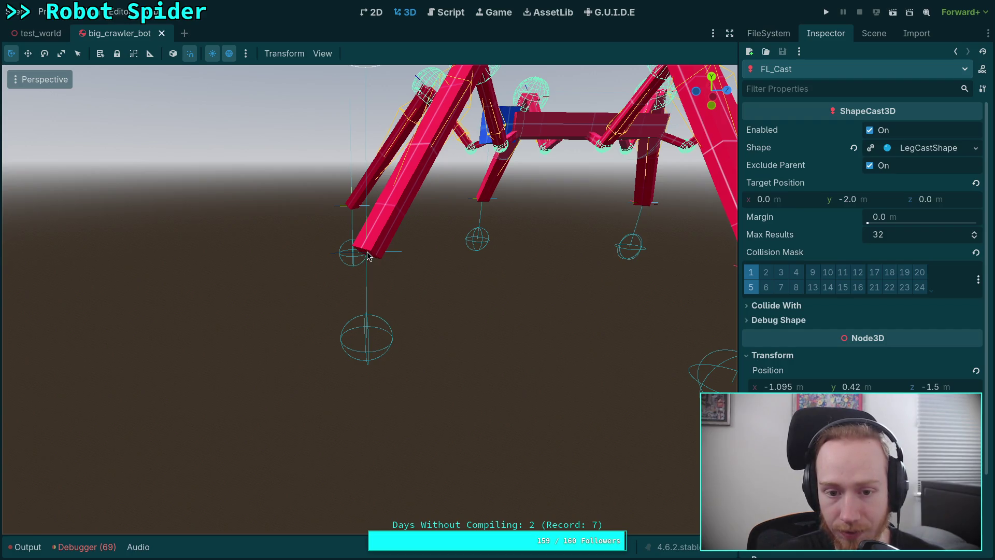
pyautogui.moveTo(388, 253); pyautogui.dragTo(388, 253)
pyautogui.moveTo(506, 311); pyautogui.dragTo(506, 311)
pyautogui.moveTo(399, 173)
pyautogui.mouseDown()
pyautogui.moveTo(411, 169)
pyautogui.moveTo(434, 191)
pyautogui.moveTo(435, 171)
pyautogui.mouseUp()
pyautogui.hotkey('ctrl', 's')
# Orbit around the rig to a frontal view and box-select the FL_Target marker.
pyautogui.moveTo(506, 311); pyautogui.dragTo(507, 311)
pyautogui.moveTo(496, 275); pyautogui.dragTo(496, 276)
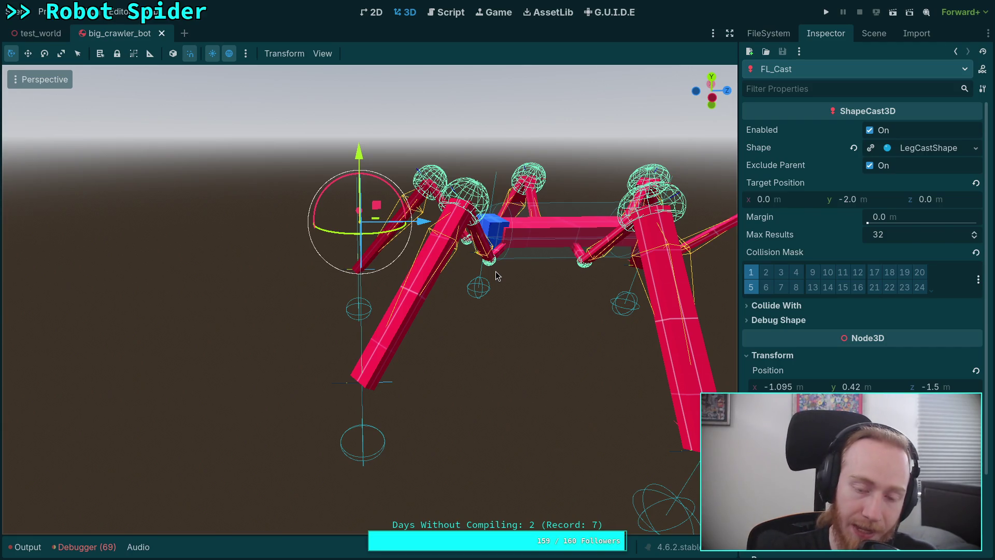
pyautogui.moveTo(448, 273)
pyautogui.mouseDown()
pyautogui.moveTo(406, 246)
pyautogui.moveTo(513, 268)
pyautogui.moveTo(410, 275)
pyautogui.moveTo(384, 304)
pyautogui.mouseUp()
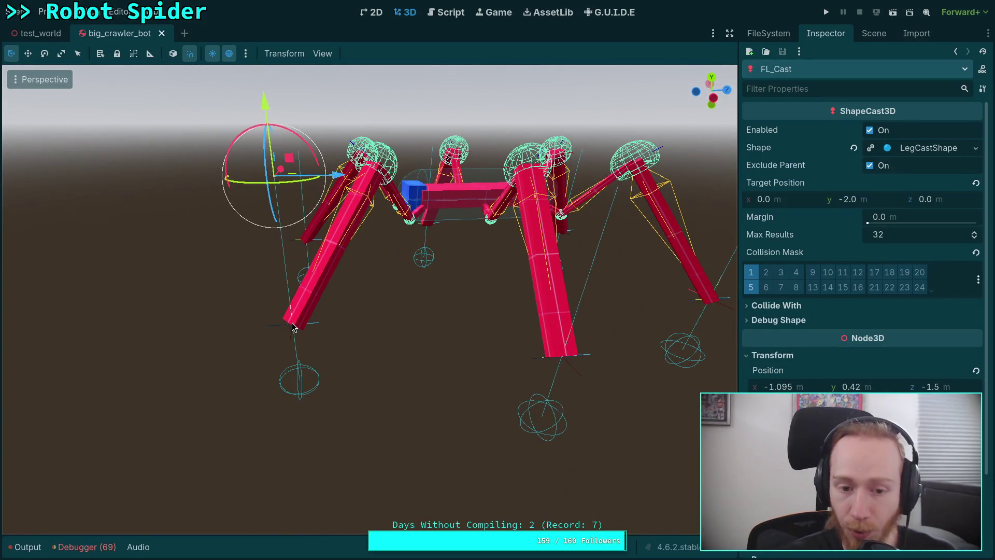
pyautogui.moveTo(248, 295)
pyautogui.mouseDown()
pyautogui.moveTo(351, 349)
pyautogui.moveTo(356, 364)
pyautogui.moveTo(416, 334)
pyautogui.moveTo(394, 324)
pyautogui.mouseUp()
pyautogui.click(388, 358)
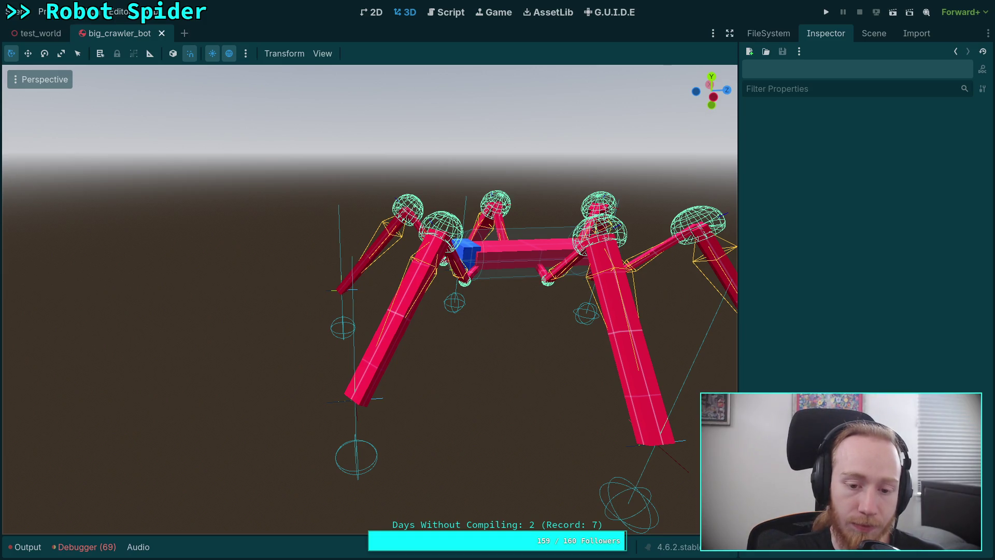
pyautogui.moveTo(415, 335); pyautogui.dragTo(416, 335)
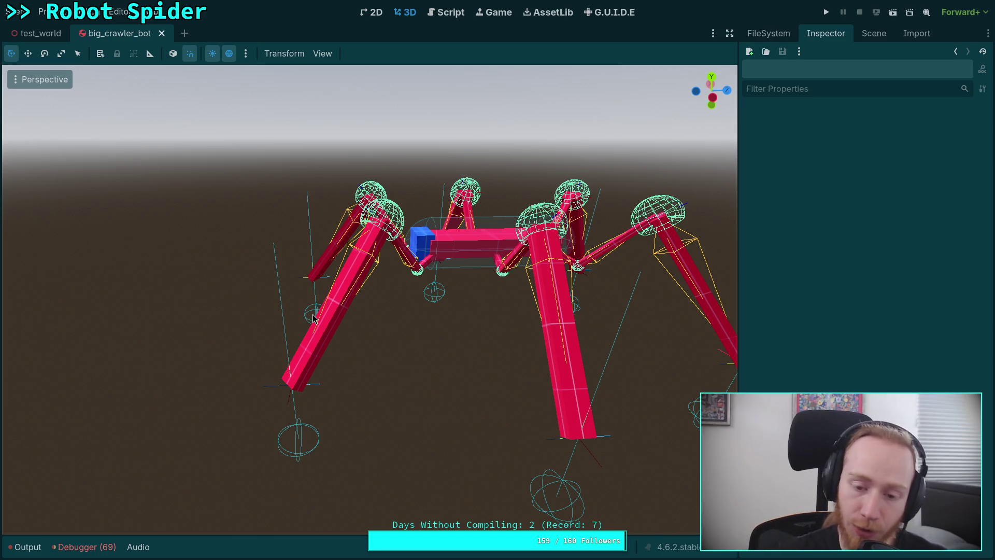
pyautogui.moveTo(406, 382); pyautogui.dragTo(406, 382)
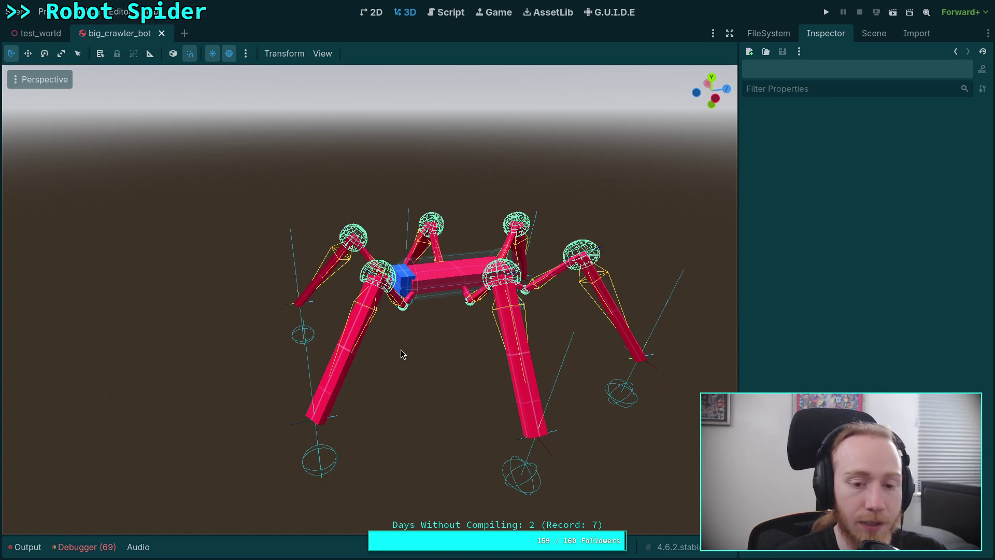
pyautogui.click(444, 19)
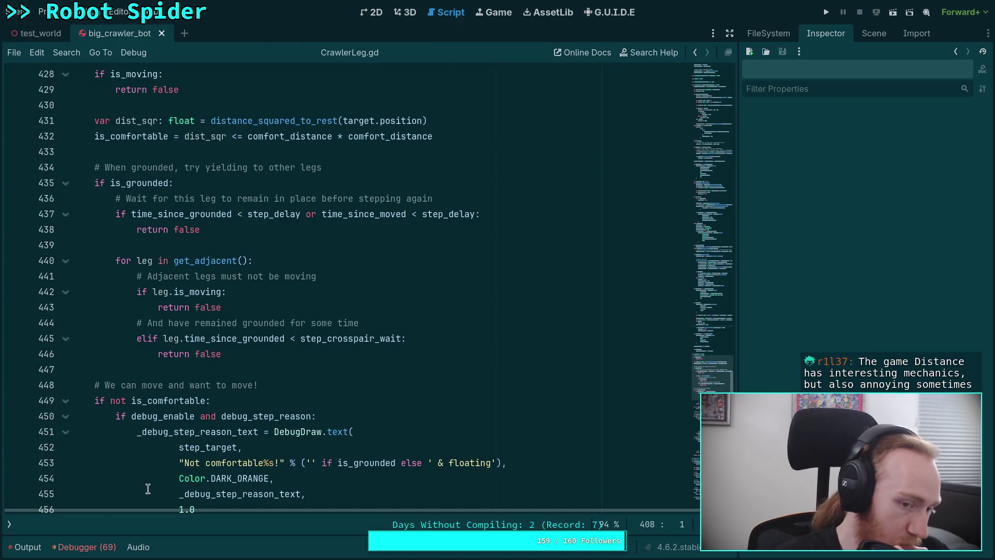
# In a new browser tab, load the pasted Steam store link for Distance.
pyautogui.scroll(13, 285, 431)
pyautogui.scroll(18, 285, 431)
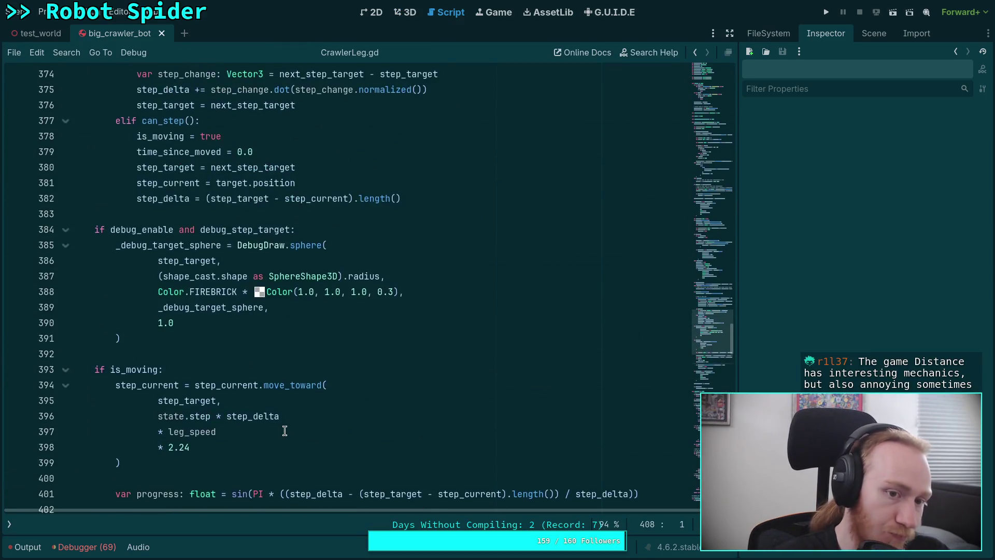
pyautogui.scroll(11, 285, 431)
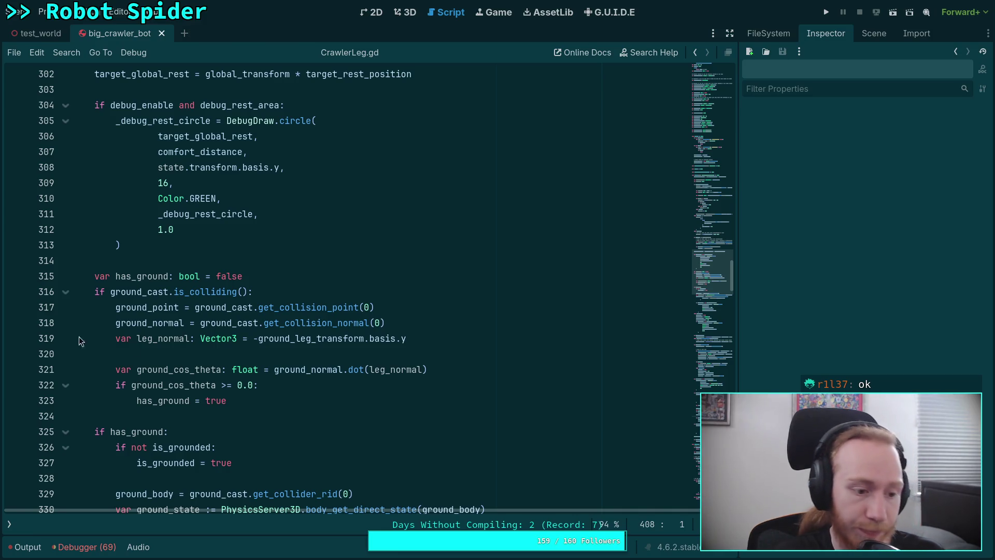
pyautogui.press('super+4')
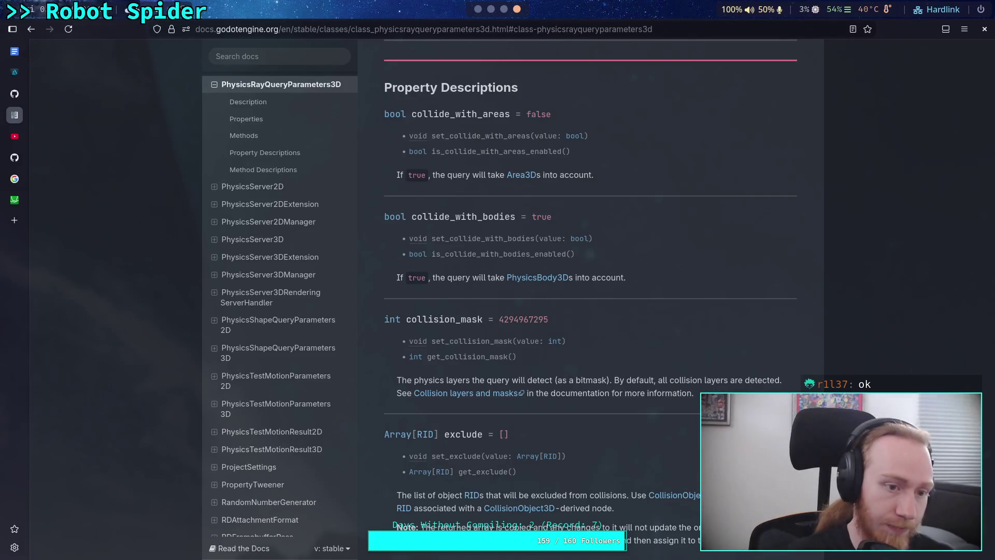
pyautogui.click(15, 221)
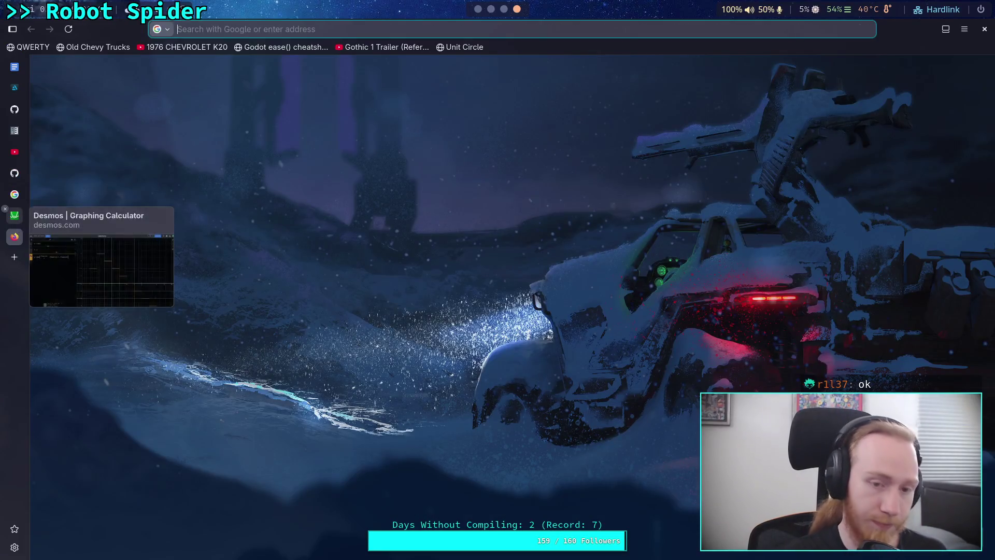
pyautogui.hotkey('ctrl', 'v')
pyautogui.press('Return')
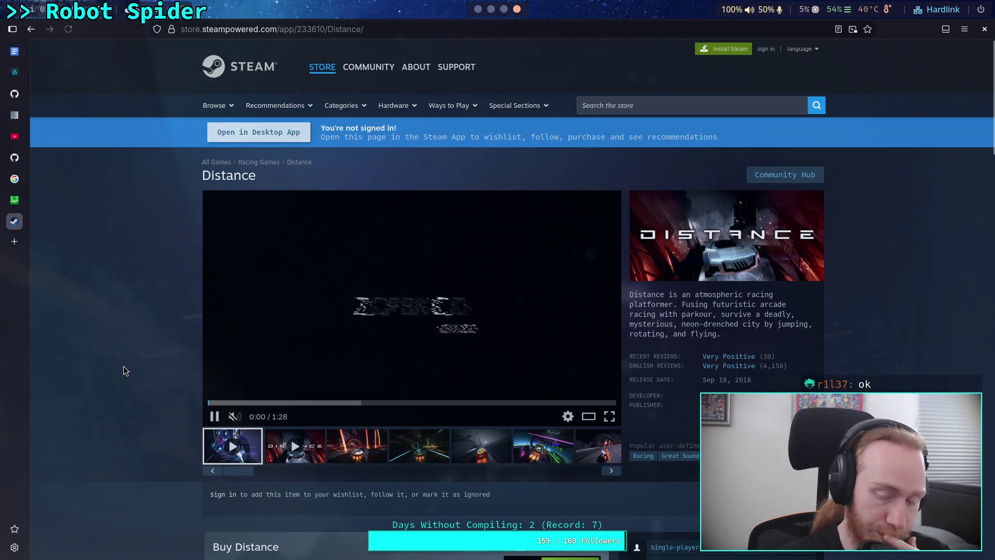
# Browse the first Distance screenshots: grey tunnel, CHECKPOINT, blue tunnel, and red-laser.
pyautogui.scroll(-1, 168, 421)
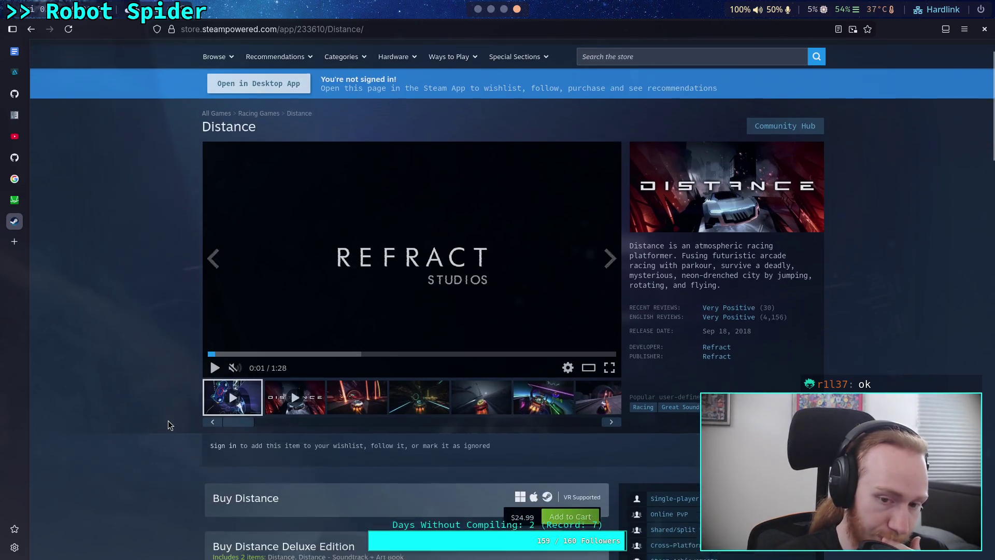
pyautogui.click(357, 387)
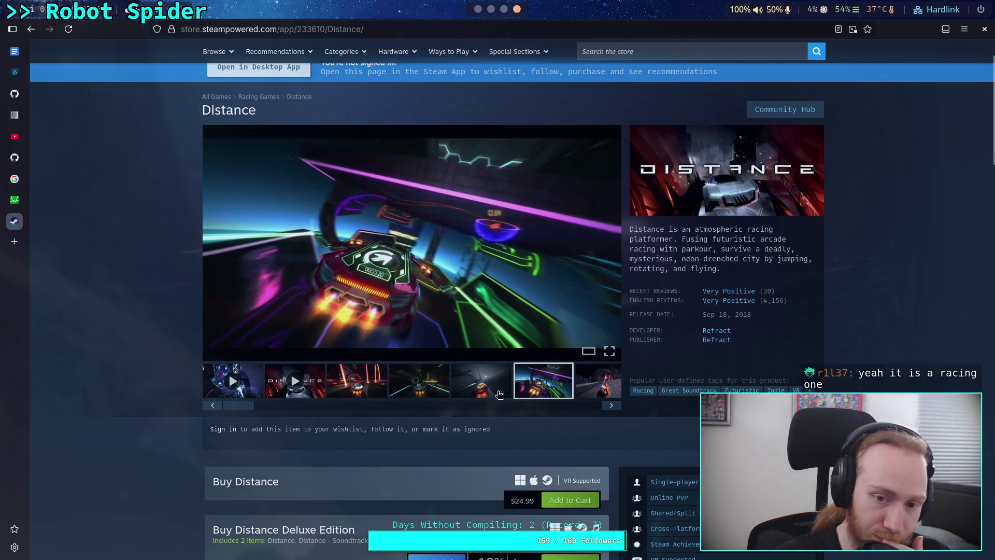
pyautogui.click(601, 387)
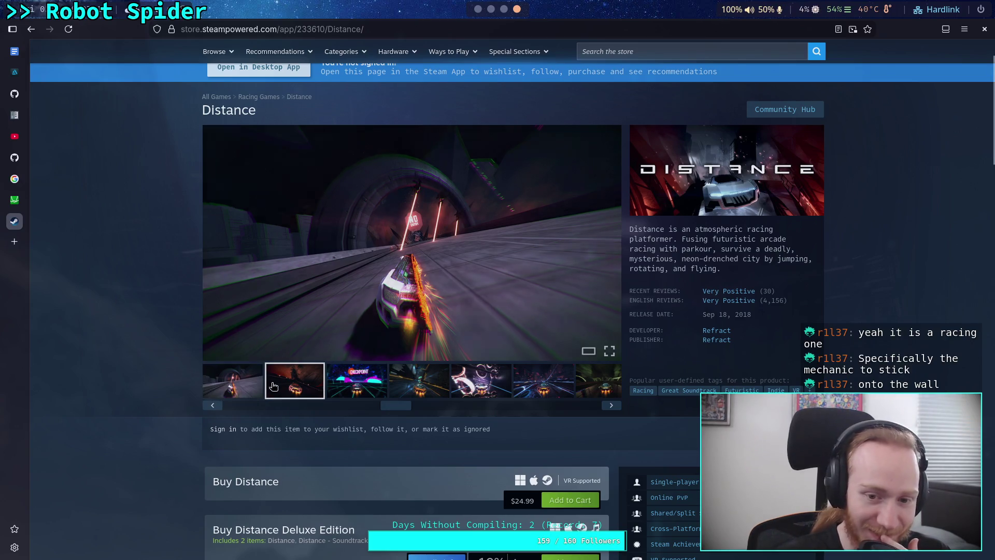
pyautogui.click(346, 394)
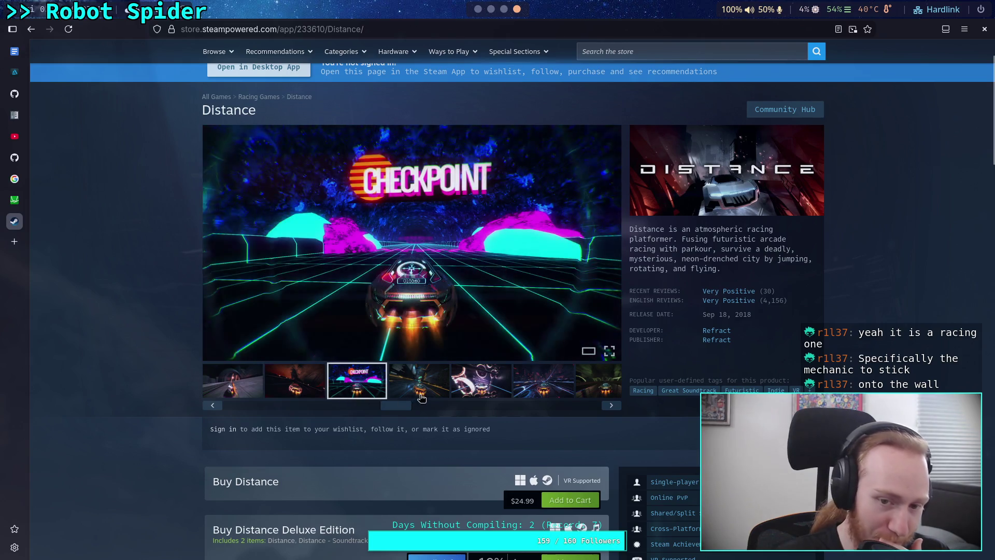
pyautogui.click(421, 397)
pyautogui.click(482, 394)
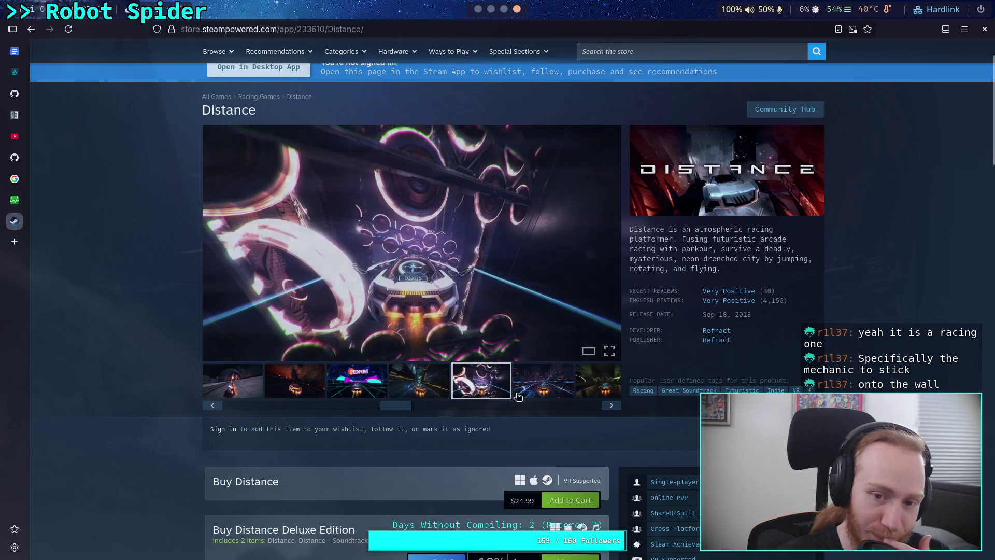
pyautogui.click(534, 397)
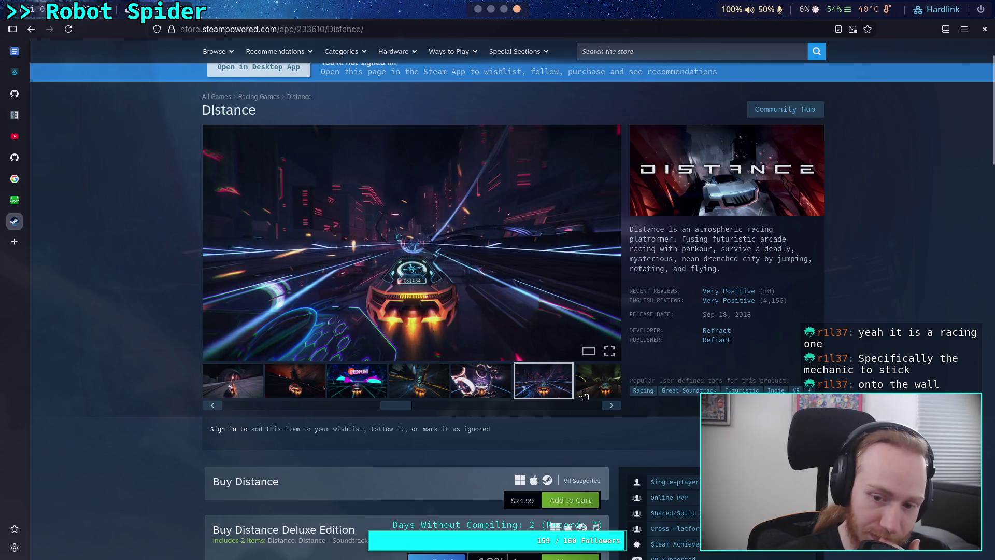
pyautogui.click(613, 407)
pyautogui.click(295, 381)
pyautogui.click(357, 381)
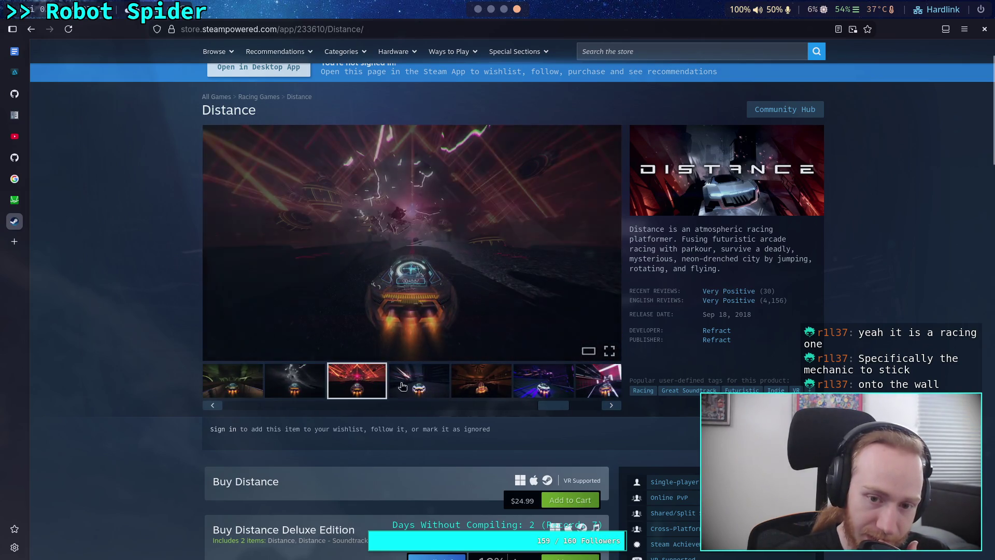
# Continue through the purple track, orange room, red-grid tunnel and trailer, returning to the first item.
pyautogui.click(415, 385)
pyautogui.click(479, 388)
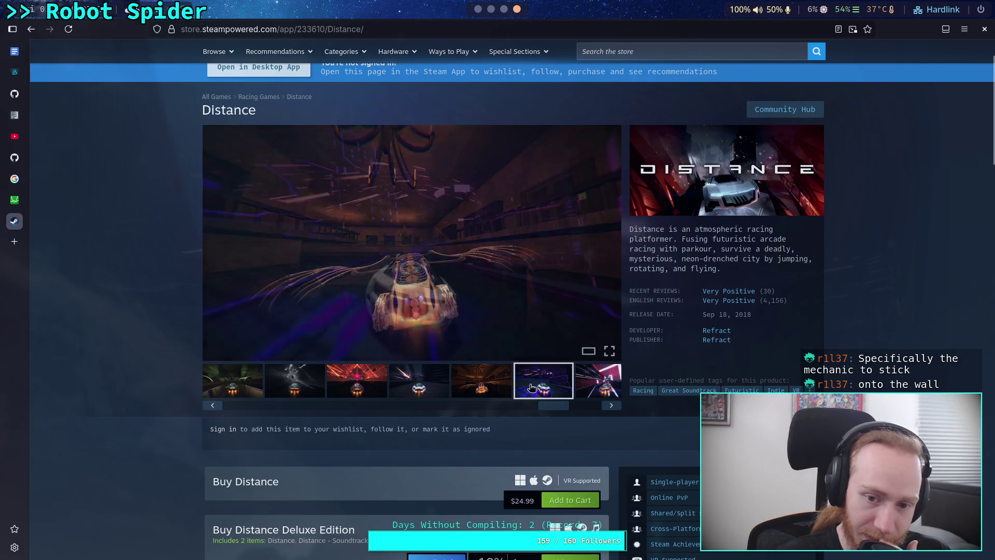
pyautogui.click(517, 397)
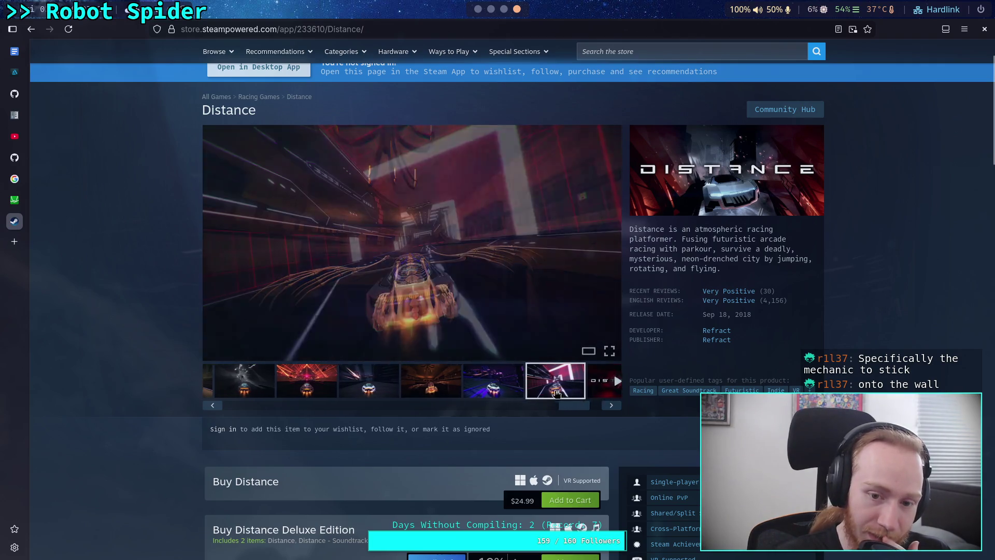
pyautogui.click(411, 390)
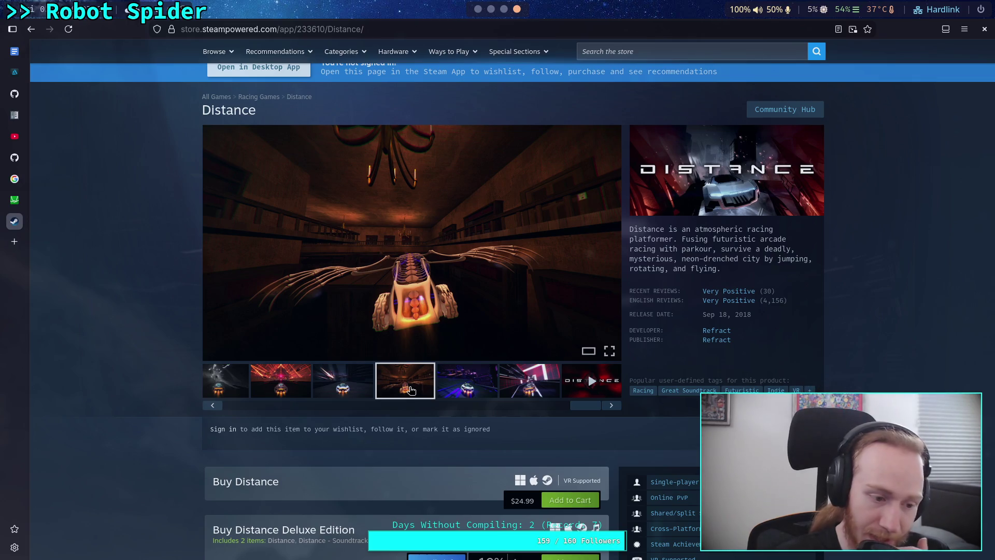
pyautogui.click(528, 381)
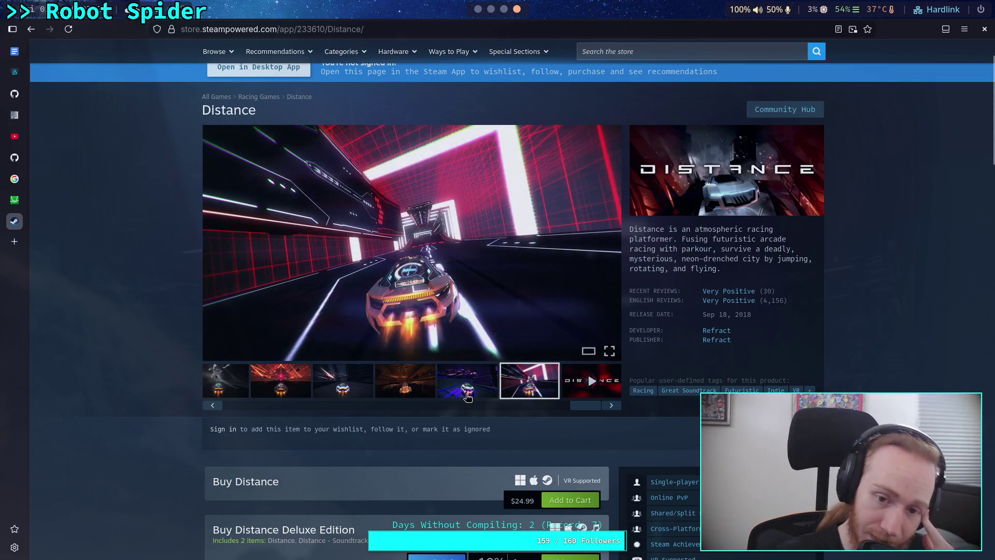
pyautogui.click(468, 397)
pyautogui.click(529, 383)
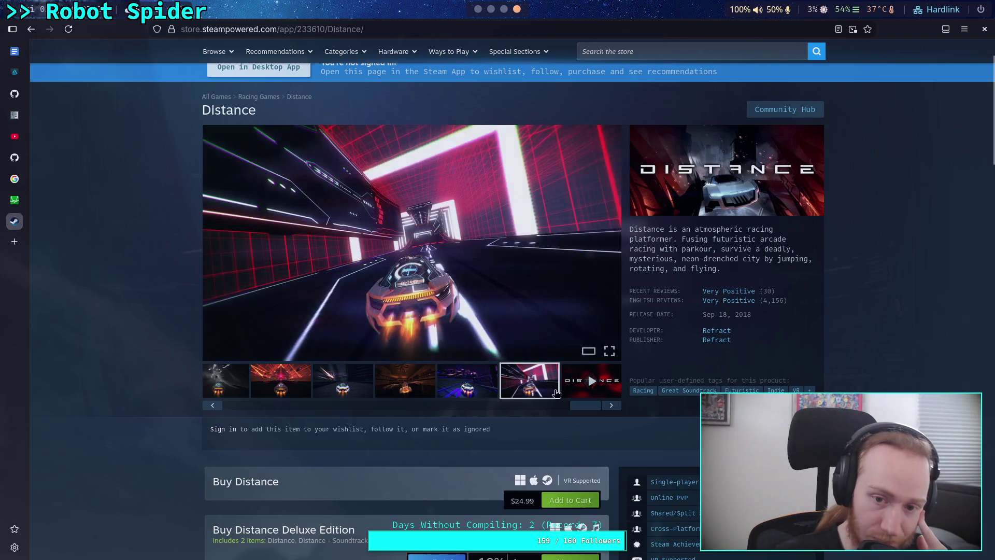
pyautogui.click(574, 394)
pyautogui.click(529, 384)
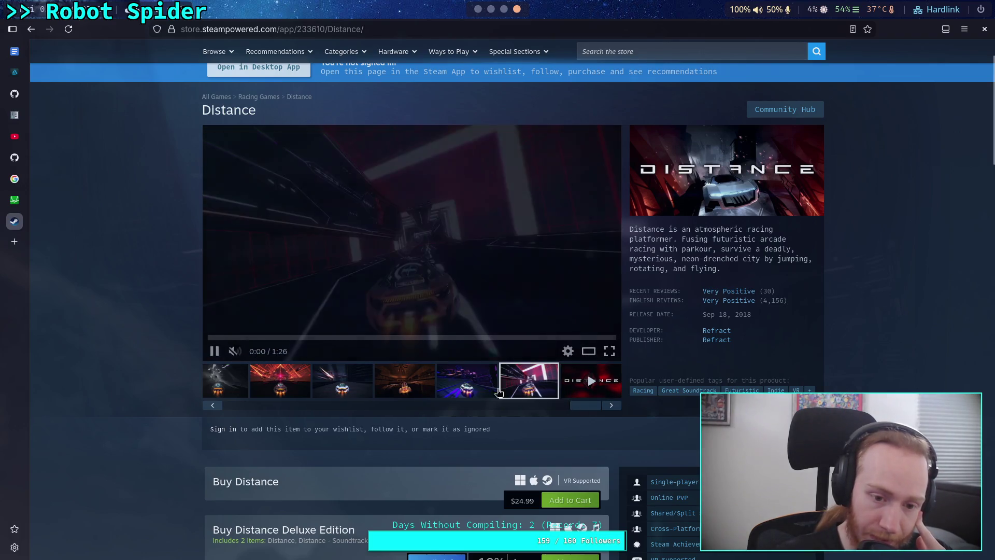
pyautogui.click(275, 383)
pyautogui.click(220, 386)
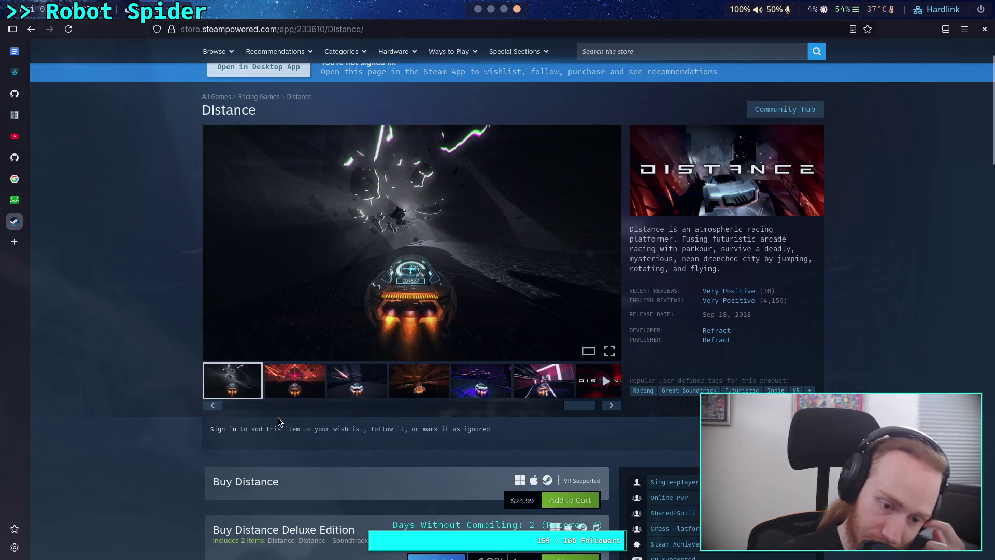
pyautogui.scroll(-9, 277, 417)
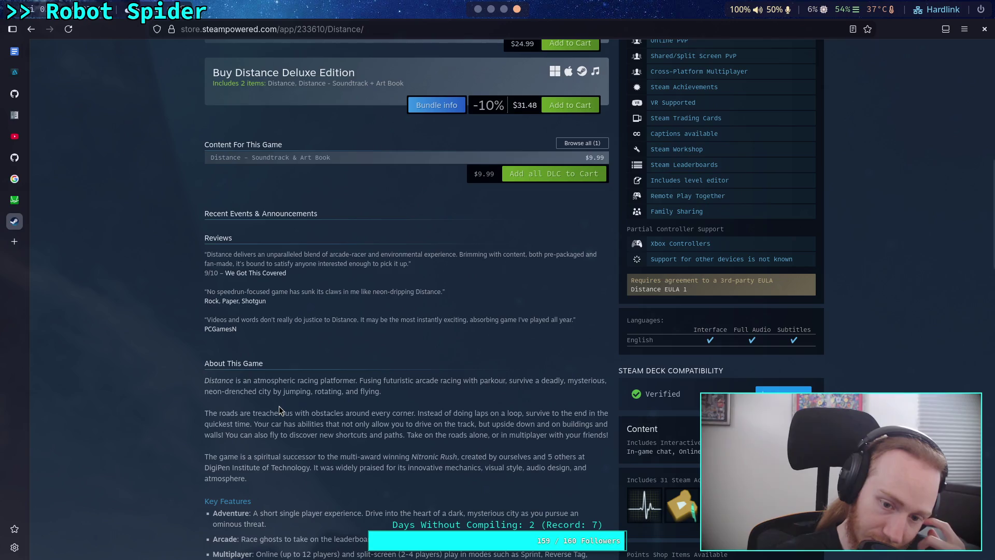
# Load the 1:28 Distance trailer in the main viewer and restart it from the beginning.
pyautogui.scroll(10, 279, 406)
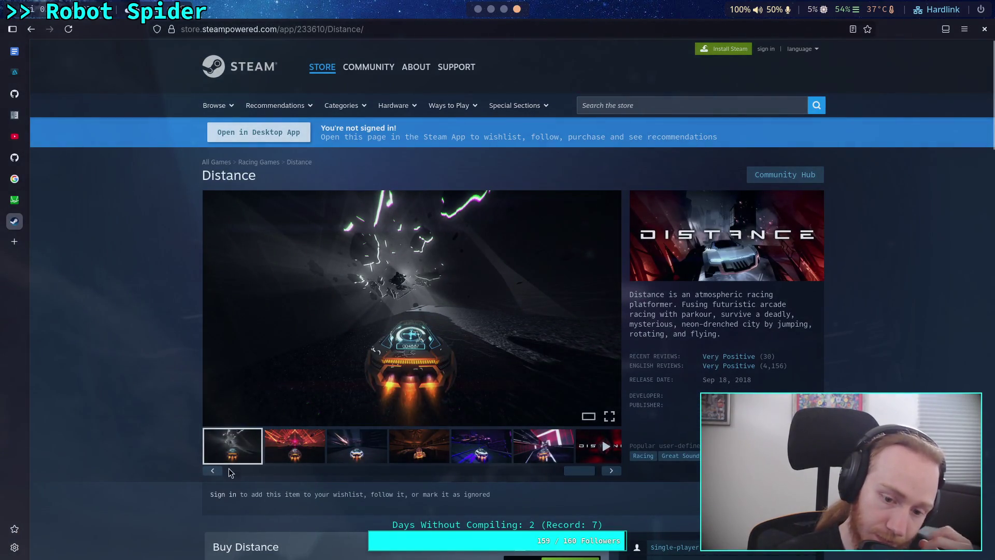
pyautogui.click(255, 477)
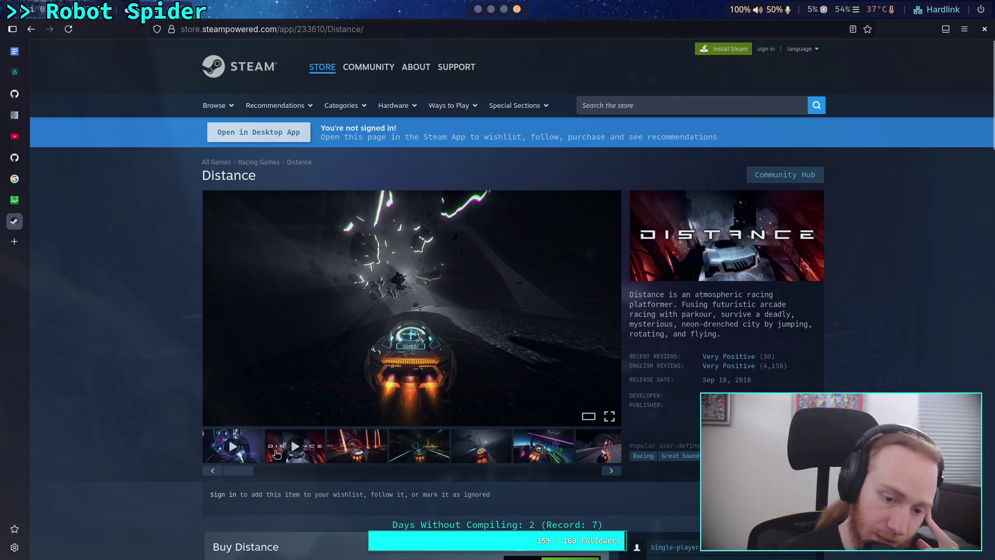
pyautogui.click(258, 443)
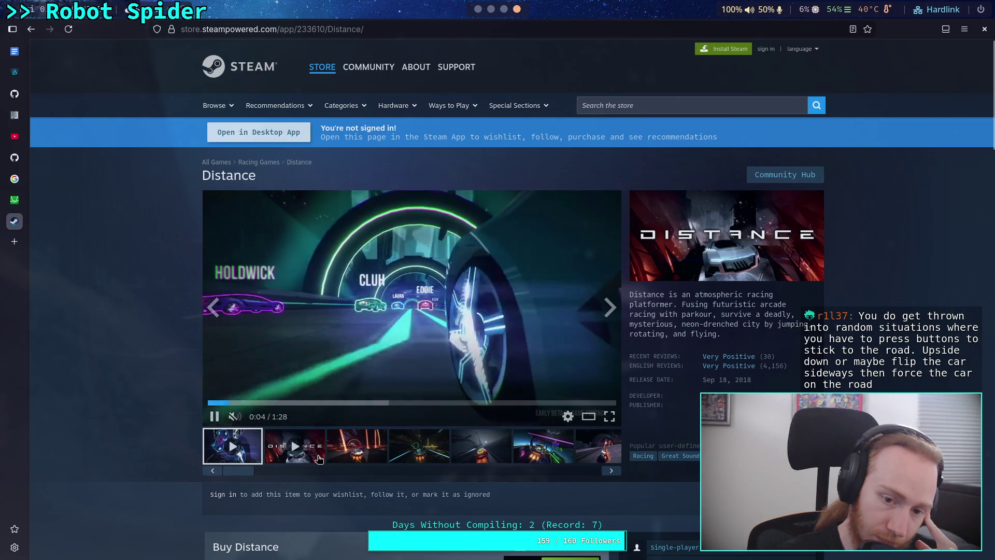
pyautogui.scroll(-1, 317, 458)
pyautogui.scroll(-15, 317, 457)
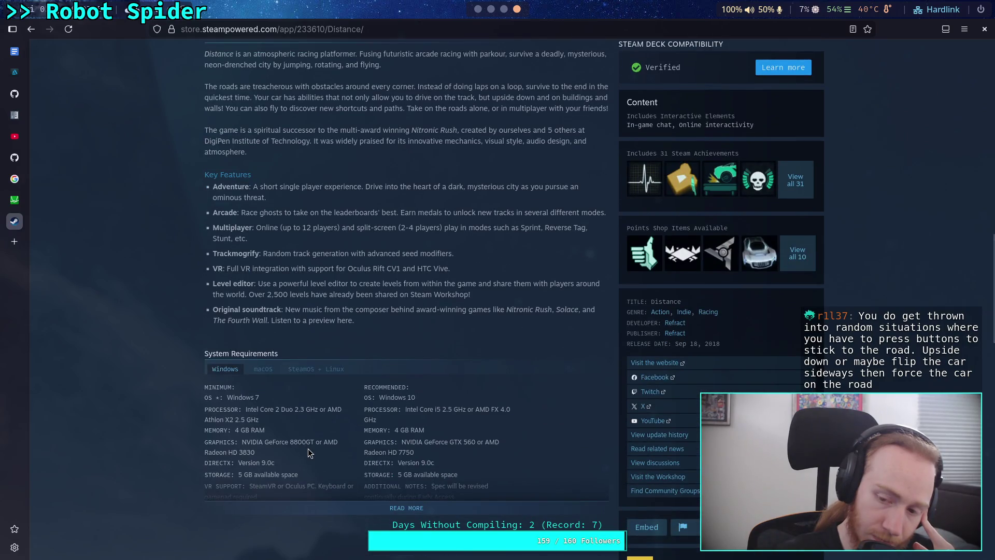
pyautogui.scroll(20, 308, 449)
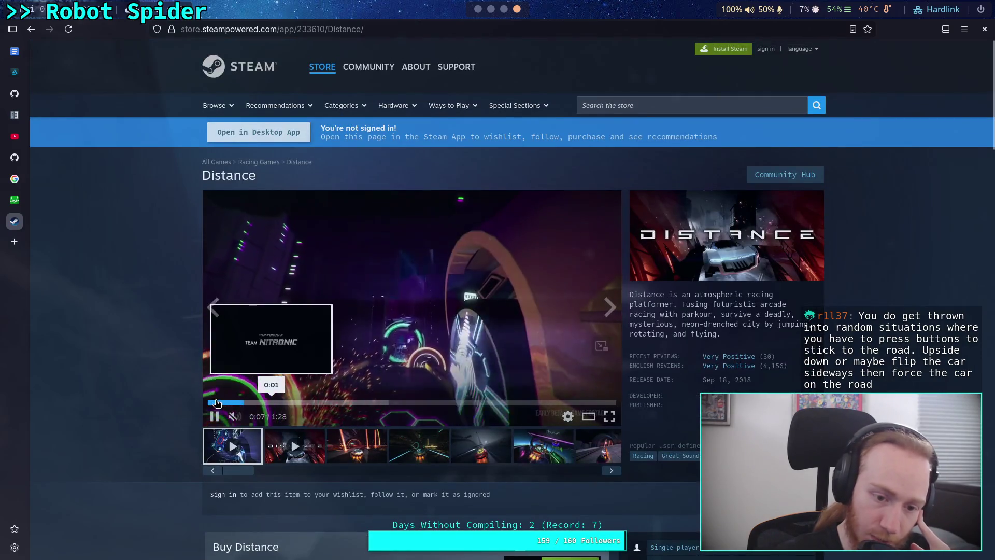
pyautogui.click(213, 402)
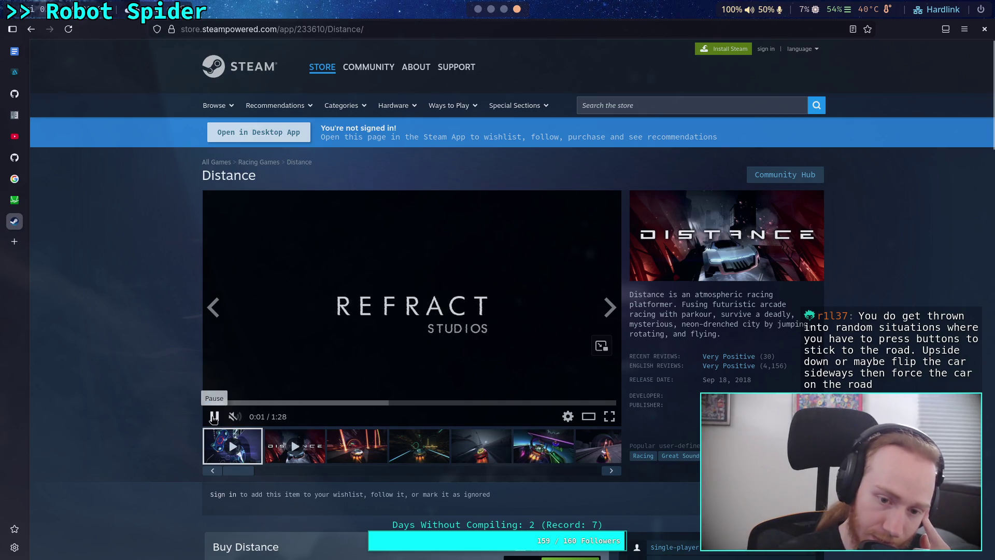
# Watch the Distance trailer up to 1:04, then close the Steam store tab.
pyautogui.click(213, 417)
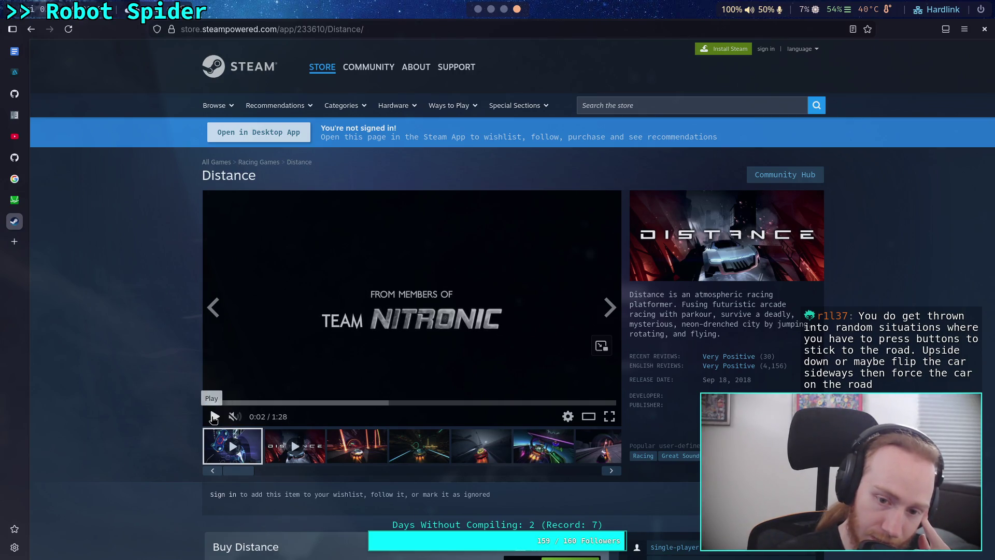
pyautogui.click(214, 418)
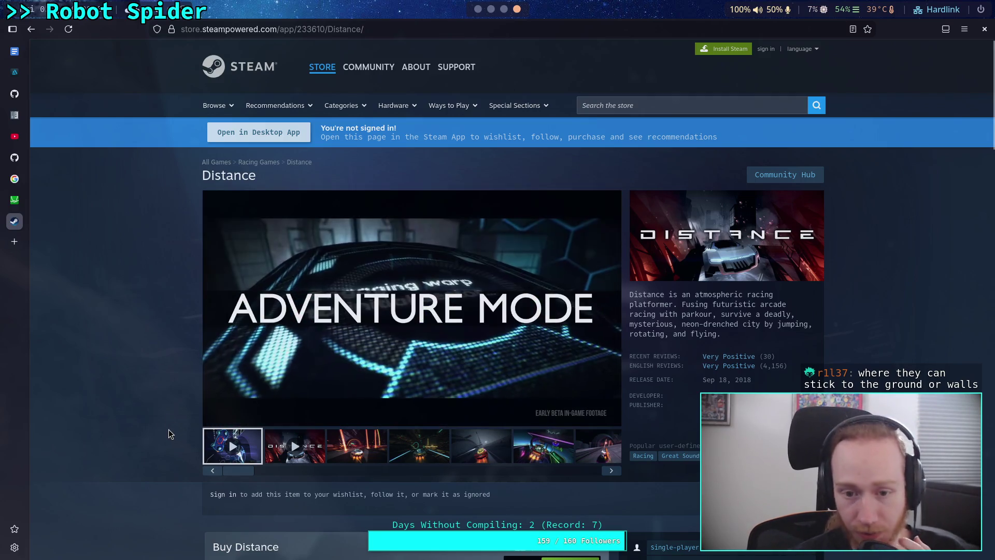
pyautogui.click(215, 417)
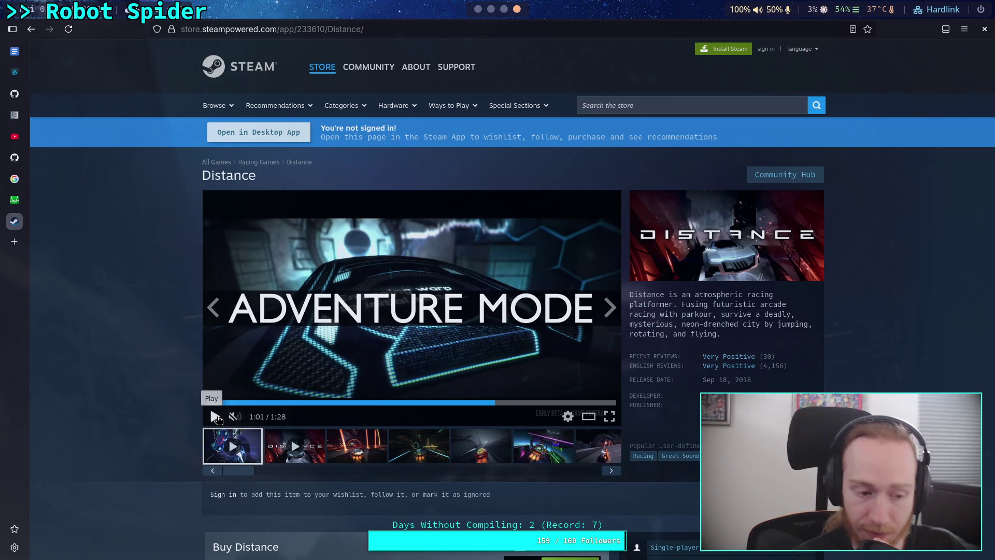
pyautogui.click(215, 416)
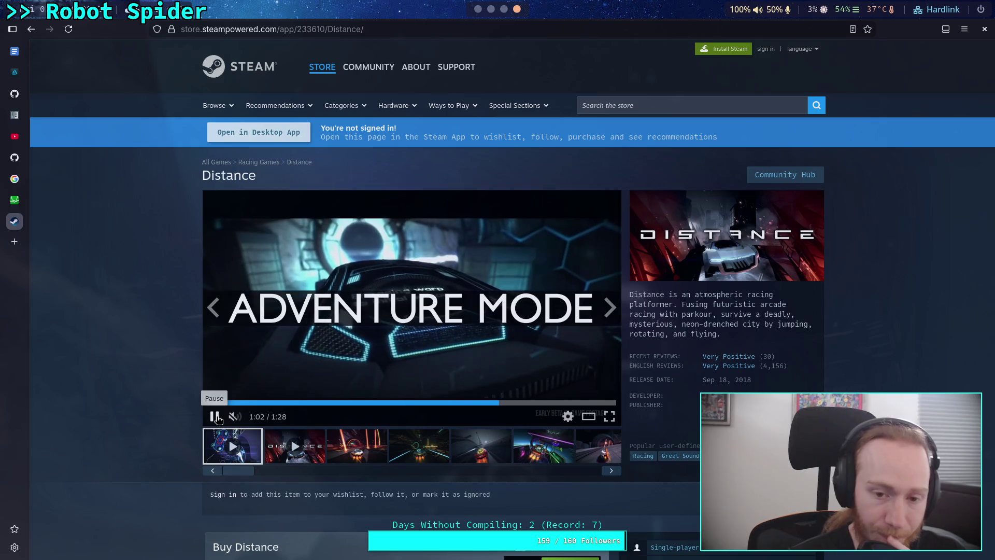
pyautogui.click(215, 417)
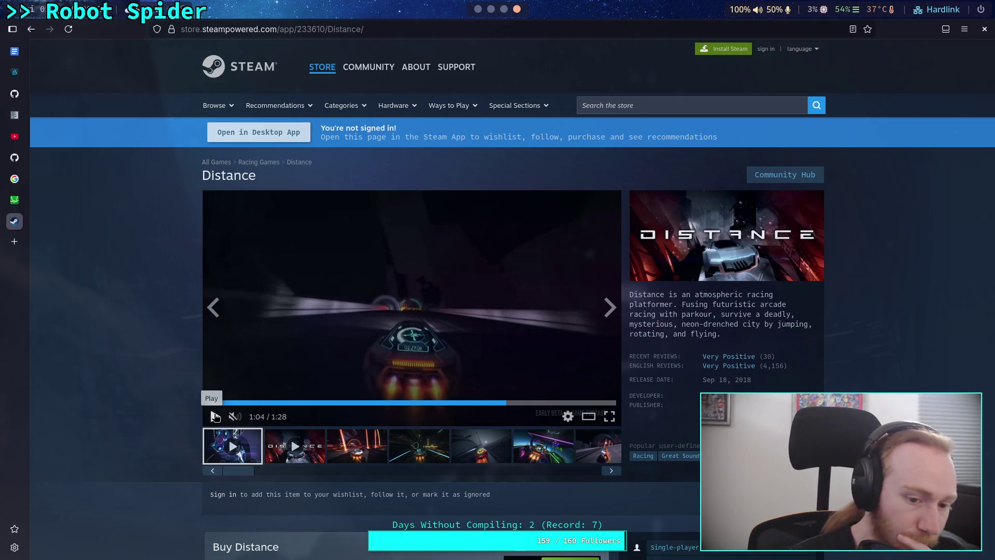
pyautogui.middleClick(15, 221)
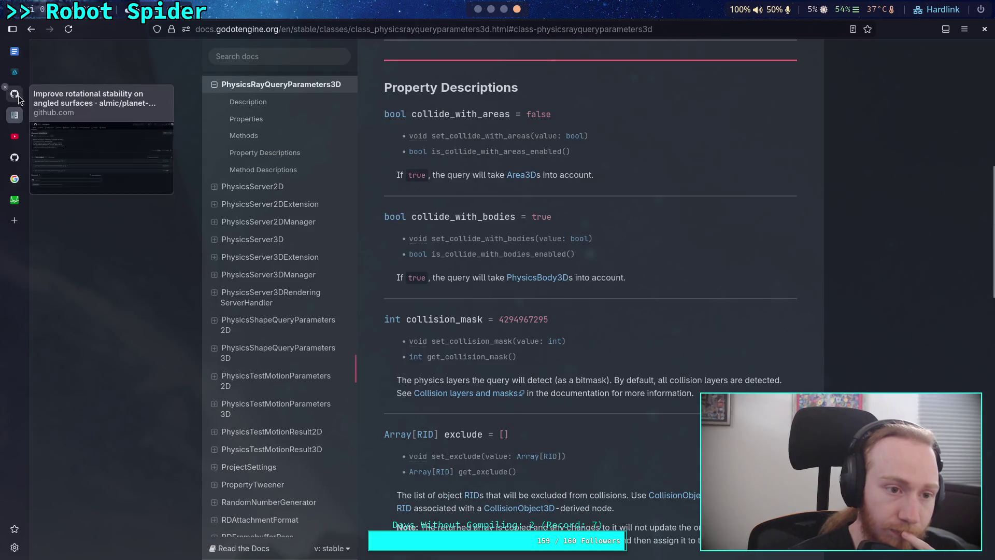
# Return to the Godot editor and place the caret on empty line 324 of CrawlerLeg.gd.
pyautogui.click(491, 11)
pyautogui.click(244, 418)
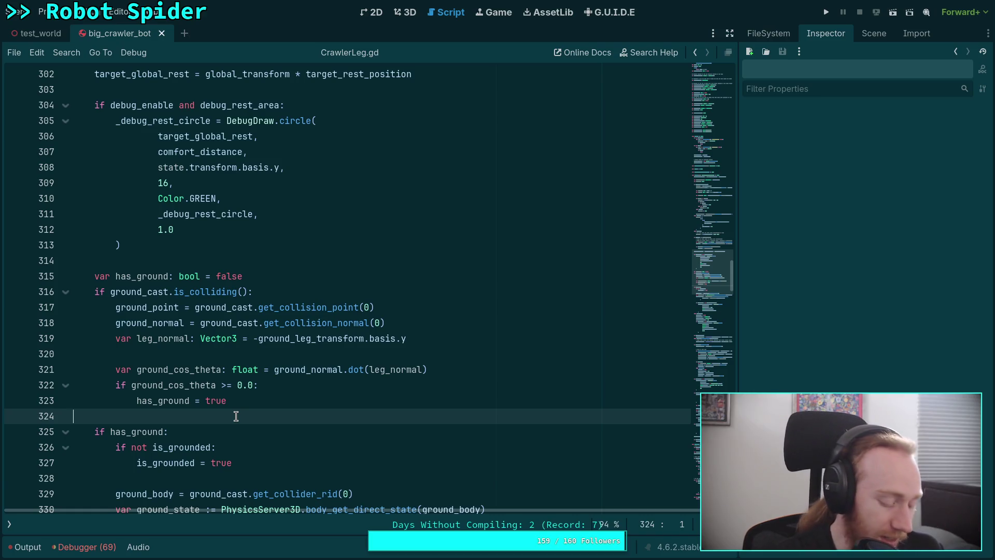
# Switch workspaces to the Obsidian Crawler Bot note showing the step-cast to-do.
pyautogui.press('super+2')
pyautogui.press('super+3')
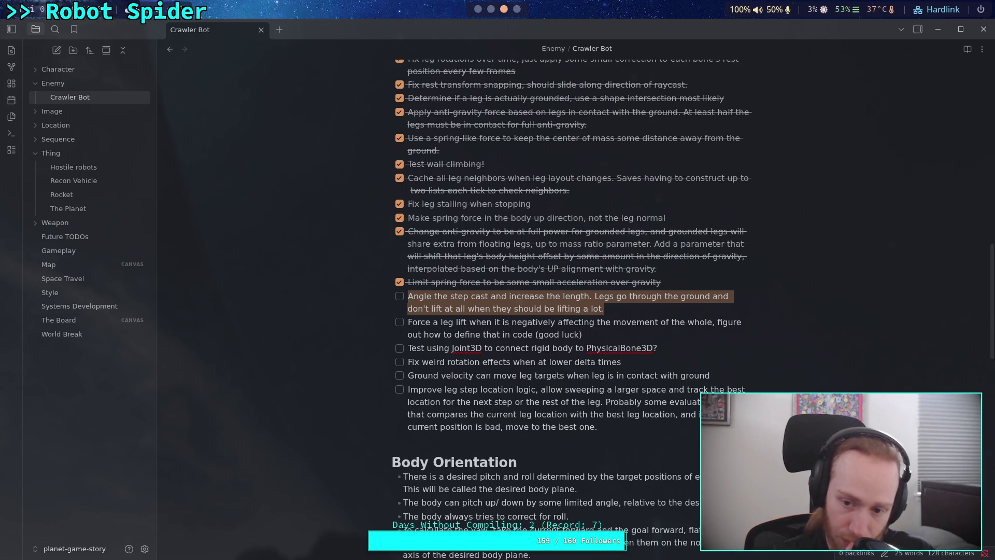
# Alt-Tab back to CrawlerLeg.gd at the ground_cast checks in Godot.
pyautogui.hotkey('alt', 'Tab')
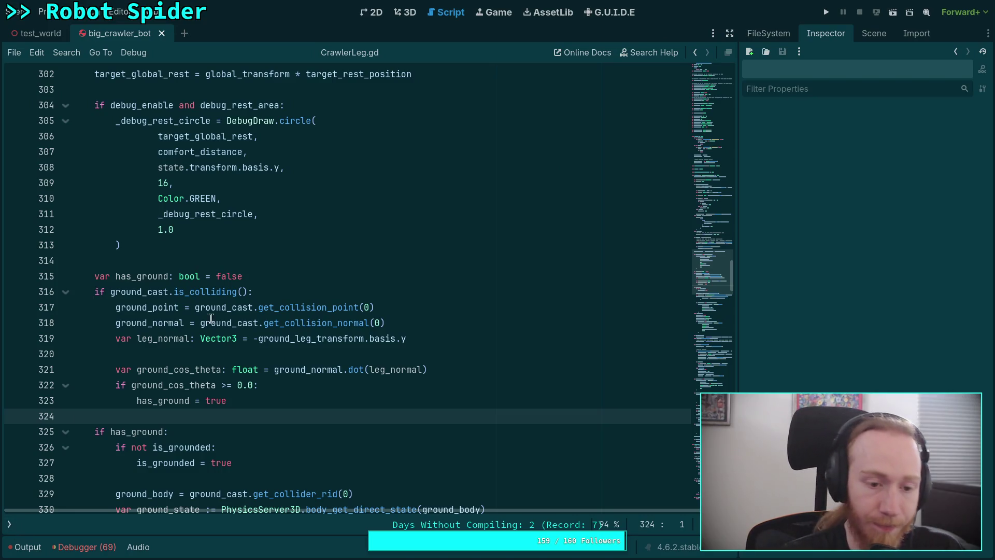
# Scroll up to update(), put the caret on empty line 258, then switch to the browser docs.
pyautogui.scroll(11, 212, 318)
pyautogui.scroll(9, 254, 311)
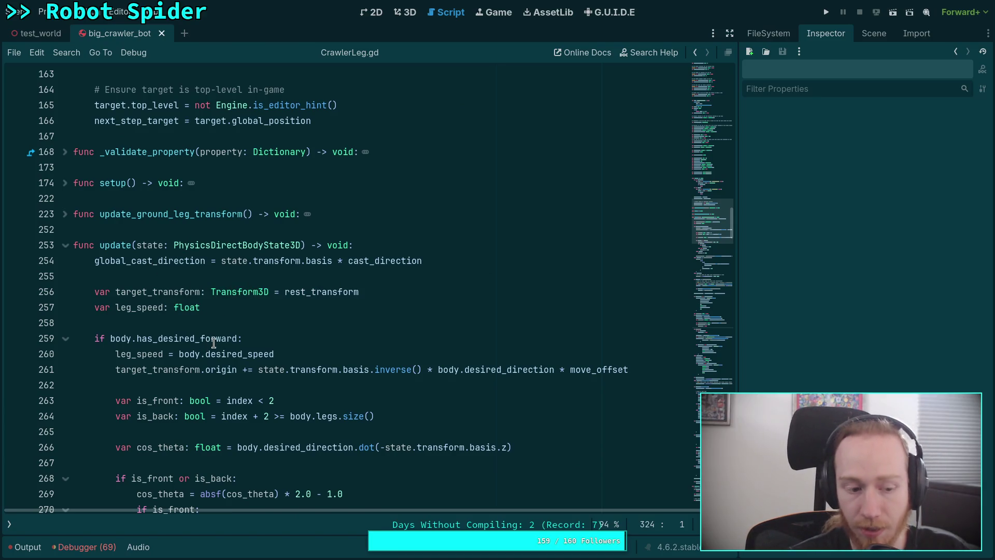
pyautogui.click(186, 323)
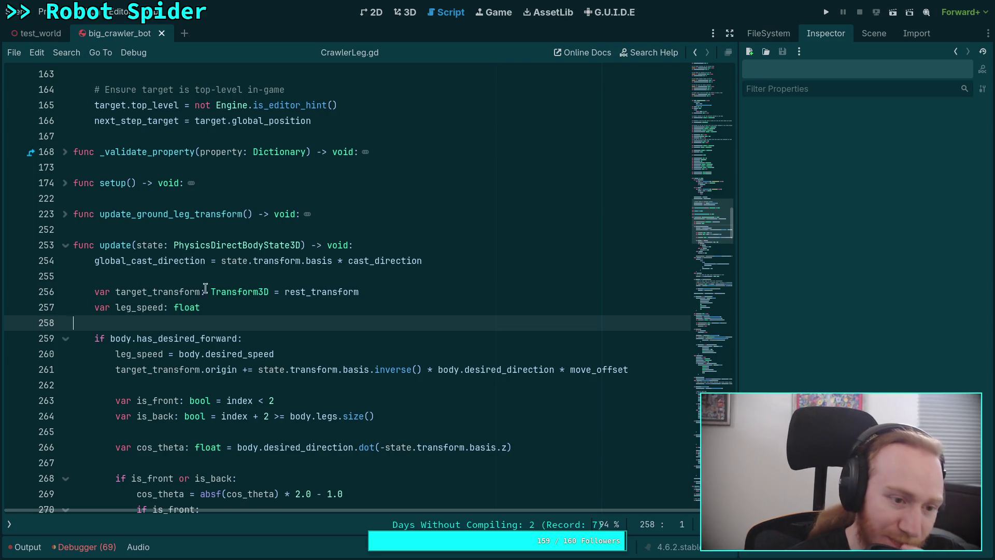
pyautogui.press('super+4')
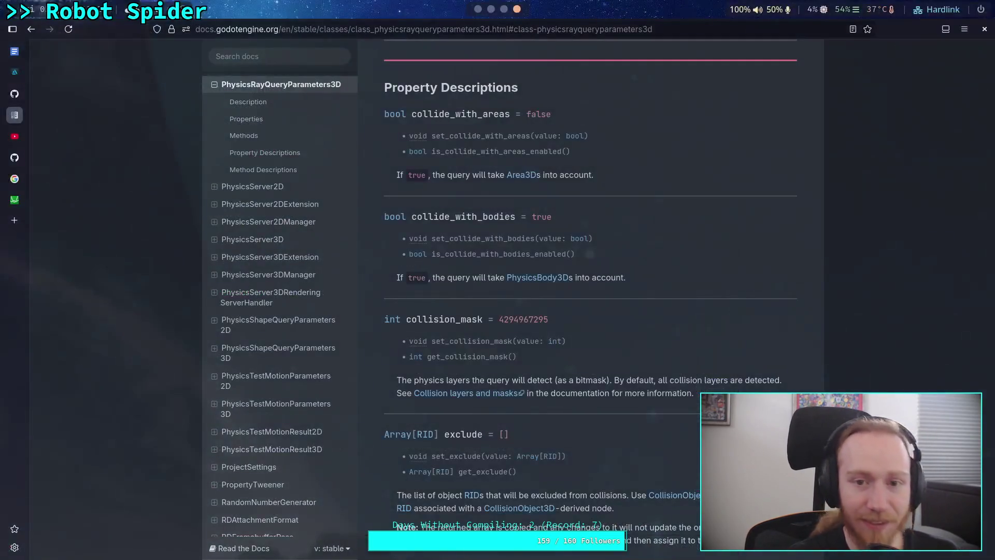
# Open the pasted gamedev.stackexchange rotation question in a new tab and dismiss the Google sign-in prompt.
pyautogui.hotkey('ctrl', 't')
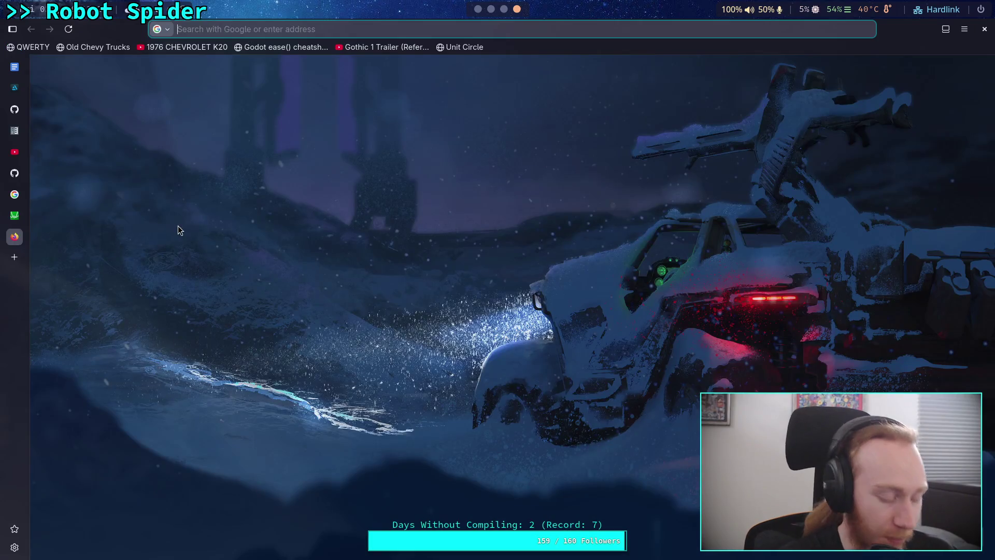
pyautogui.write('https://gamedev.stackexchange.com/questions/19297/how-can-i-rotate-about-an-arbitrary-point-in-3d-instead-of-the-origin')
pyautogui.press('Return')
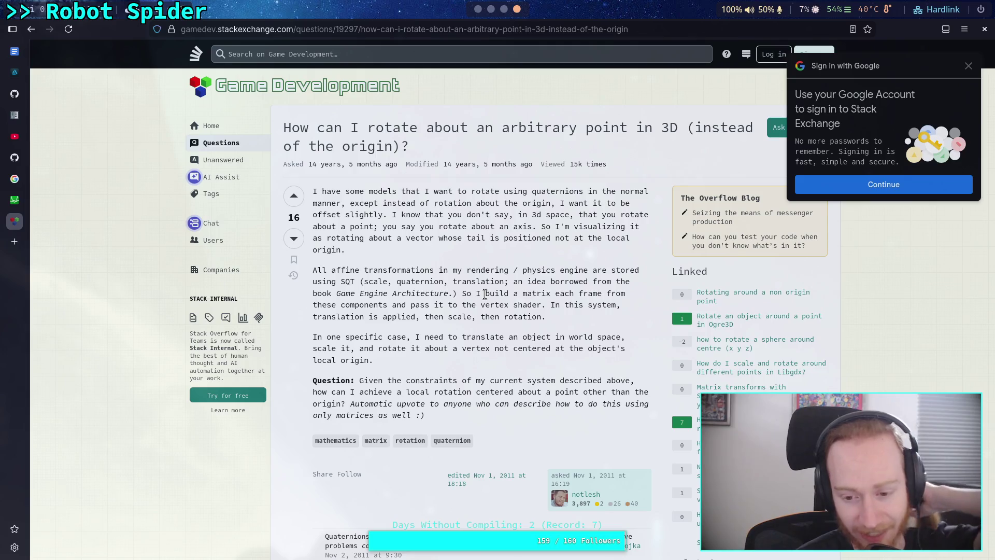
pyautogui.click(968, 66)
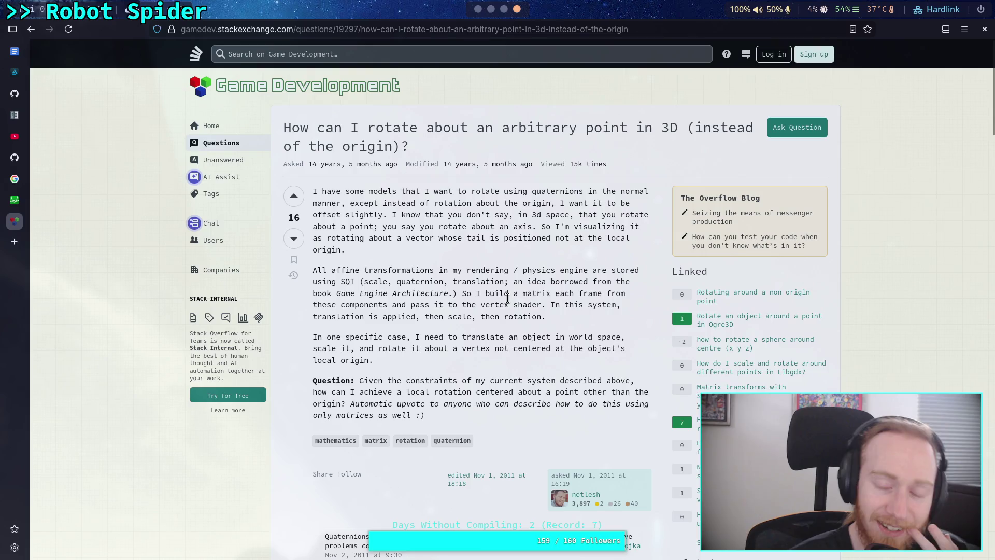
# Read the answer and highlight the formula T(p)R(r)T(-p)S(s)T(v) = R(r')S(s')T(v').
pyautogui.scroll(-3, 506, 300)
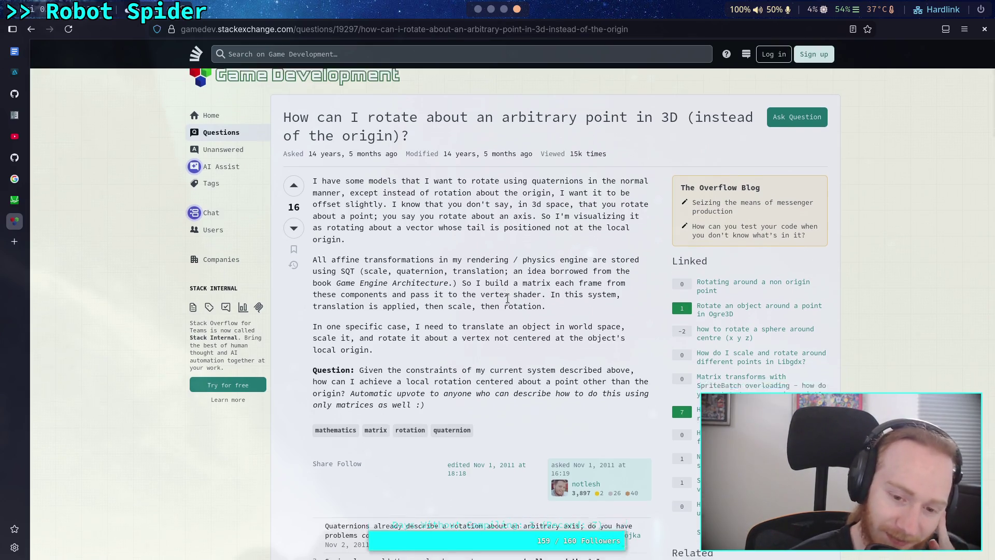
pyautogui.scroll(3, 502, 299)
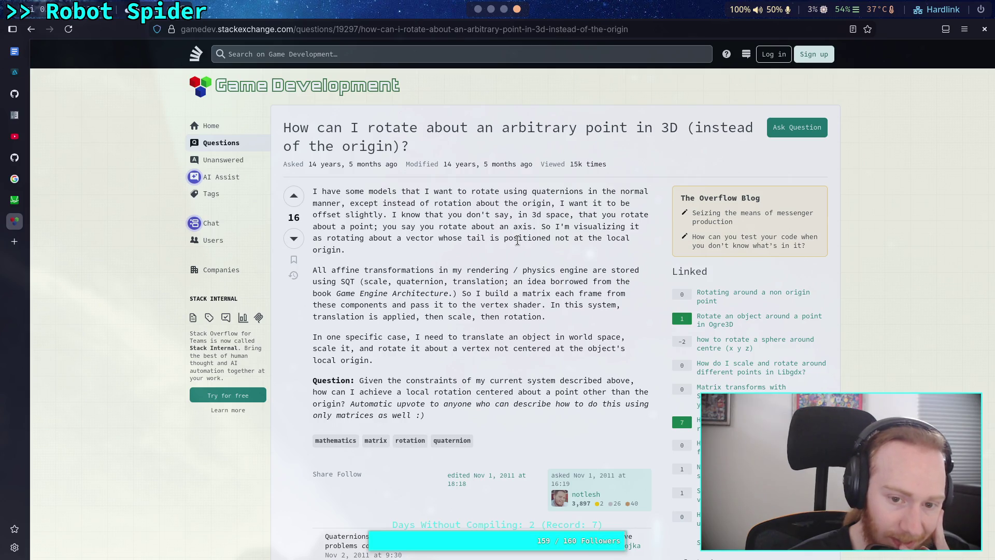
pyautogui.scroll(-4, 518, 240)
pyautogui.moveTo(314, 265)
pyautogui.mouseDown()
pyautogui.moveTo(326, 284)
pyautogui.moveTo(441, 348)
pyautogui.moveTo(439, 310)
pyautogui.mouseUp()
pyautogui.scroll(-2, 439, 310)
pyautogui.scroll(-4, 438, 309)
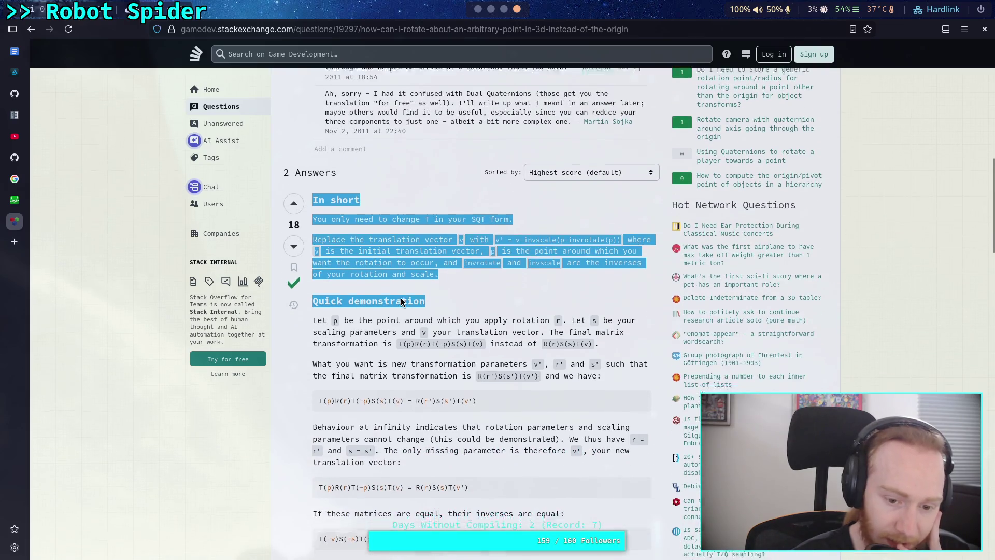
pyautogui.scroll(-6, 448, 269)
pyautogui.scroll(-2, 448, 269)
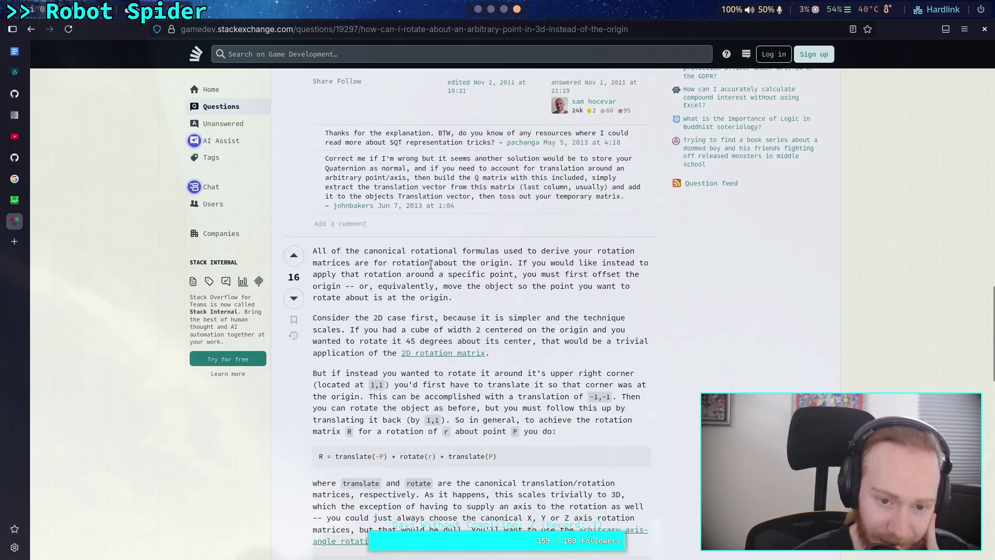
pyautogui.scroll(8, 431, 265)
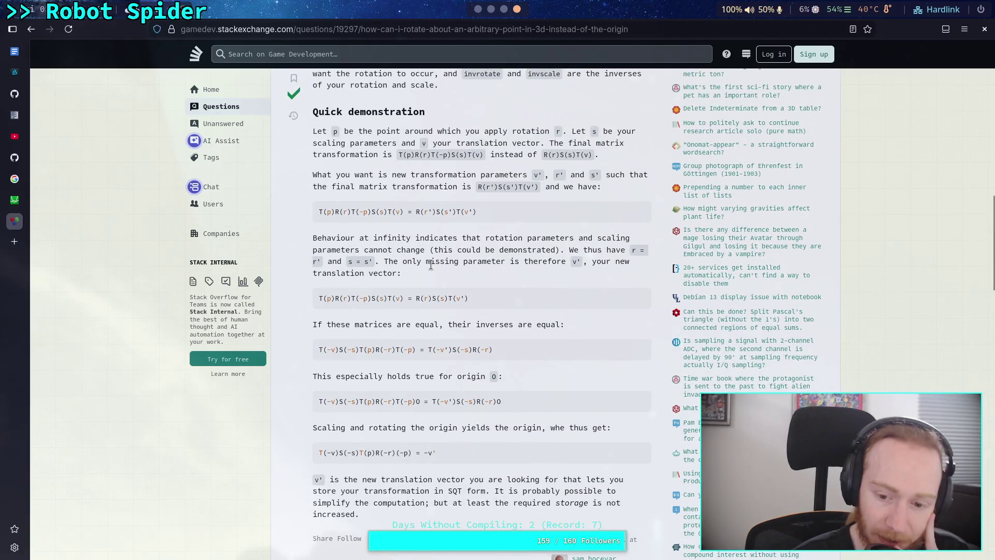
pyautogui.scroll(2, 430, 265)
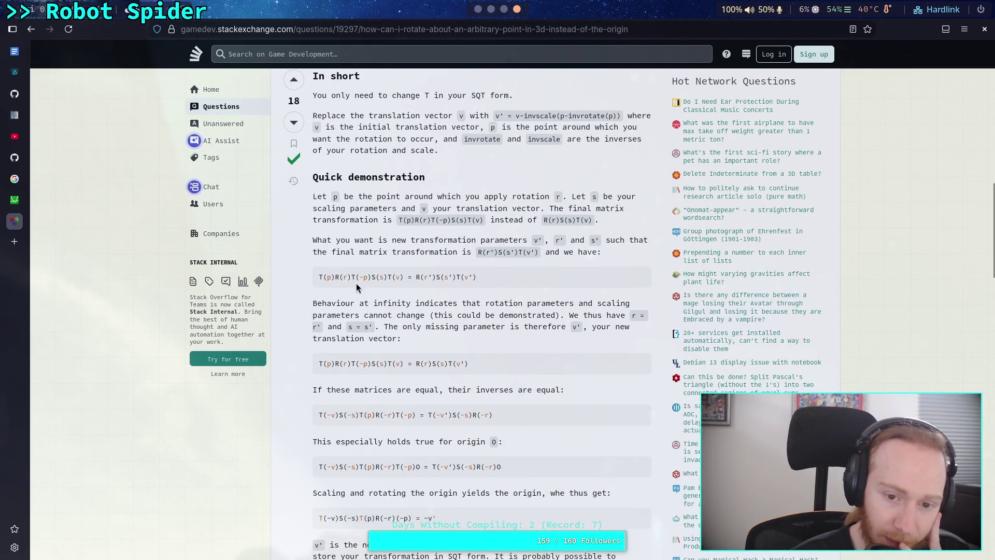
pyautogui.moveTo(320, 279); pyautogui.dragTo(485, 286)
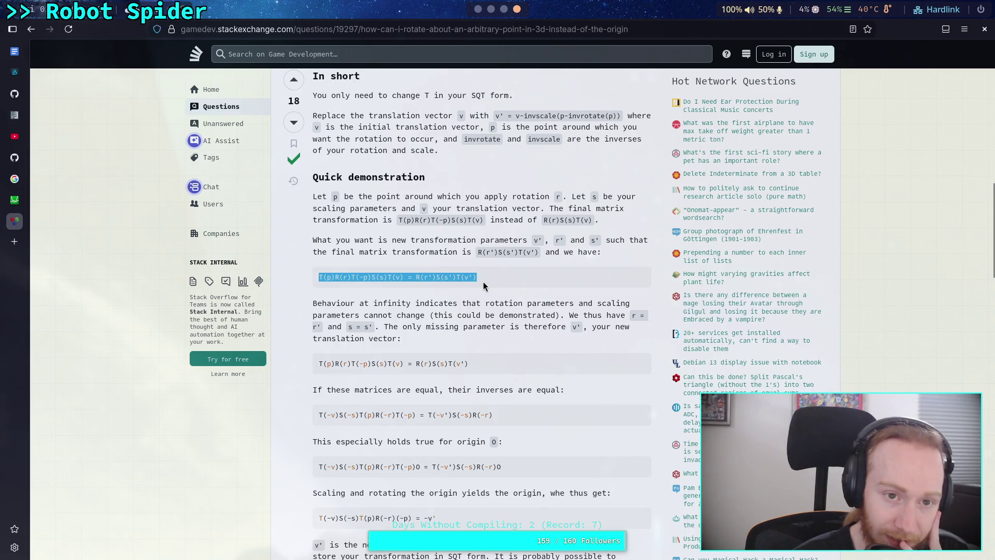
# Scroll through the answer's formulas, select the whole block, then clear the selection.
pyautogui.scroll(-15, 483, 286)
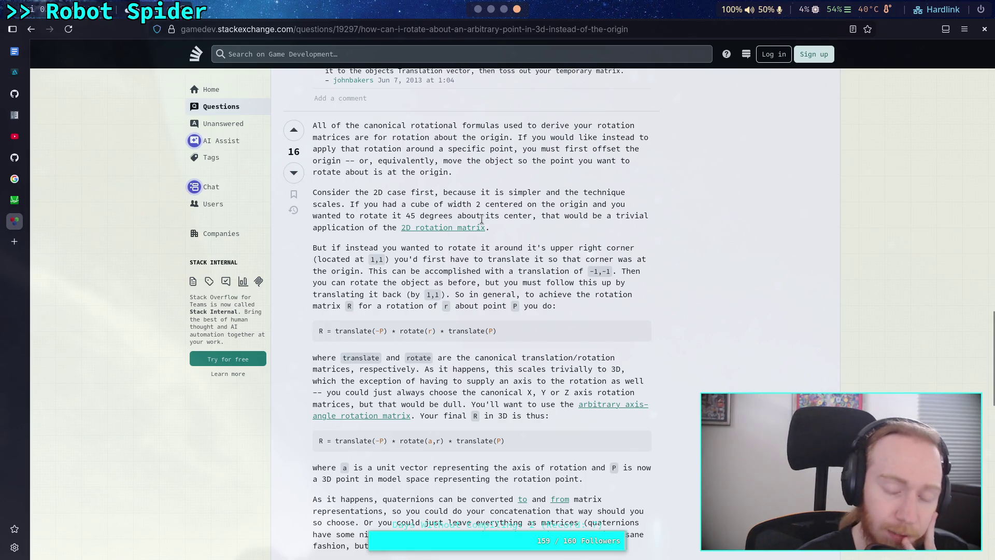
pyautogui.scroll(-3, 470, 241)
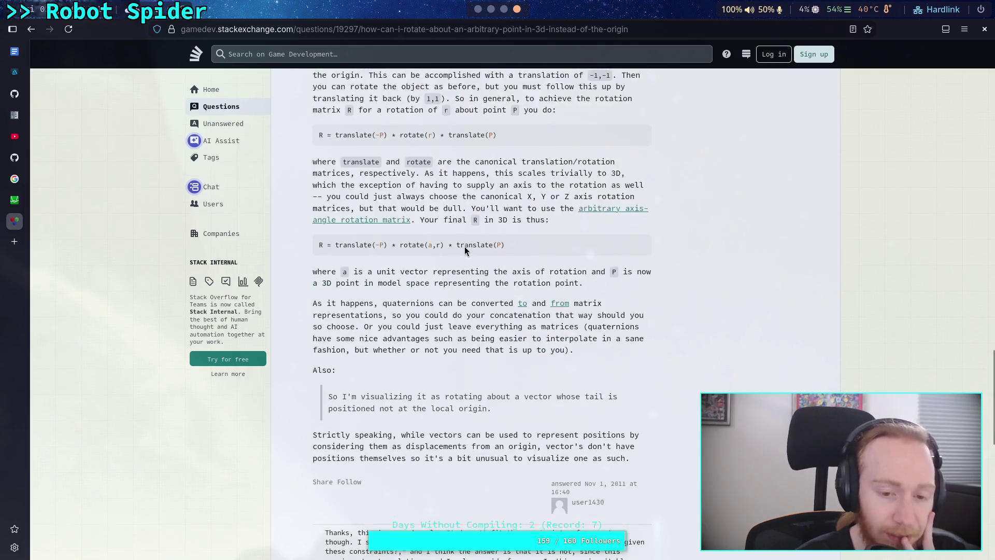
pyautogui.scroll(1, 471, 275)
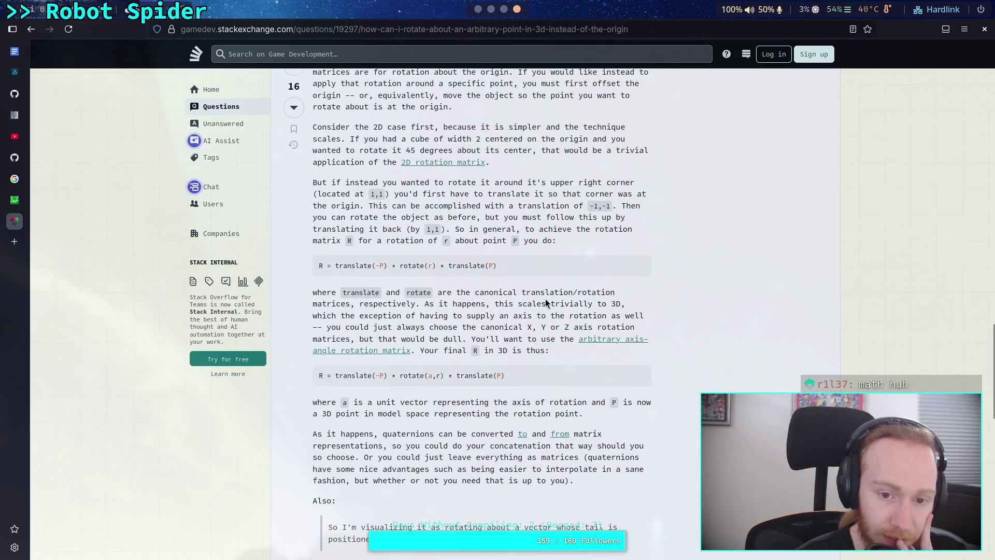
pyautogui.scroll(2, 549, 306)
pyautogui.scroll(14, 549, 311)
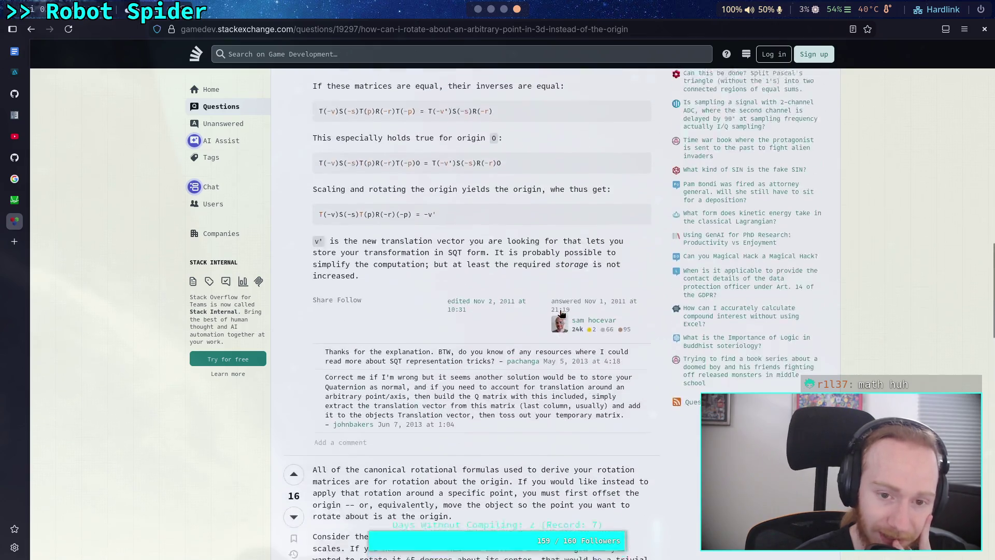
pyautogui.moveTo(612, 433); pyautogui.dragTo(327, 217)
pyautogui.click(490, 285)
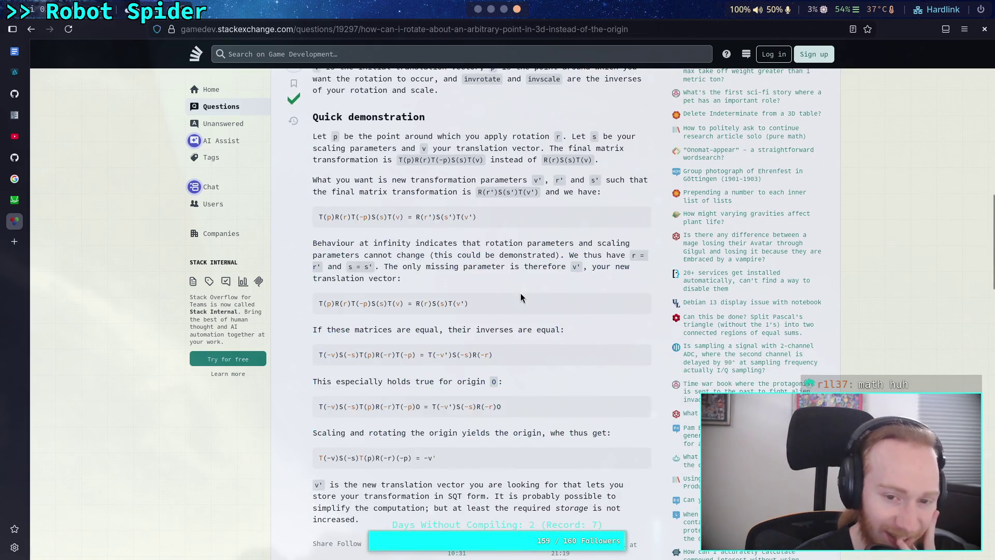
# Highlight translate(-P), rotate(r) and the leading R in R = translate(-P) * rotate(a,r) * translate(P).
pyautogui.scroll(-14, 518, 293)
pyautogui.scroll(2, 521, 297)
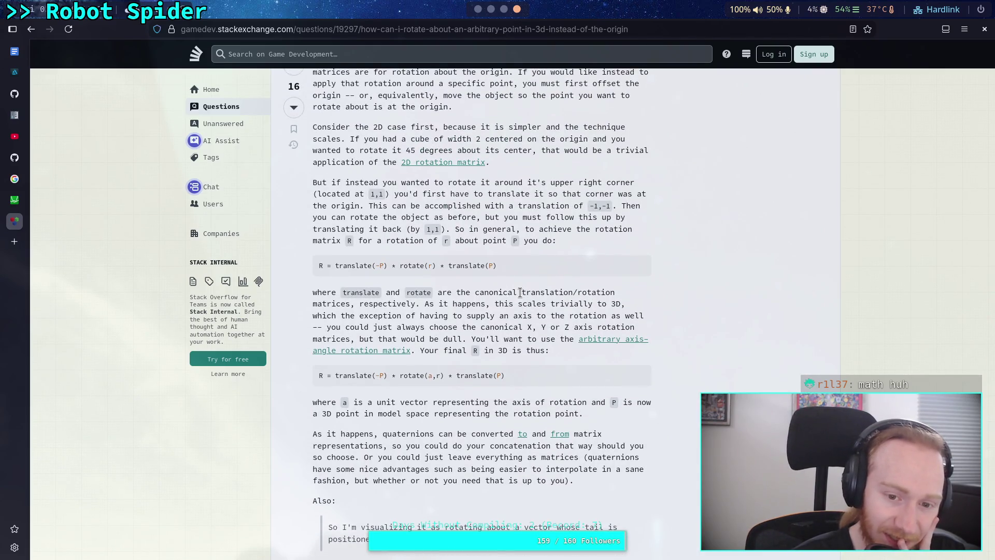
pyautogui.moveTo(334, 265); pyautogui.dragTo(437, 265)
pyautogui.moveTo(448, 265); pyautogui.dragTo(498, 265)
pyautogui.click(525, 272)
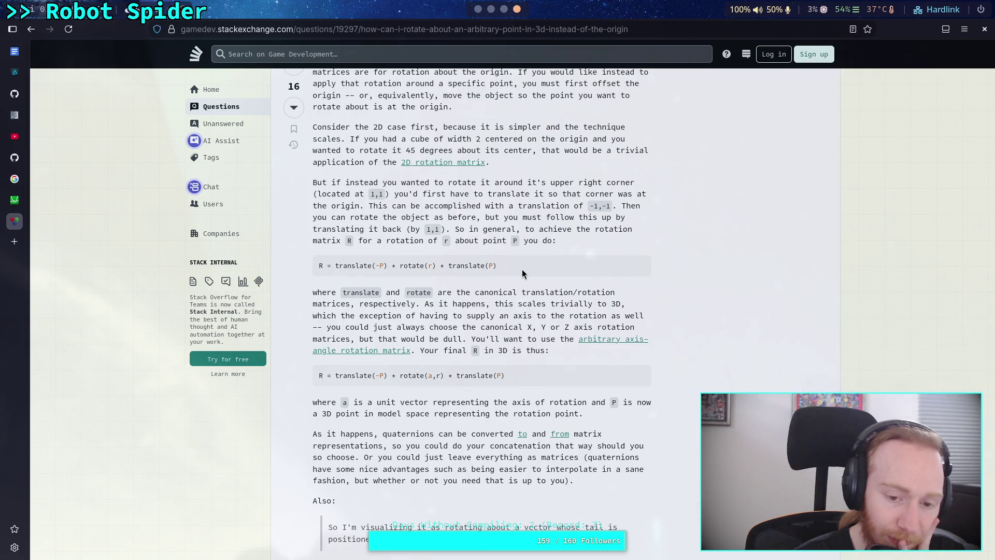
pyautogui.doubleClick(321, 266)
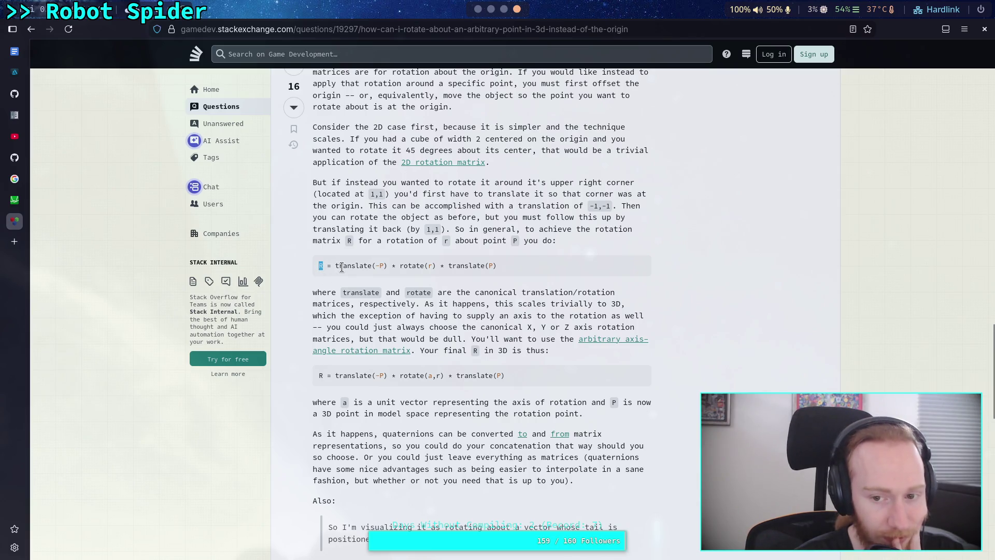
# Re-highlight the T(p)R(r)T(-p)S(s)T(v) line, clear it, and scroll to the translate-rotate-translate answer.
pyautogui.scroll(-2, 342, 268)
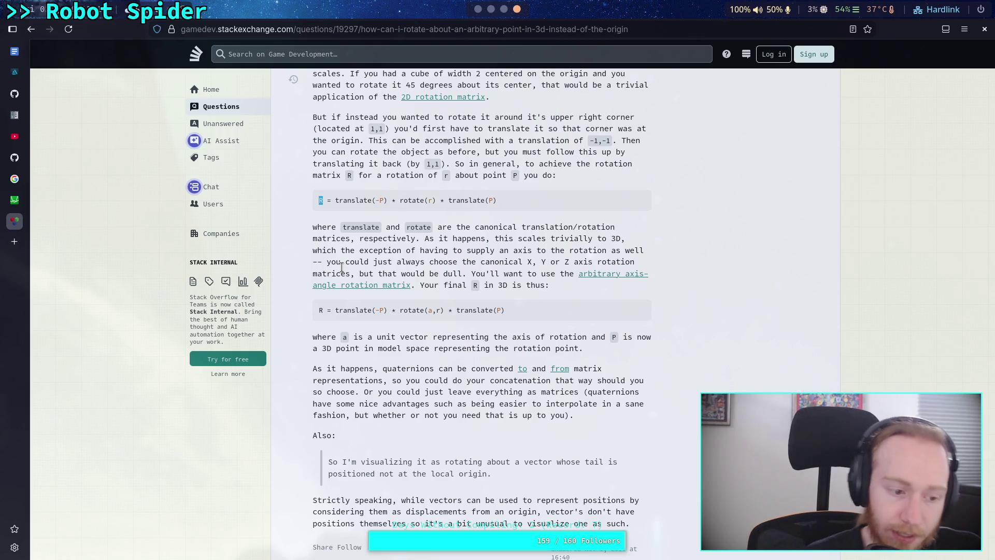
pyautogui.scroll(15, 508, 321)
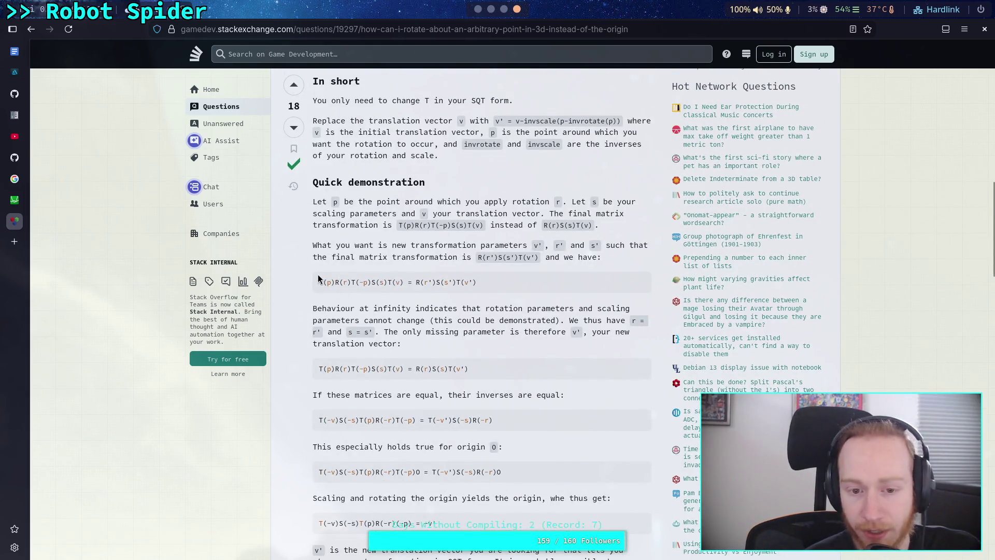
pyautogui.moveTo(319, 281); pyautogui.dragTo(477, 282)
pyautogui.scroll(-2, 472, 329)
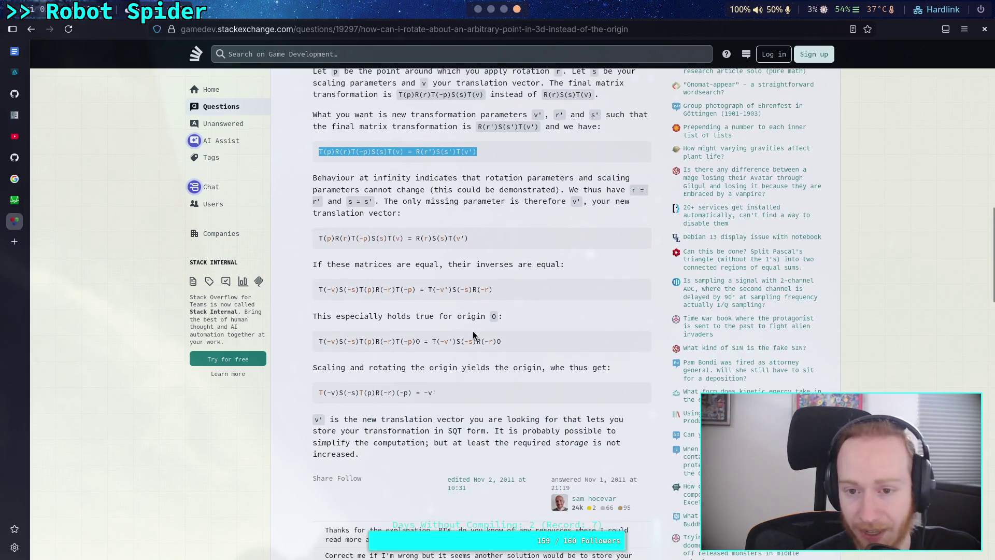
pyautogui.click(426, 265)
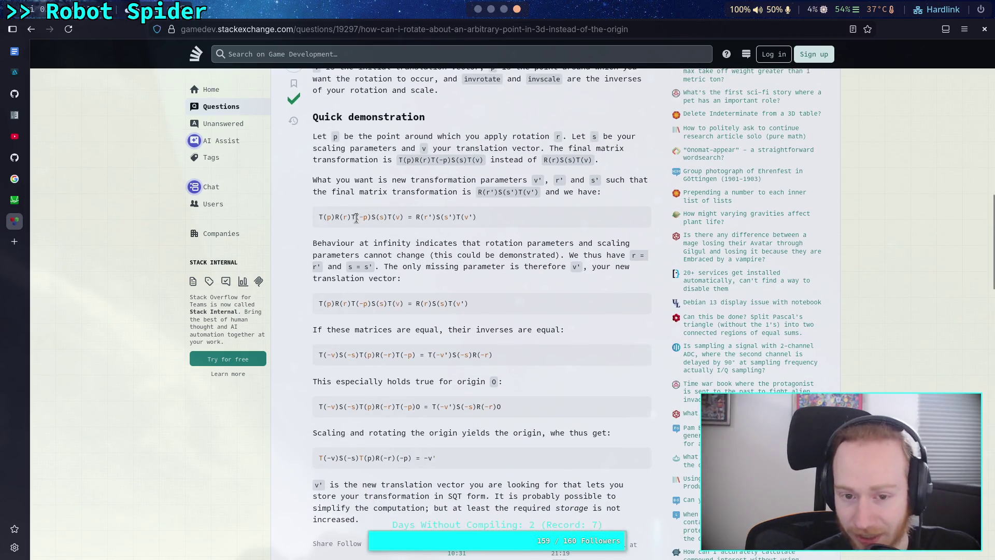
pyautogui.scroll(-4, 467, 280)
pyautogui.scroll(-15, 456, 267)
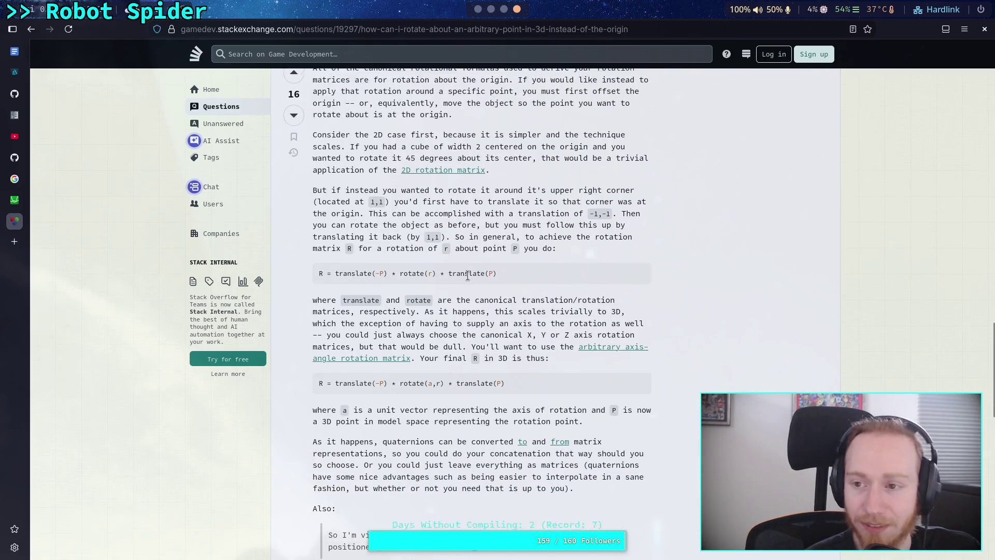
pyautogui.scroll(1, 751, 138)
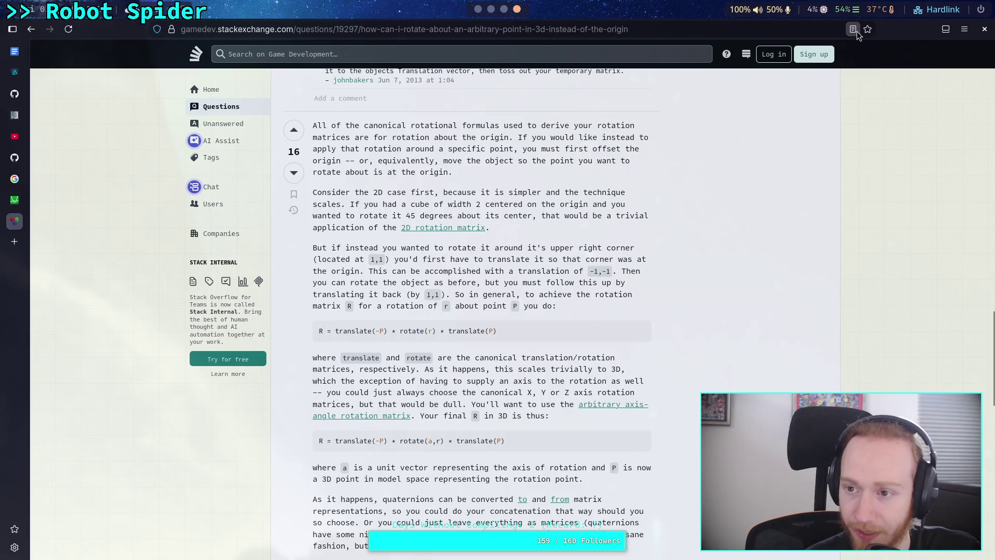
# Read the rotation-about-a-point answer in reader view, then return to the Godot editor.
pyautogui.click(854, 30)
pyautogui.scroll(-10, 617, 295)
pyautogui.scroll(10, 618, 296)
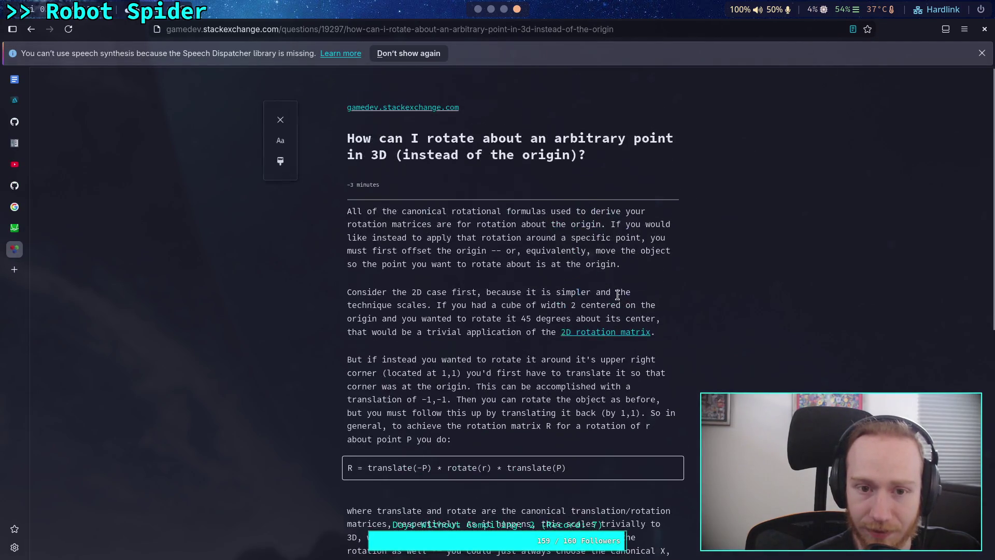
pyautogui.scroll(-10, 674, 218)
pyautogui.scroll(10, 741, 192)
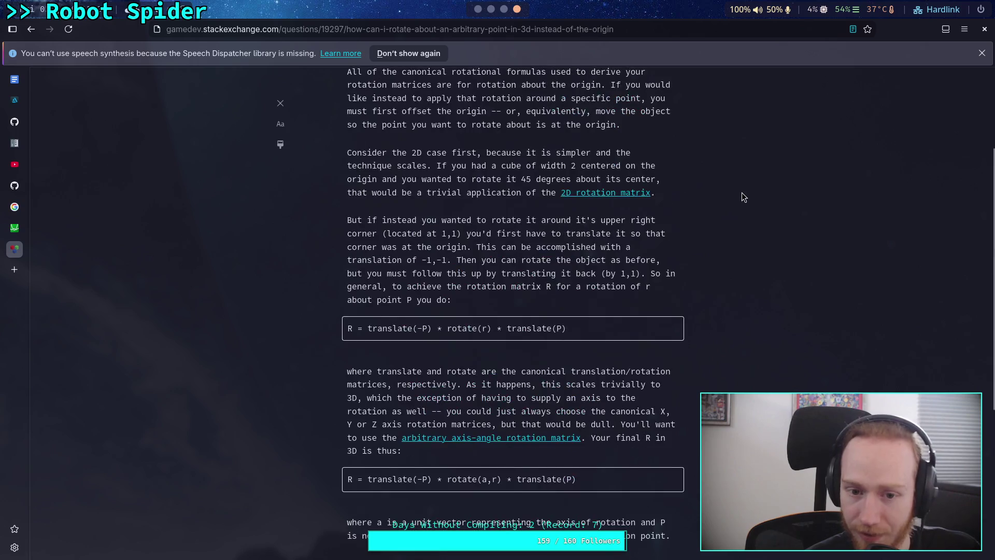
pyautogui.scroll(-6, 688, 293)
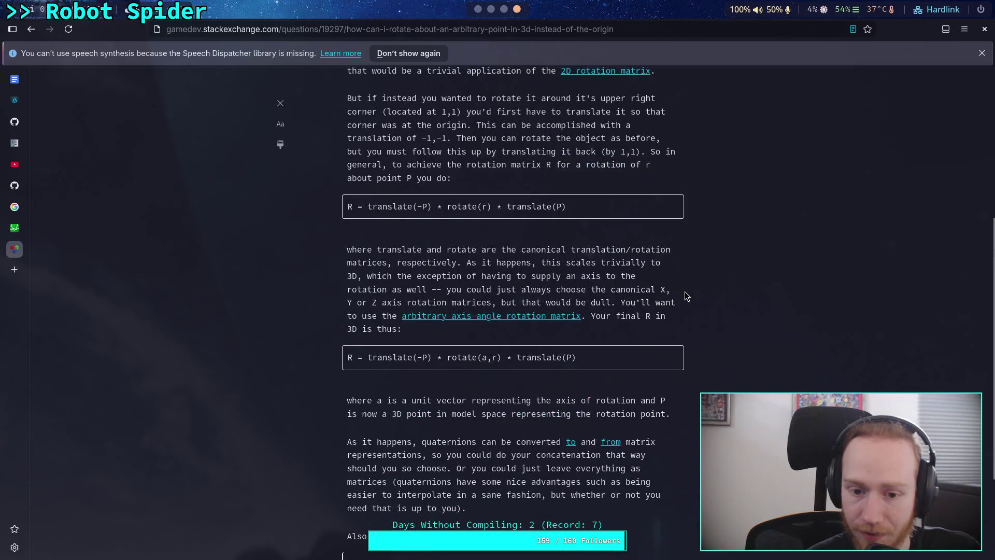
pyautogui.scroll(-5, 688, 296)
pyautogui.scroll(12, 571, 306)
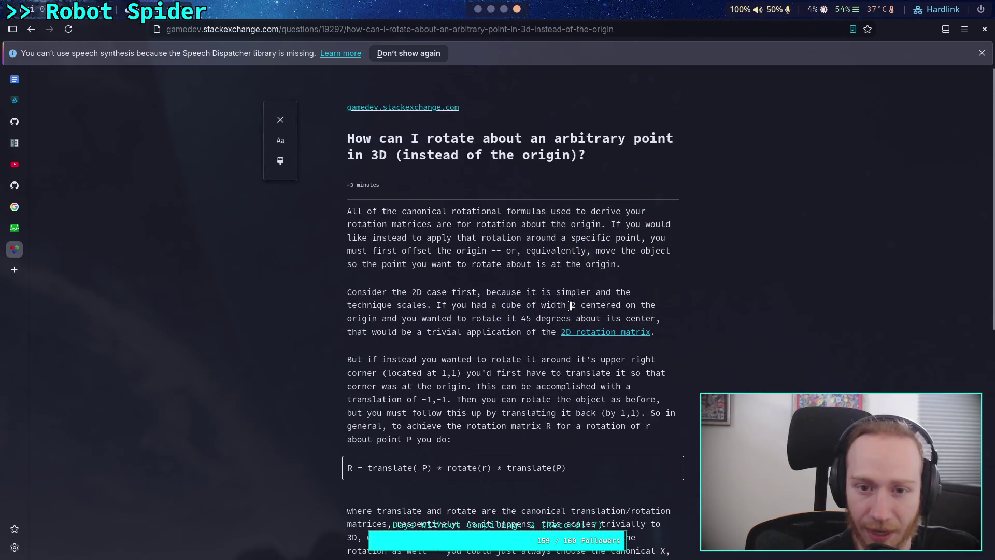
pyautogui.scroll(-5, 488, 259)
pyautogui.scroll(-5, 487, 260)
pyautogui.scroll(1, 487, 259)
pyautogui.scroll(-2, 488, 259)
pyautogui.scroll(8, 487, 256)
pyautogui.scroll(2, 487, 256)
pyautogui.scroll(-5, 488, 262)
pyautogui.scroll(3, 489, 268)
pyautogui.scroll(-8, 489, 269)
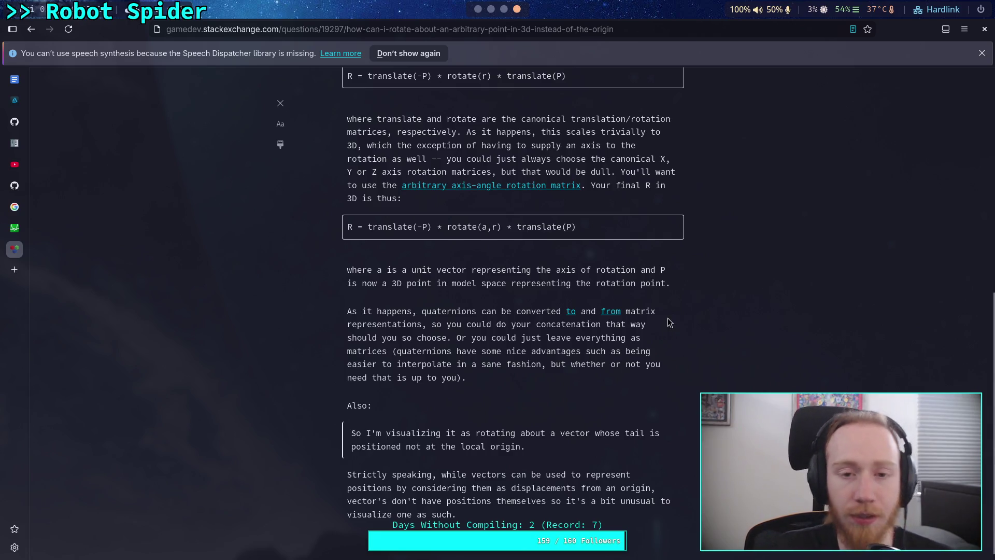
pyautogui.click(478, 9)
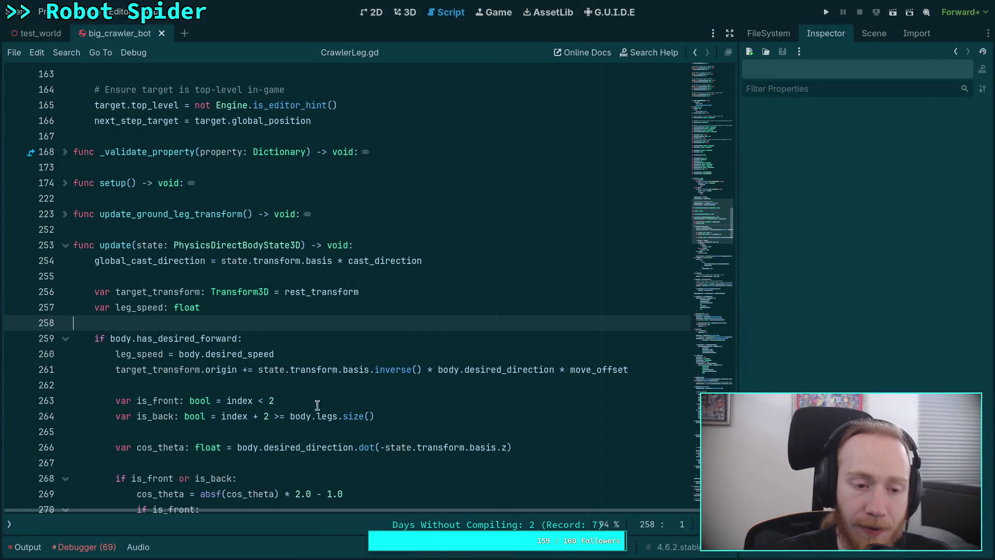
# View the spider robot from lower down in the 3D tab, then return to CrawlerLeg.gd.
pyautogui.click(409, 10)
pyautogui.moveTo(400, 356)
pyautogui.mouseDown()
pyautogui.moveTo(395, 334)
pyautogui.moveTo(379, 343)
pyautogui.mouseUp()
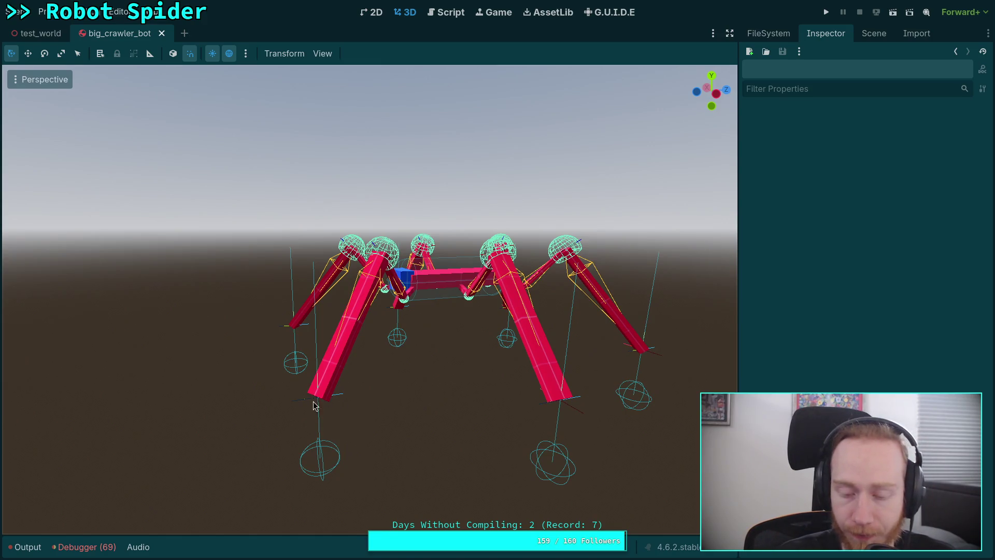
pyautogui.click(447, 12)
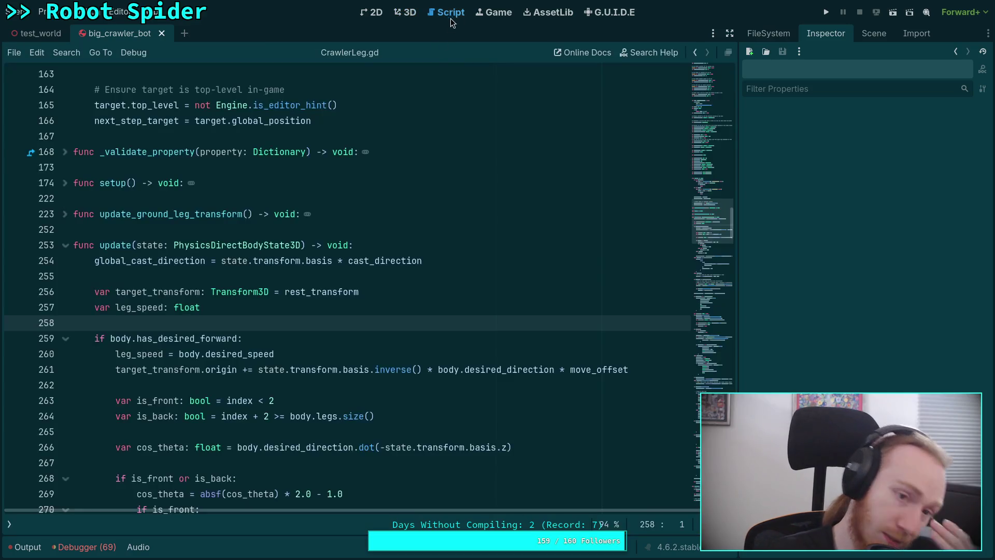
# Fold the has_desired_forward block and highlight target_global_rest to review its uses.
pyautogui.scroll(-2, 71, 247)
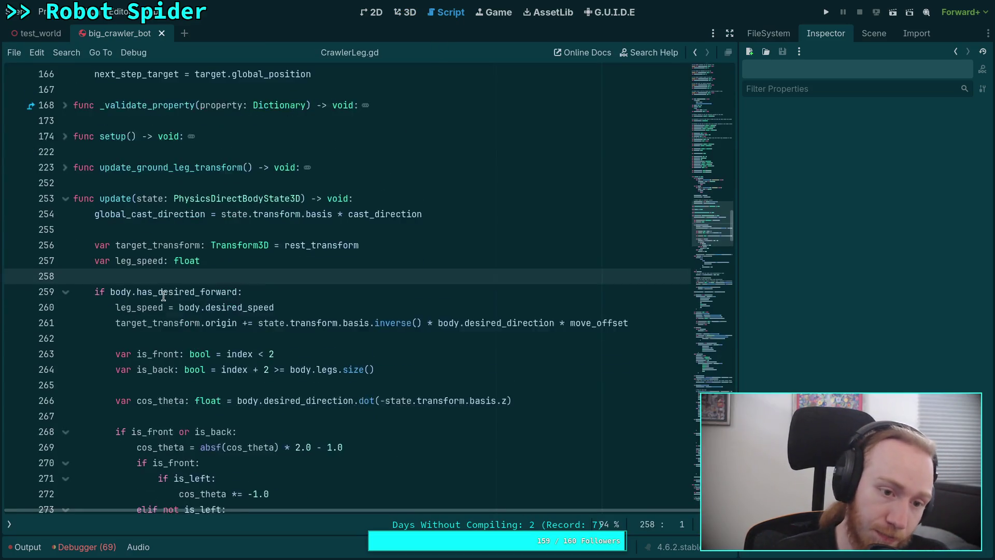
pyautogui.click(71, 247)
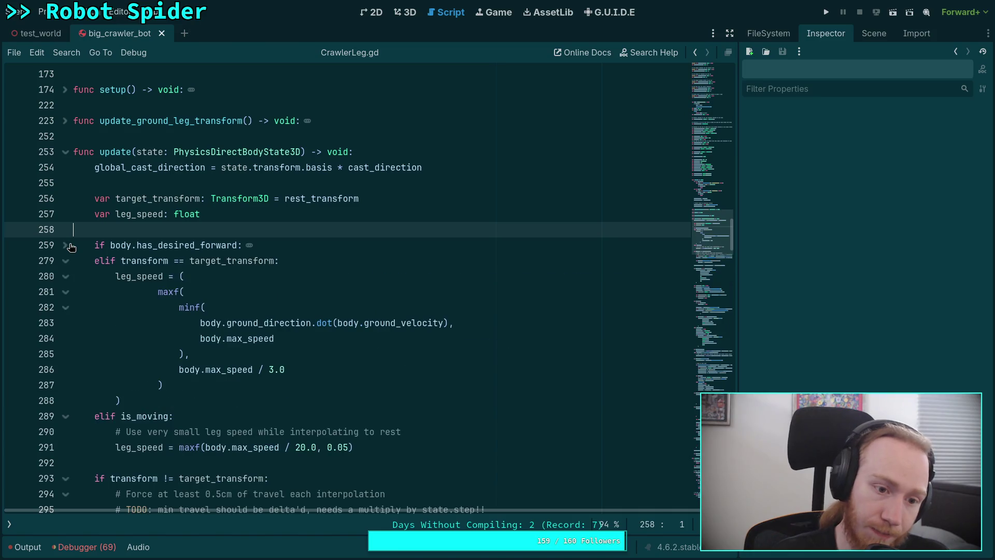
pyautogui.scroll(-7, 129, 274)
pyautogui.doubleClick(129, 245)
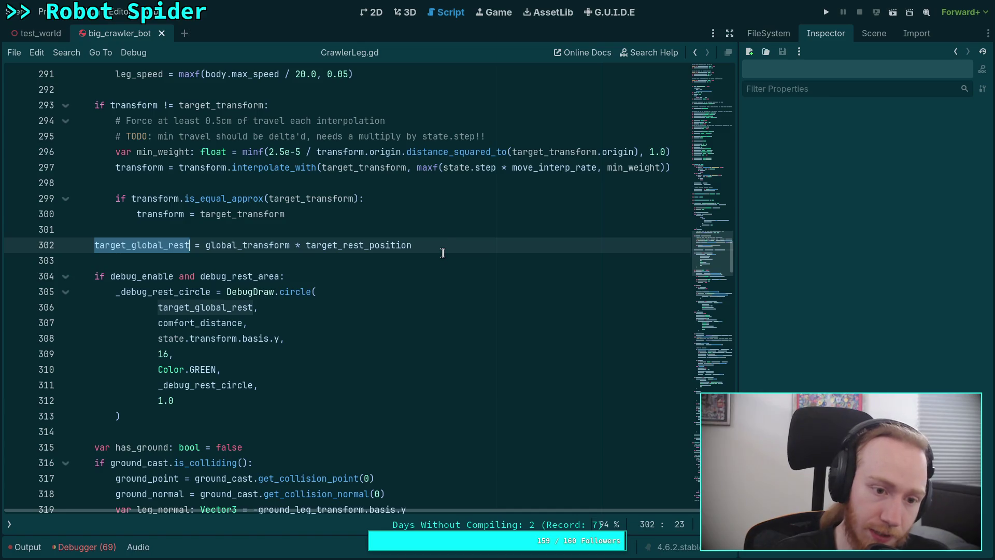
pyautogui.scroll(-2, 453, 244)
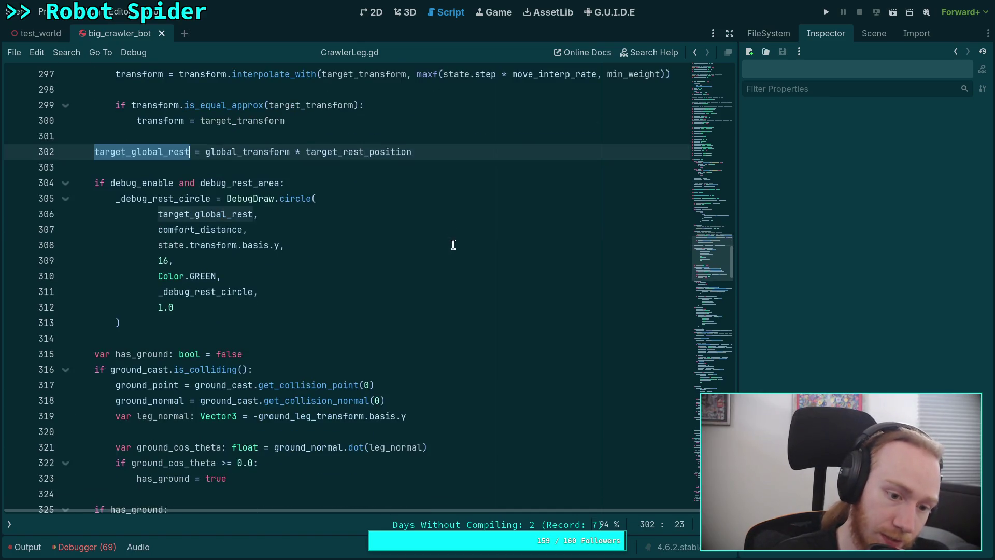
pyautogui.scroll(-2, 431, 267)
pyautogui.scroll(-2, 432, 267)
pyautogui.scroll(5, 431, 267)
pyautogui.scroll(3, 431, 267)
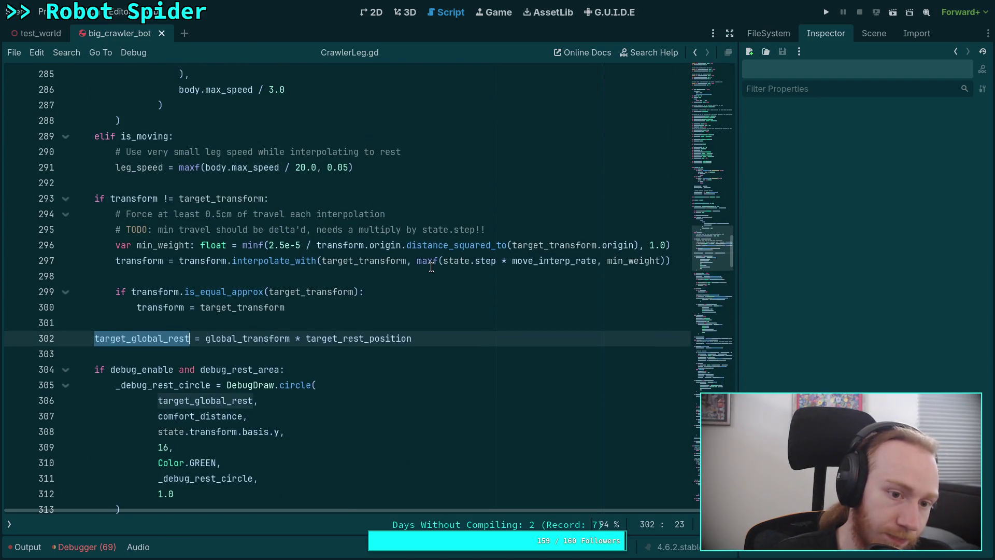
pyautogui.scroll(-11, 431, 267)
pyautogui.scroll(-11, 431, 267)
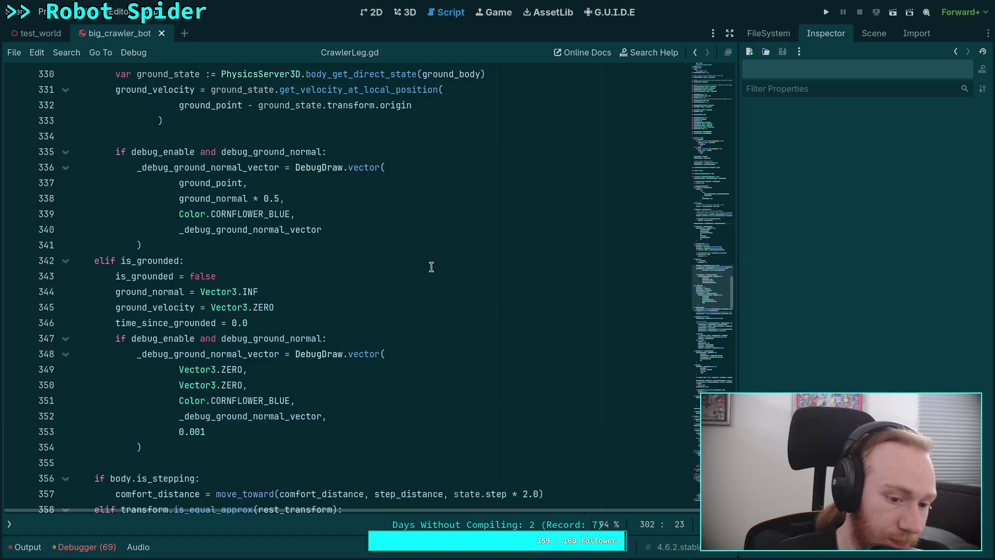
# Highlight shape_cast in the collision check and scroll through its uses in update().
pyautogui.click(152, 245)
pyautogui.doubleClick(153, 244)
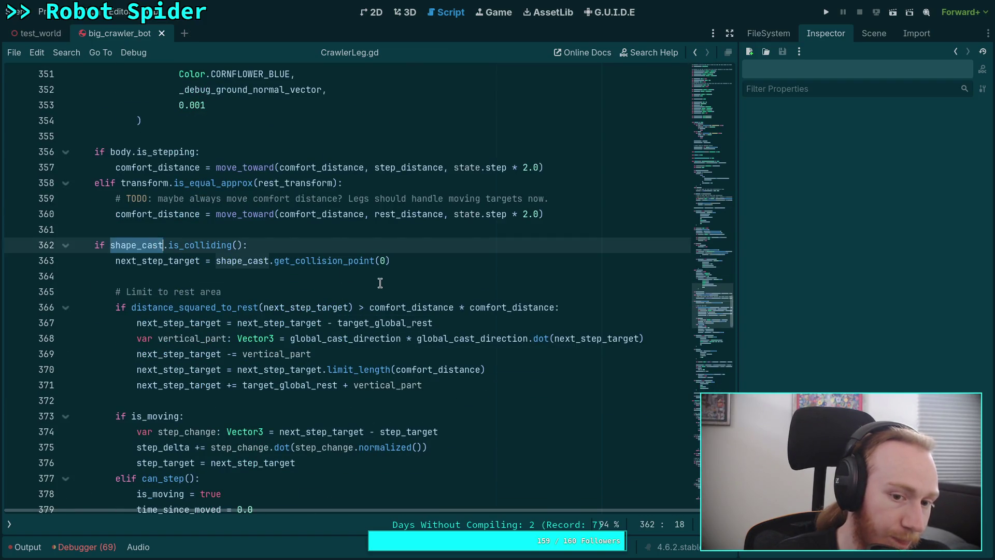
pyautogui.scroll(5, 248, 311)
pyautogui.scroll(20, 248, 311)
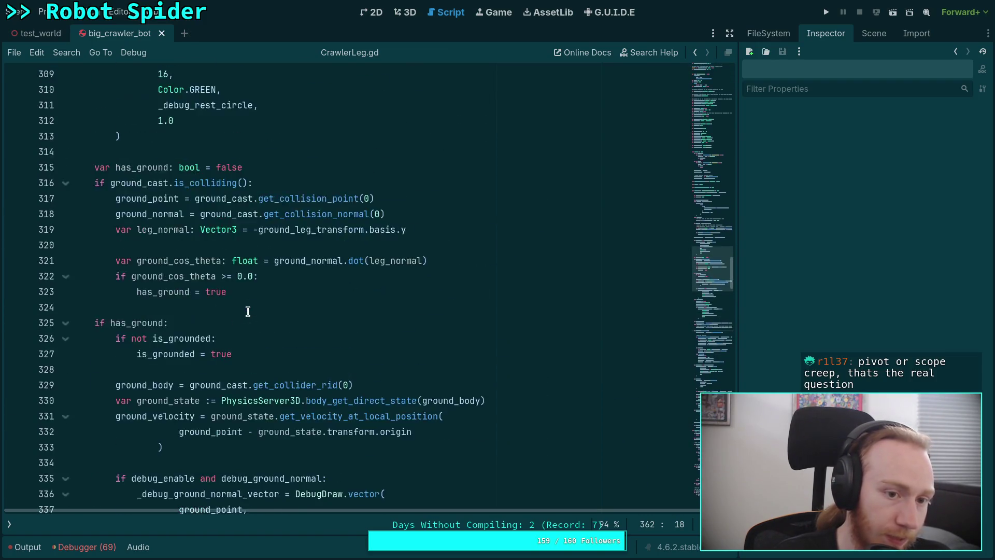
pyautogui.scroll(6, 248, 311)
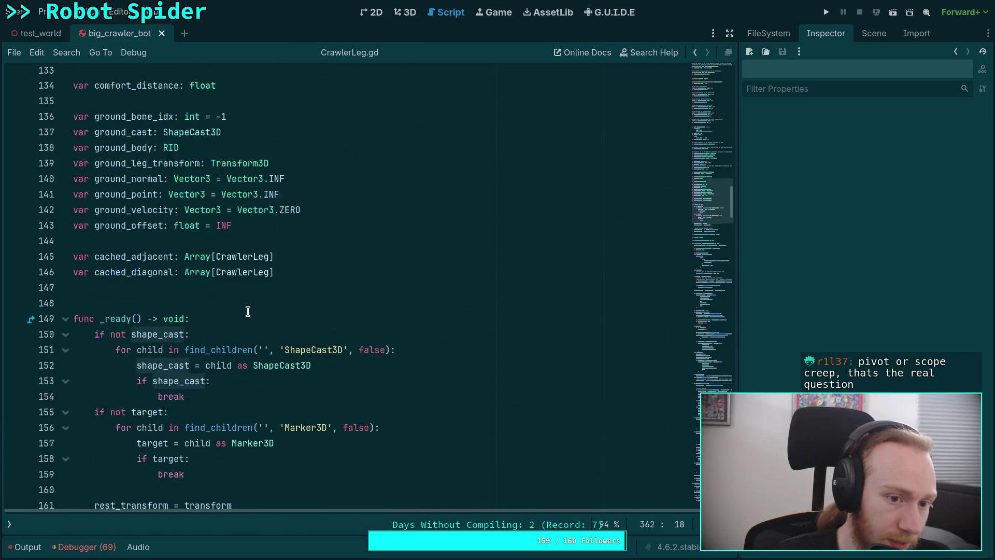
pyautogui.scroll(5, 248, 311)
pyautogui.scroll(-8, 284, 306)
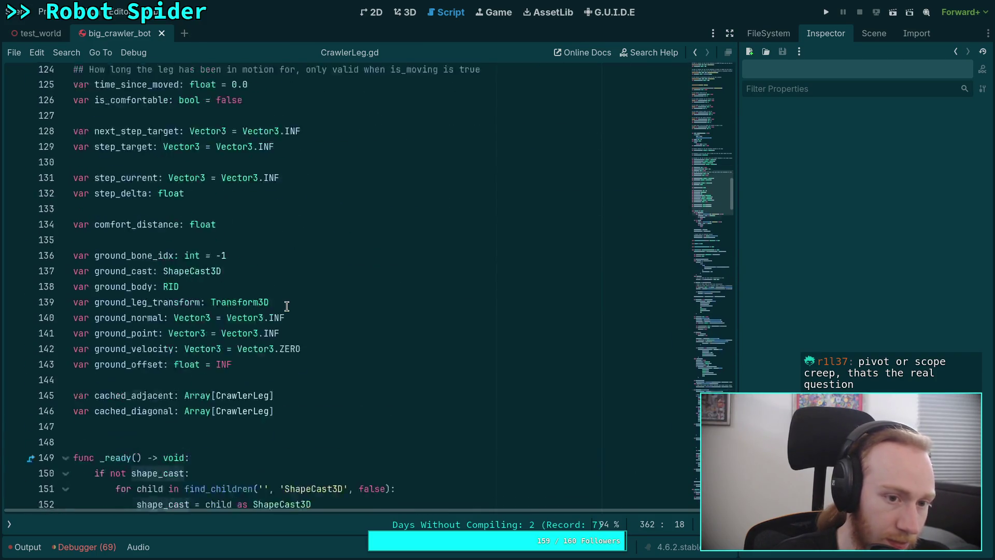
pyautogui.scroll(-4, 292, 301)
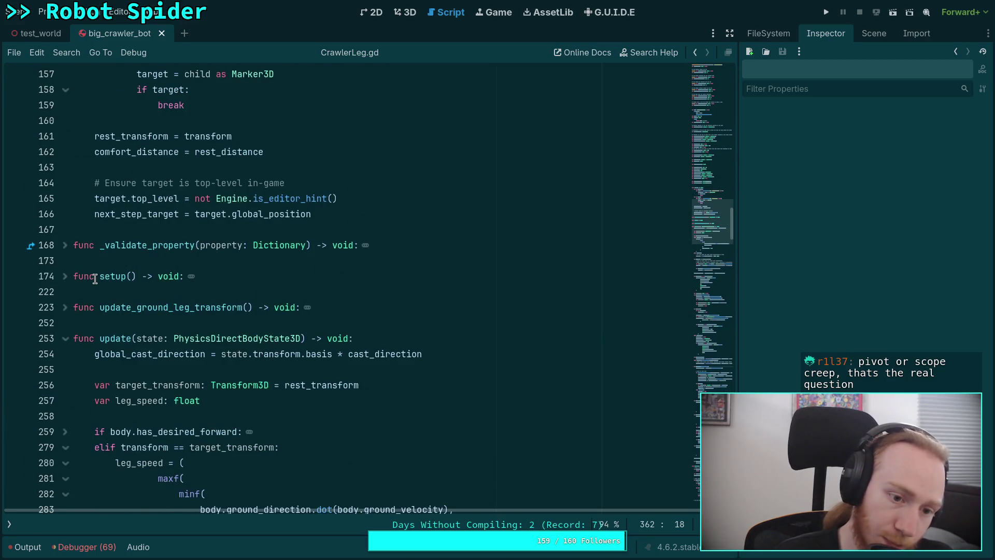
pyautogui.scroll(-11, 94, 276)
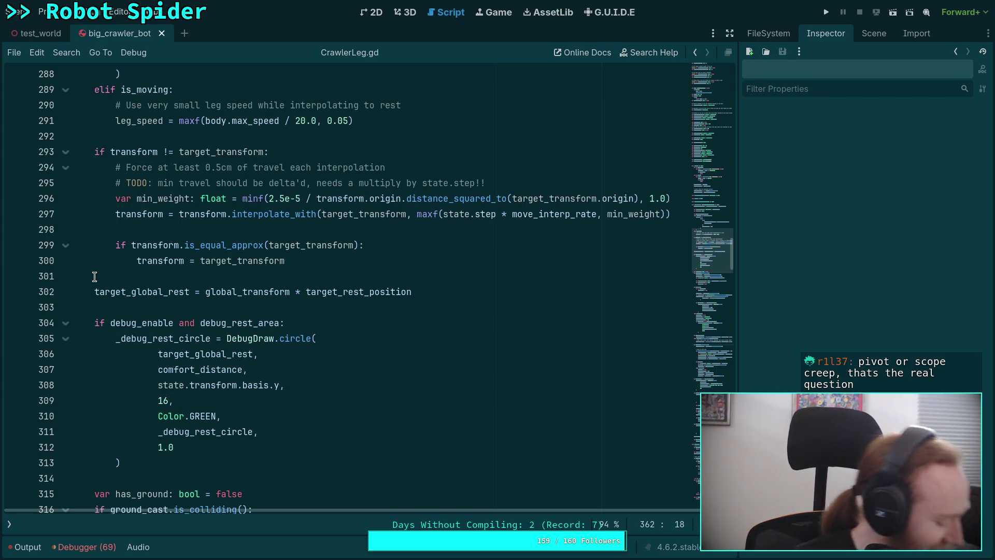
pyautogui.scroll(-3, 357, 315)
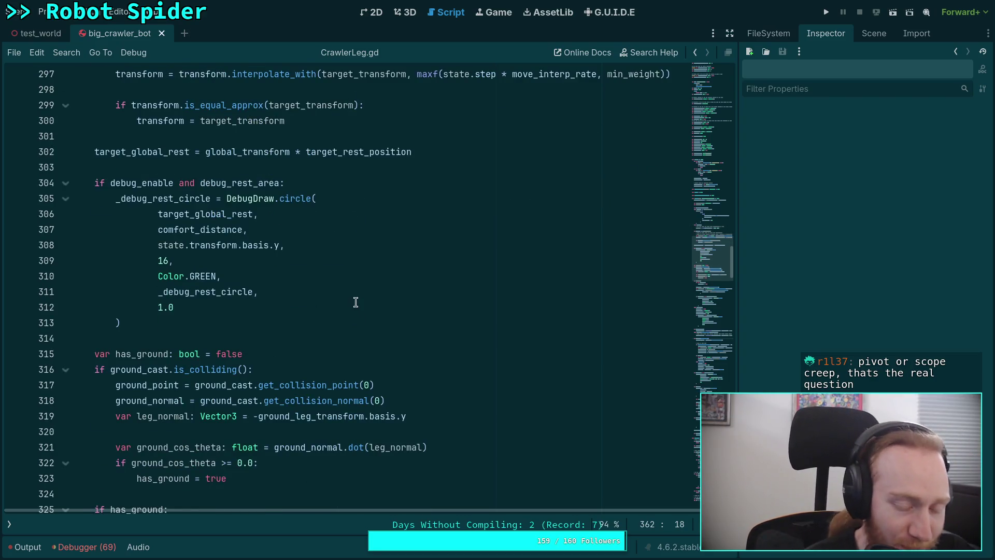
pyautogui.scroll(-8, 357, 315)
pyautogui.scroll(-6, 176, 326)
pyautogui.click(177, 324)
pyautogui.scroll(-3, 166, 311)
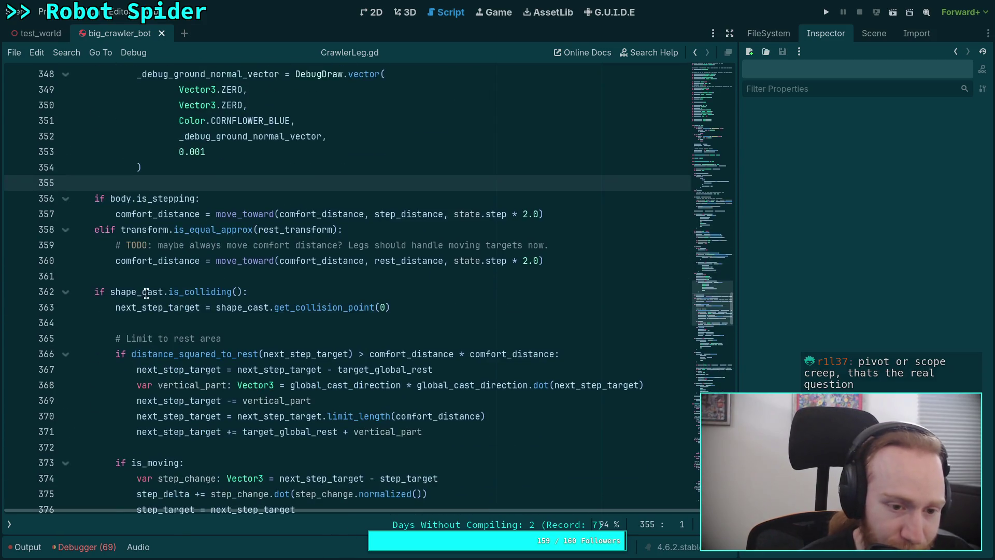
pyautogui.click(197, 321)
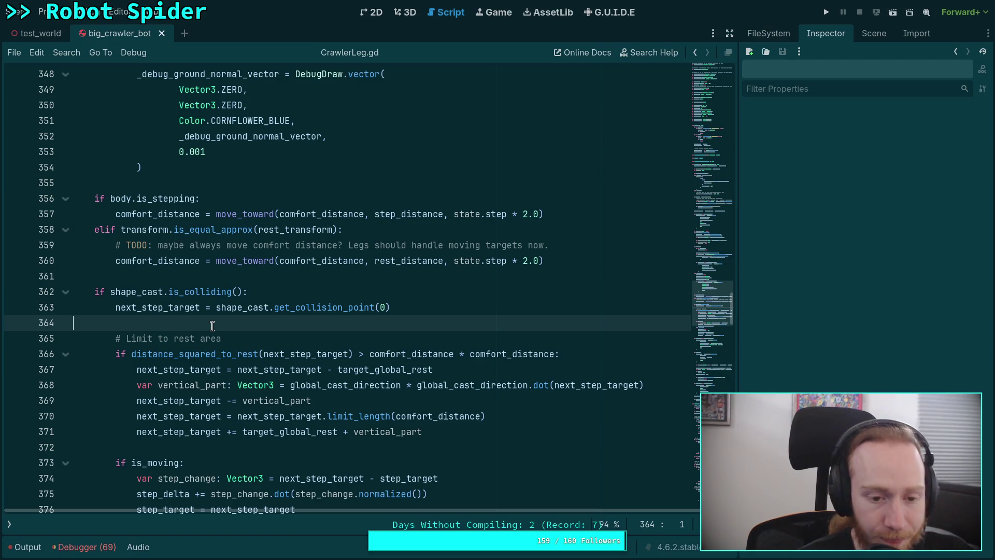
pyautogui.click(186, 447)
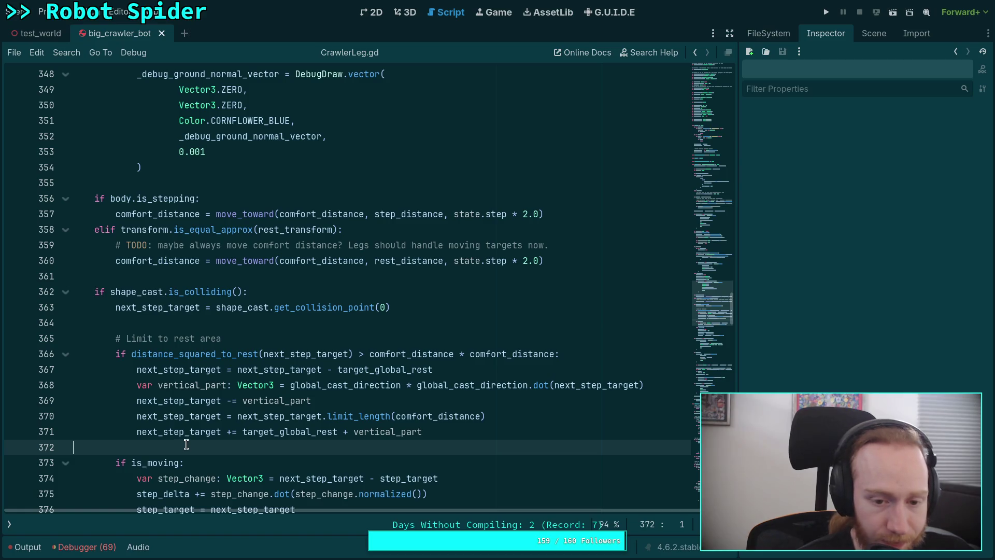
pyautogui.scroll(-5, 186, 445)
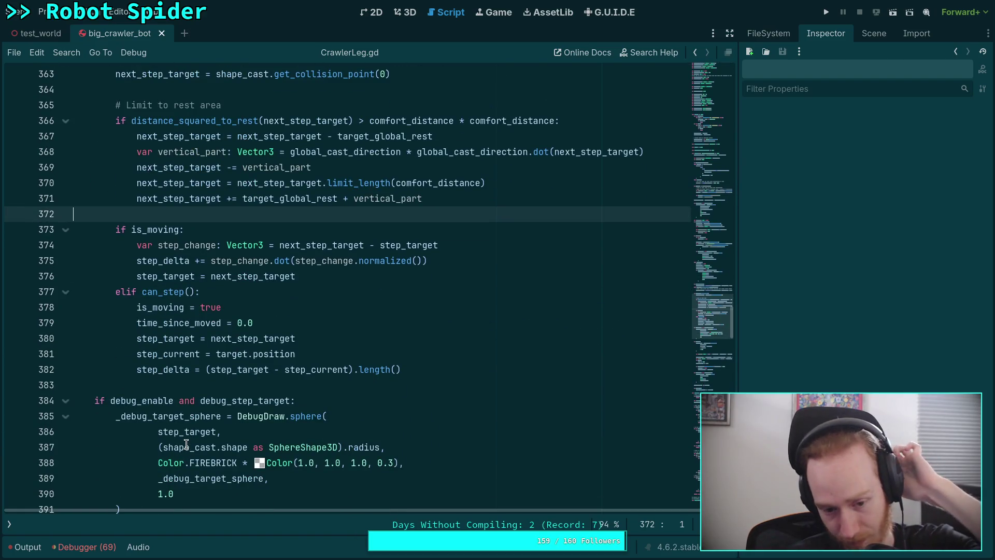
pyautogui.scroll(-4, 186, 445)
pyautogui.click(172, 335)
pyautogui.scroll(-4, 173, 334)
pyautogui.click(193, 277)
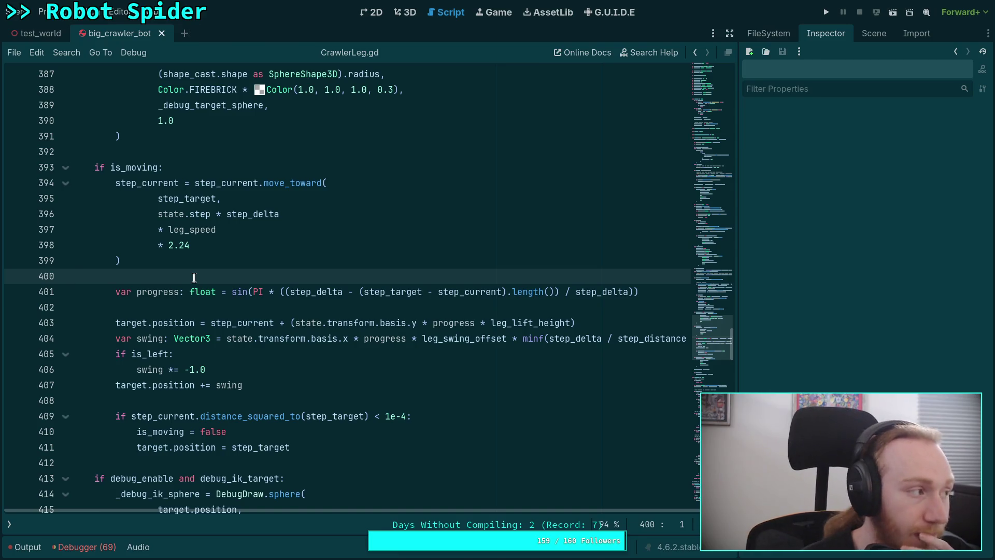
pyautogui.scroll(-7, 274, 311)
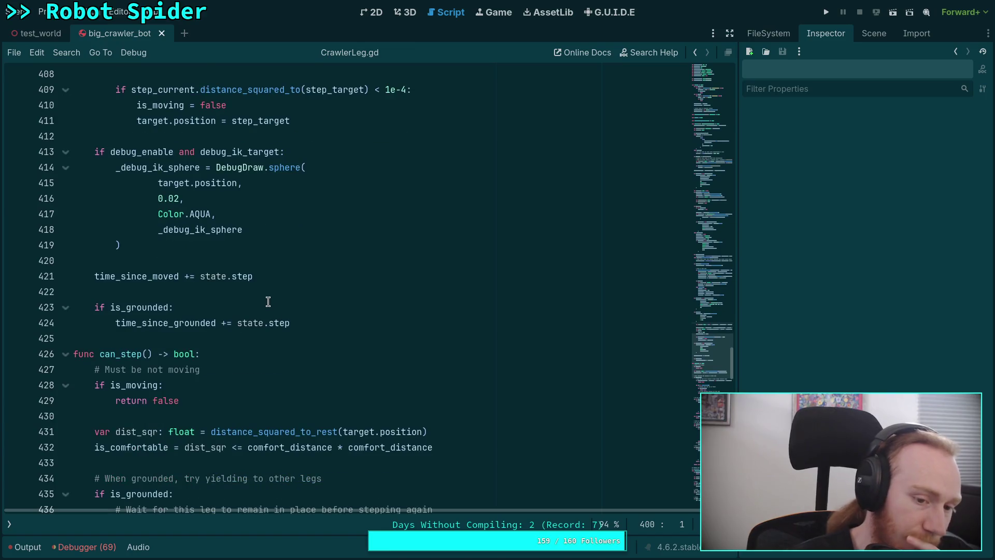
pyautogui.click(189, 342)
pyautogui.scroll(10, 213, 337)
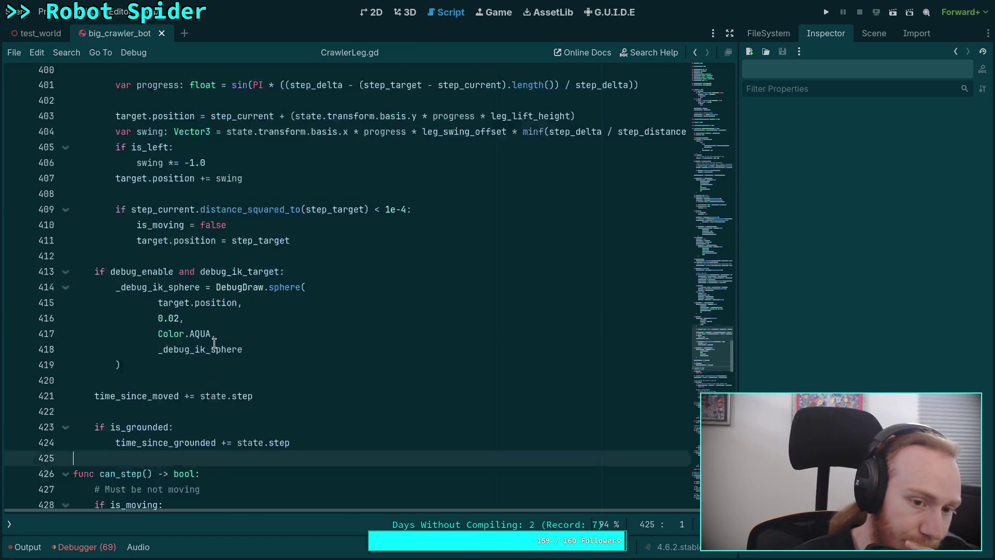
pyautogui.scroll(11, 214, 343)
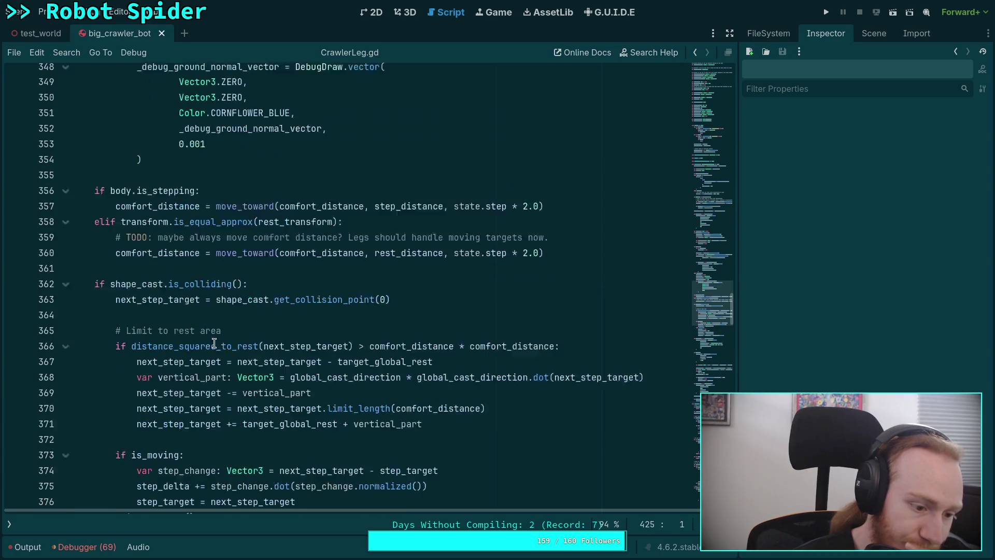
pyautogui.click(214, 343)
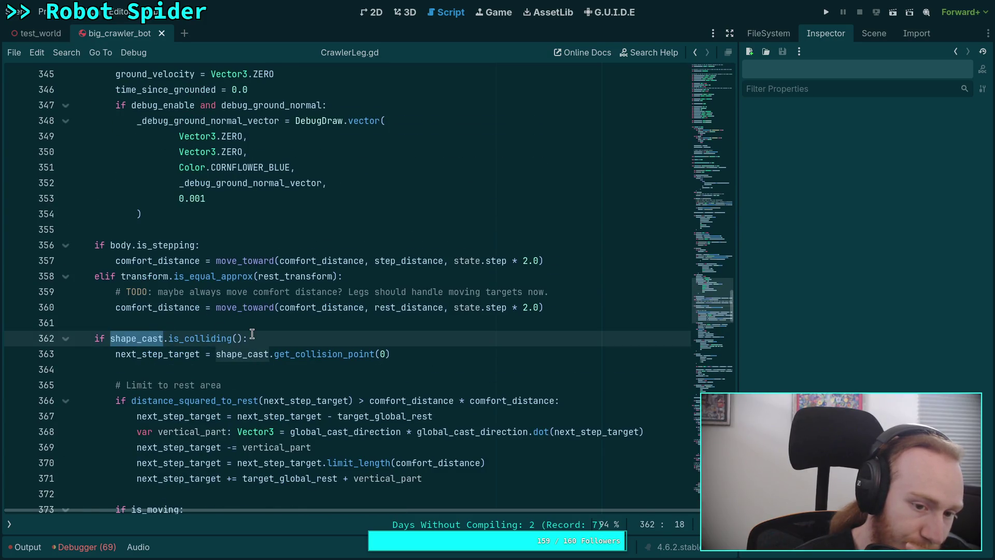
pyautogui.scroll(11, 254, 333)
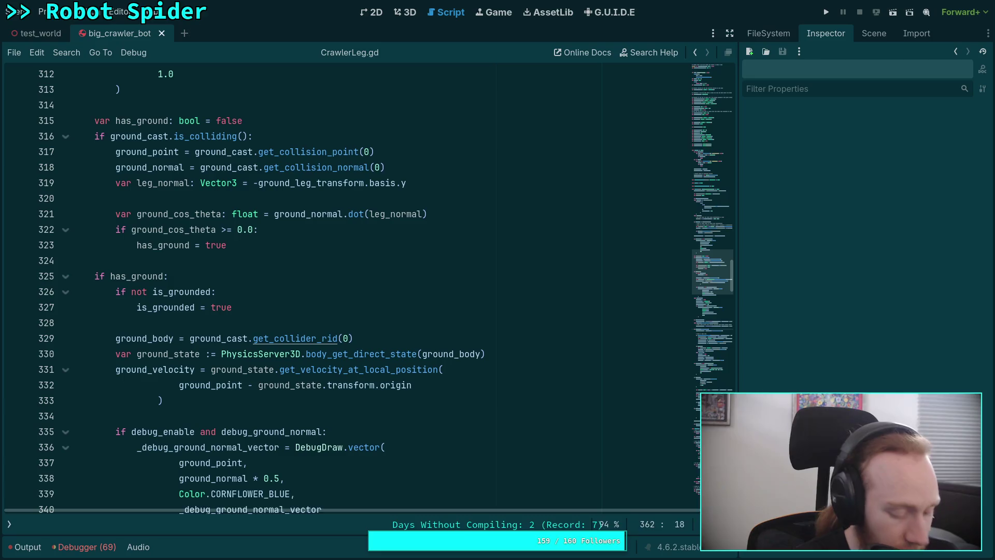
# Search CrawlerLeg.gd for shape_cast and step through the matches to its ground-cast use in setup() near line 191.
pyautogui.hotkey('ctrl', 'f')
pyautogui.click(570, 523)
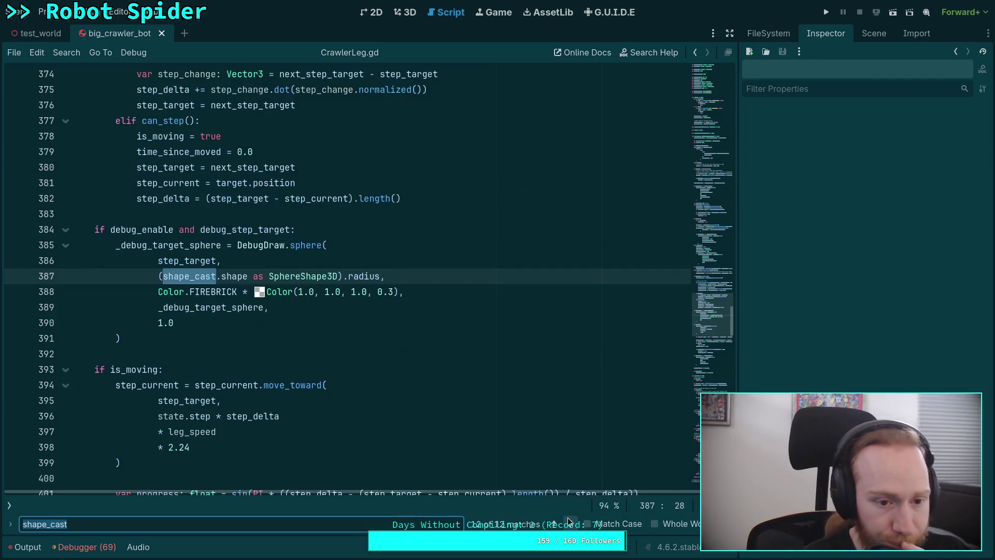
pyautogui.click(569, 523)
pyautogui.click(570, 522)
pyautogui.click(570, 522)
pyautogui.click(570, 522)
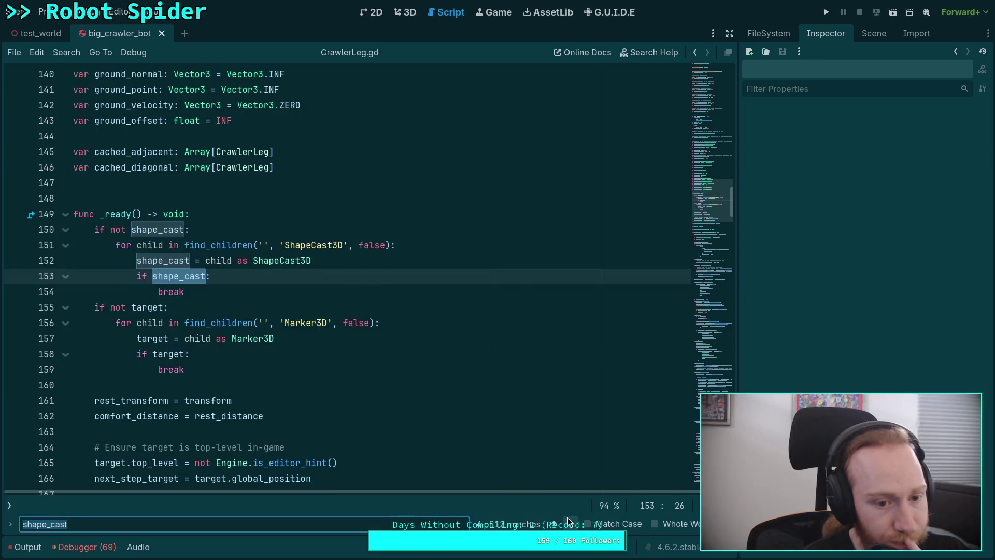
pyautogui.click(569, 522)
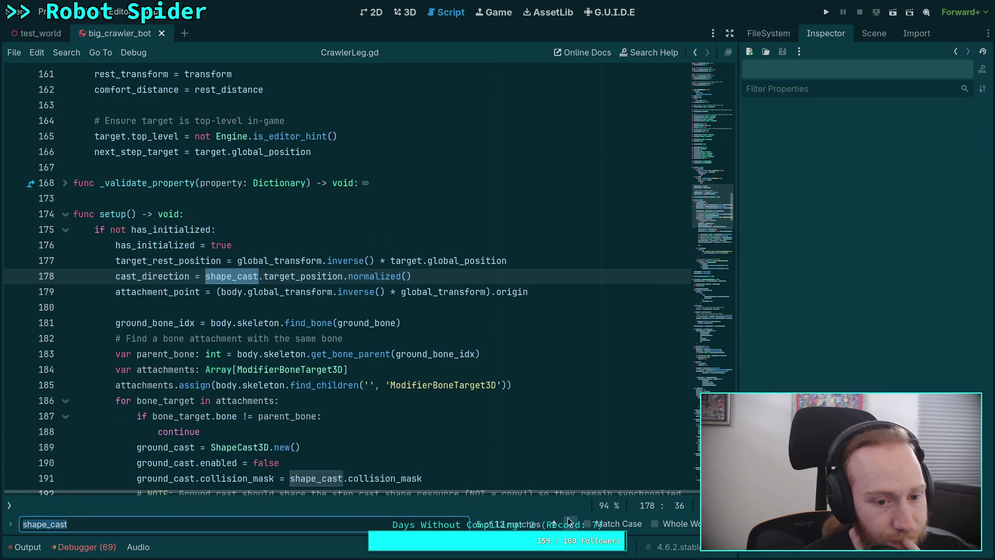
pyautogui.click(569, 522)
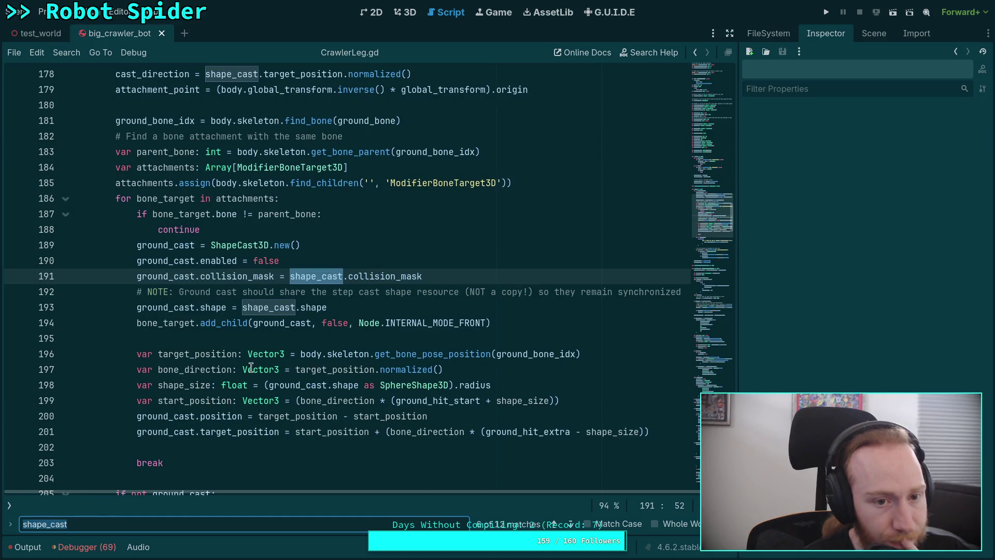
pyautogui.scroll(2, 317, 351)
pyautogui.scroll(9, 317, 352)
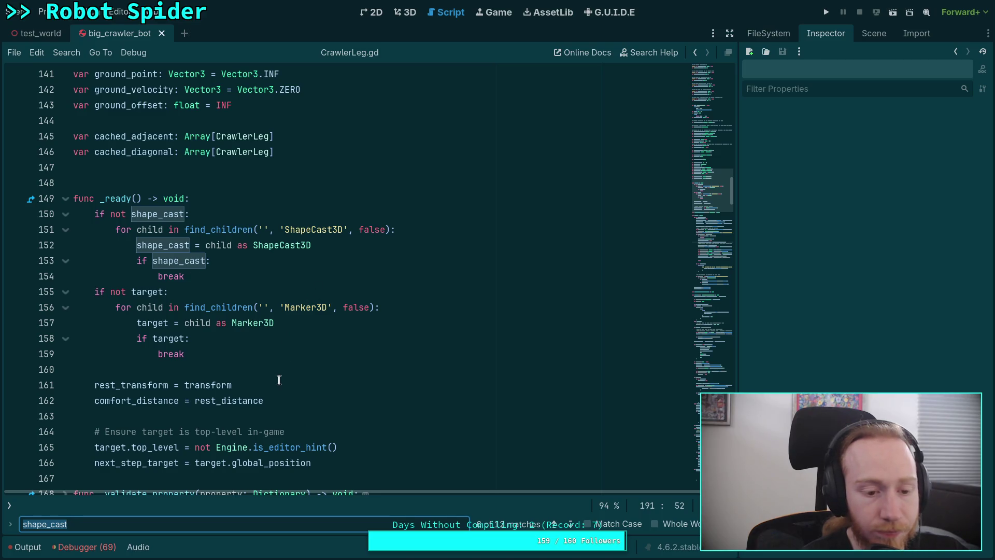
pyautogui.scroll(-1, 279, 380)
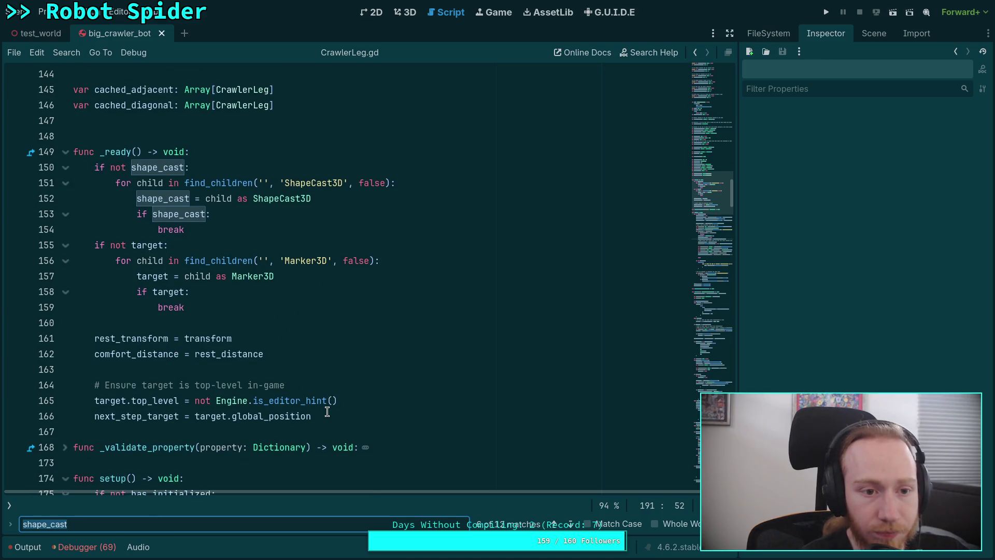
pyautogui.write('shape_cast')
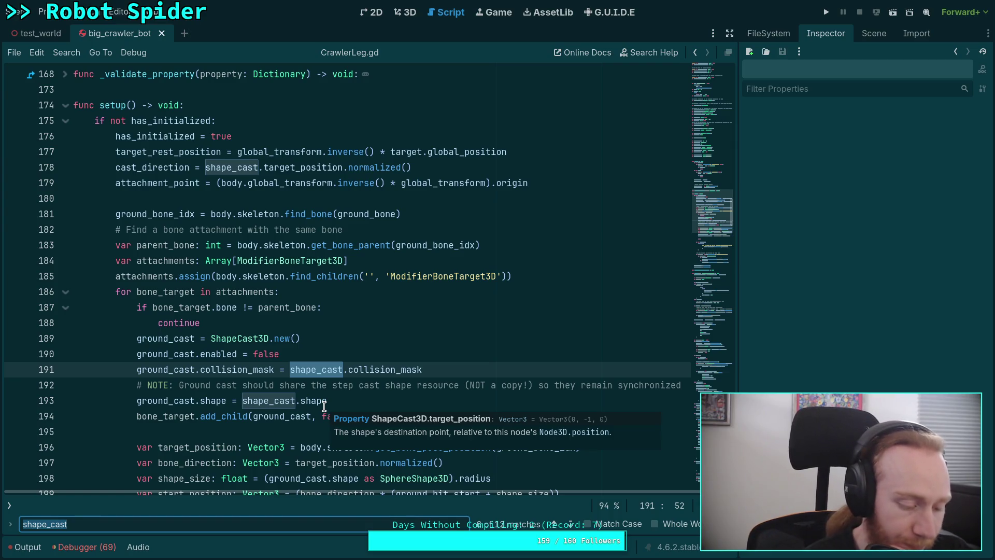
# Open a new line 161 in _ready() right after the Marker3D target lookup.
pyautogui.scroll(2, 325, 406)
pyautogui.moveTo(239, 349)
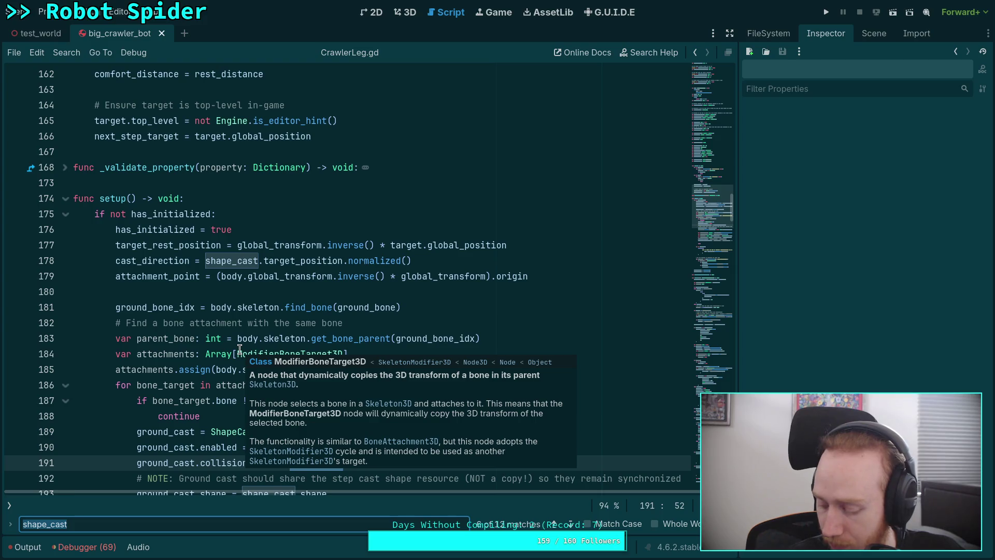
pyautogui.press('Right')
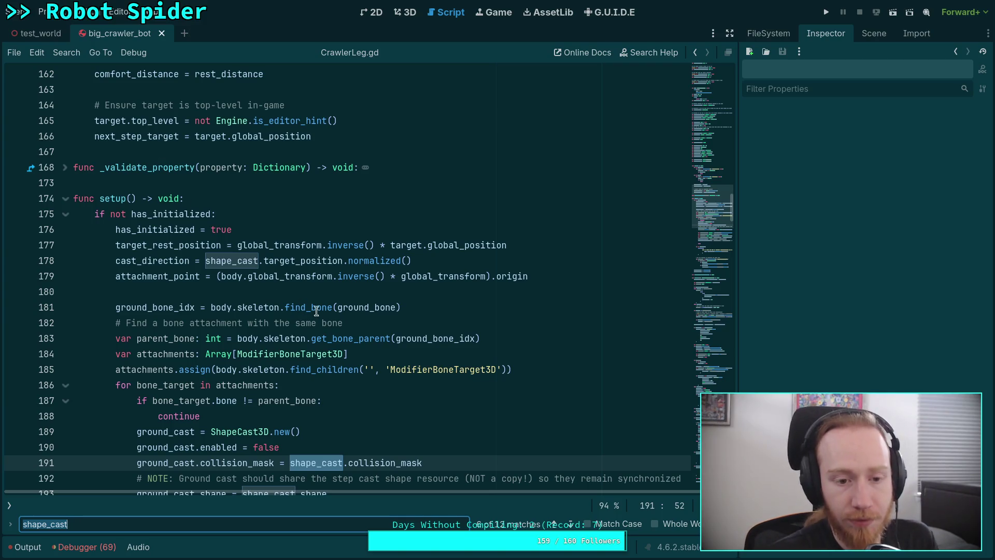
pyautogui.scroll(3, 327, 356)
pyautogui.scroll(4, 327, 356)
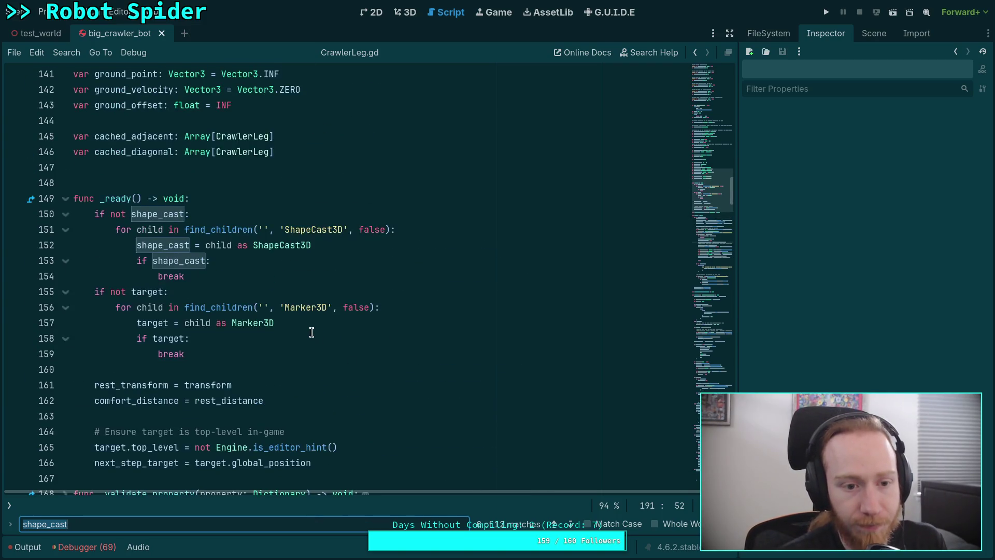
pyautogui.scroll(-1, 311, 333)
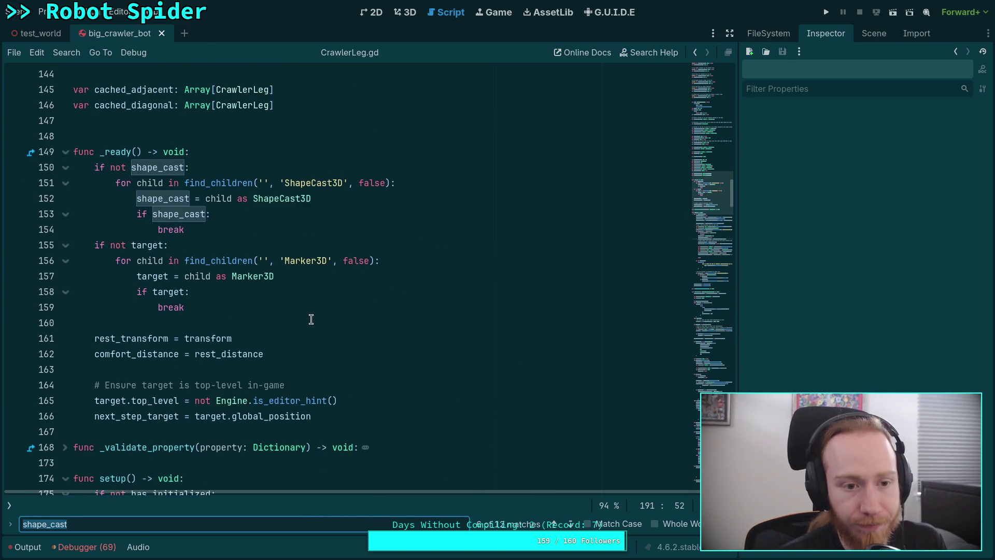
pyautogui.click(348, 325)
pyautogui.press('Return')
# Write 'shape_cast.enabled = false' on line 161 using autocomplete and save the script.
pyautogui.write('shape_c')
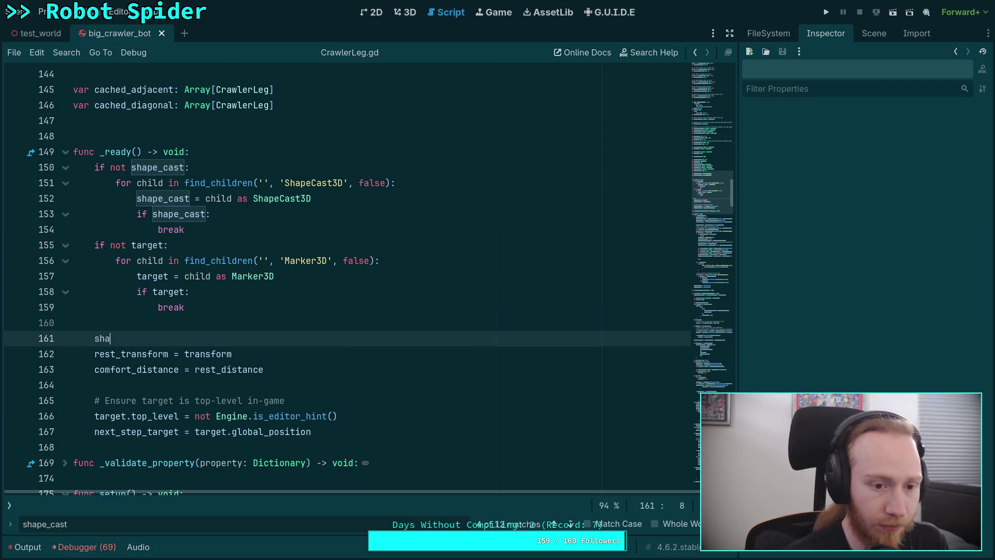
pyautogui.press('Return')
pyautogui.write('e_cast.e')
pyautogui.press('Return')
pyautogui.write('false')
pyautogui.hotkey('ctrl', 's')
# Scroll down through CrawlerLeg.gd to around line 362.
pyautogui.moveTo(722, 179)
pyautogui.mouseDown()
pyautogui.moveTo(722, 64)
pyautogui.moveTo(733, 203)
pyautogui.moveTo(741, 181)
pyautogui.moveTo(744, 192)
pyautogui.mouseUp()
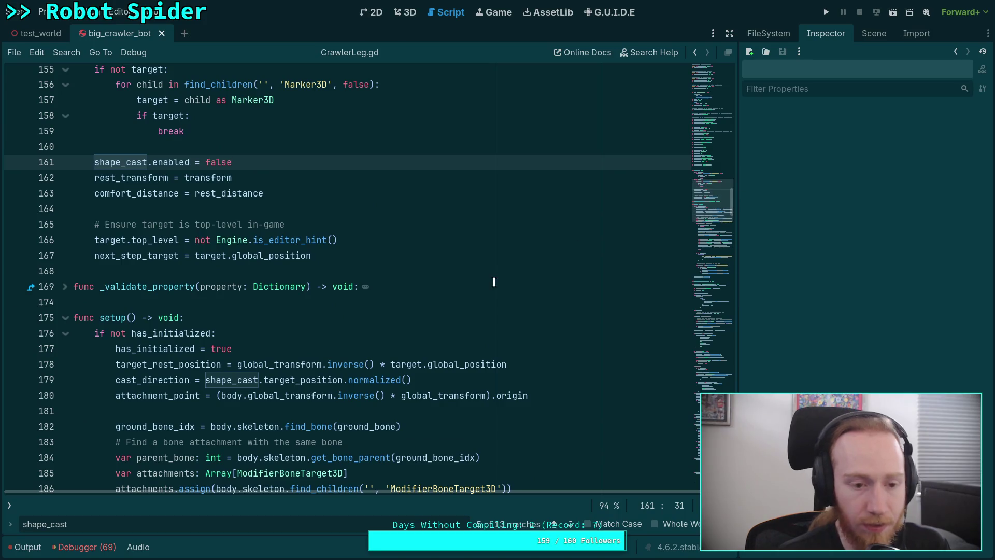
pyautogui.scroll(-1, 451, 296)
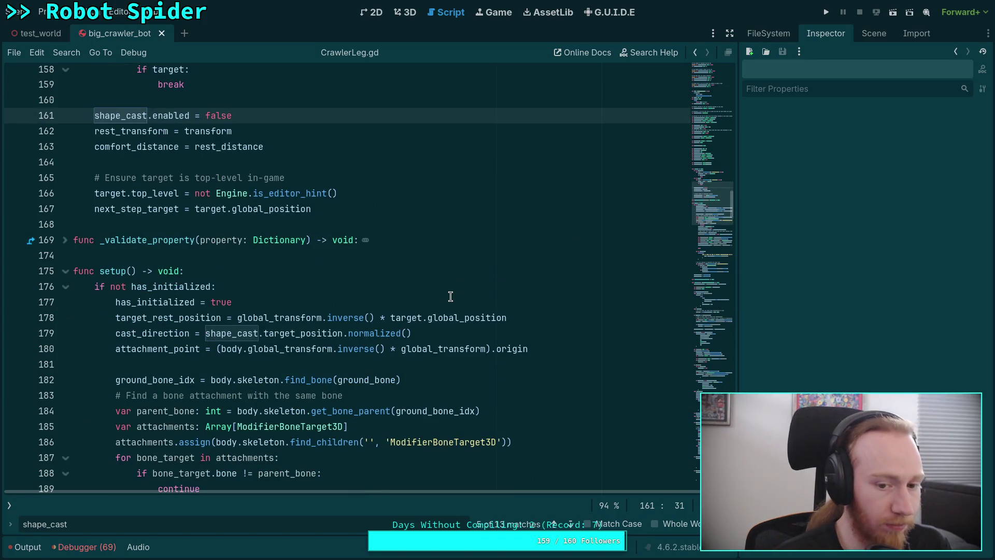
pyautogui.scroll(4, 450, 296)
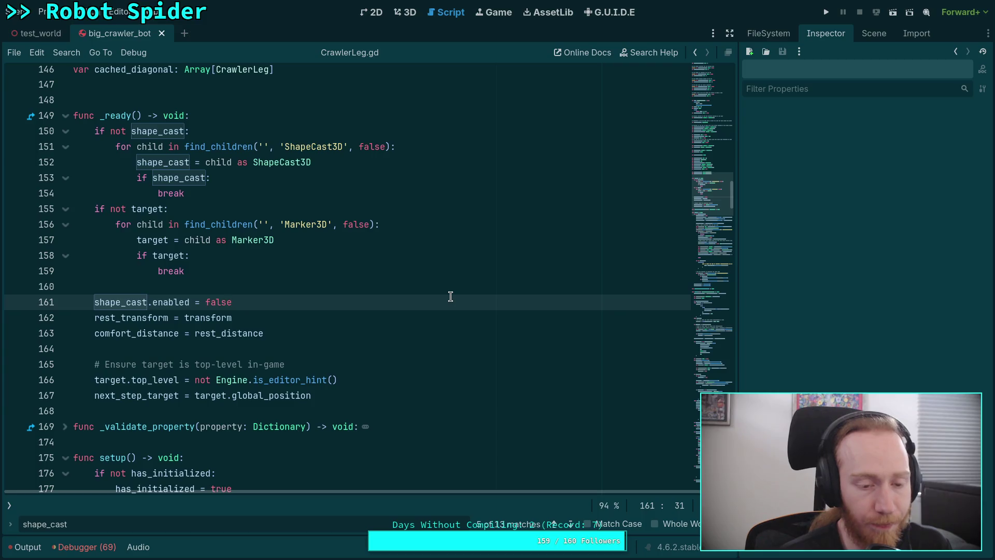
pyautogui.scroll(-2, 450, 297)
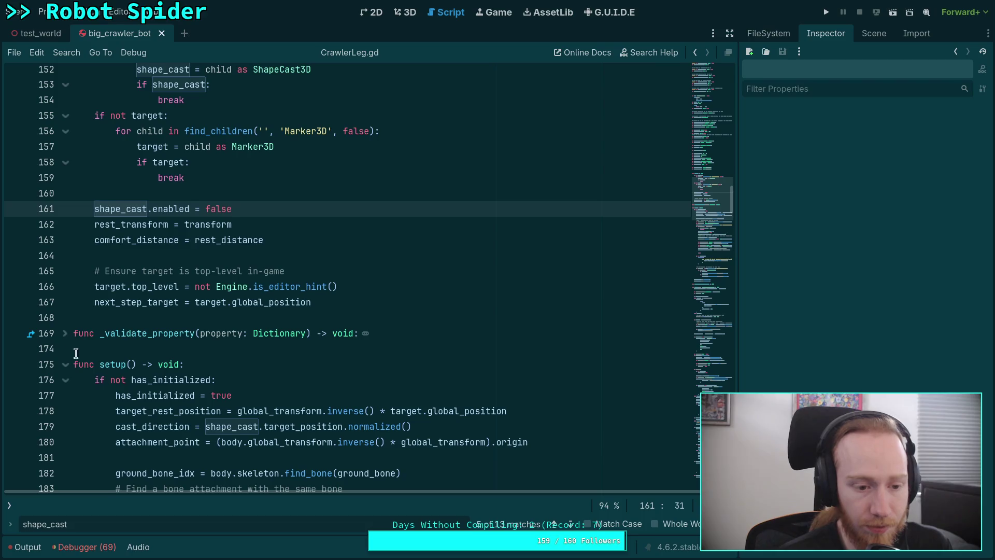
pyautogui.scroll(-17, 227, 405)
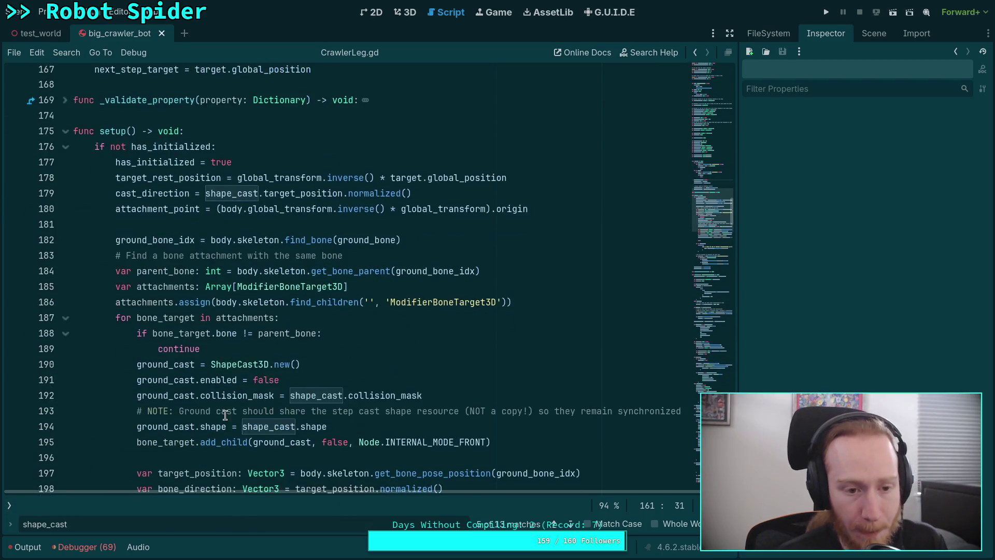
pyautogui.scroll(-20, 227, 405)
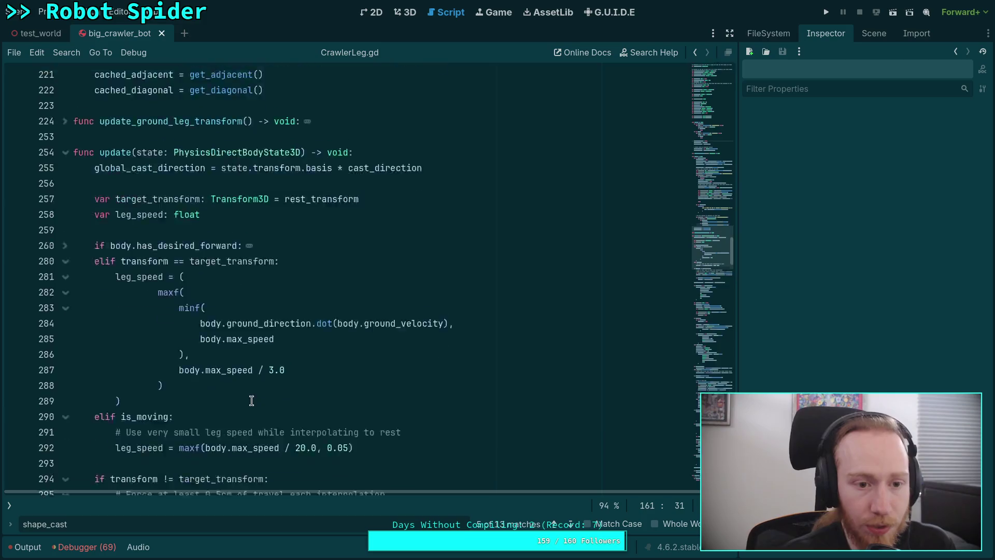
pyautogui.scroll(-14, 252, 400)
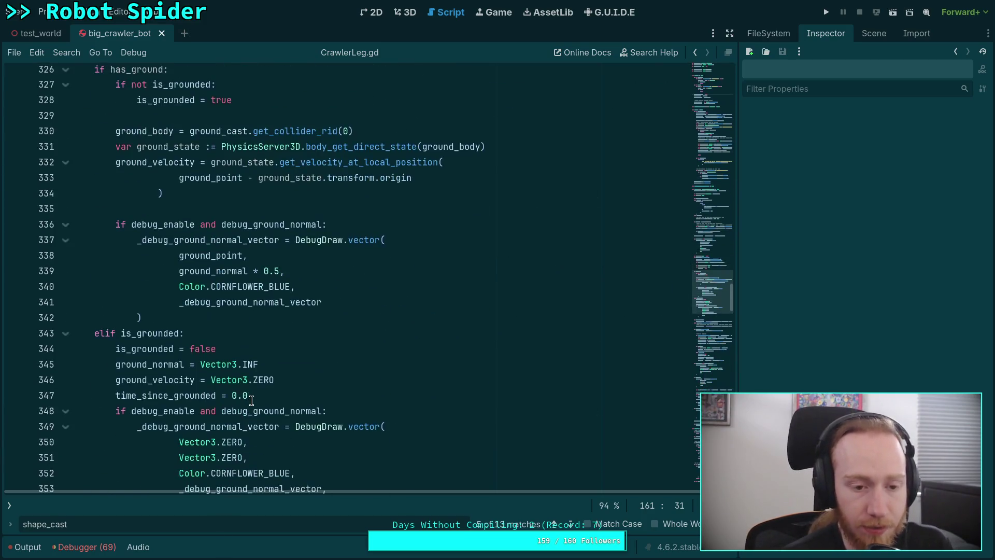
pyautogui.scroll(-3, 250, 397)
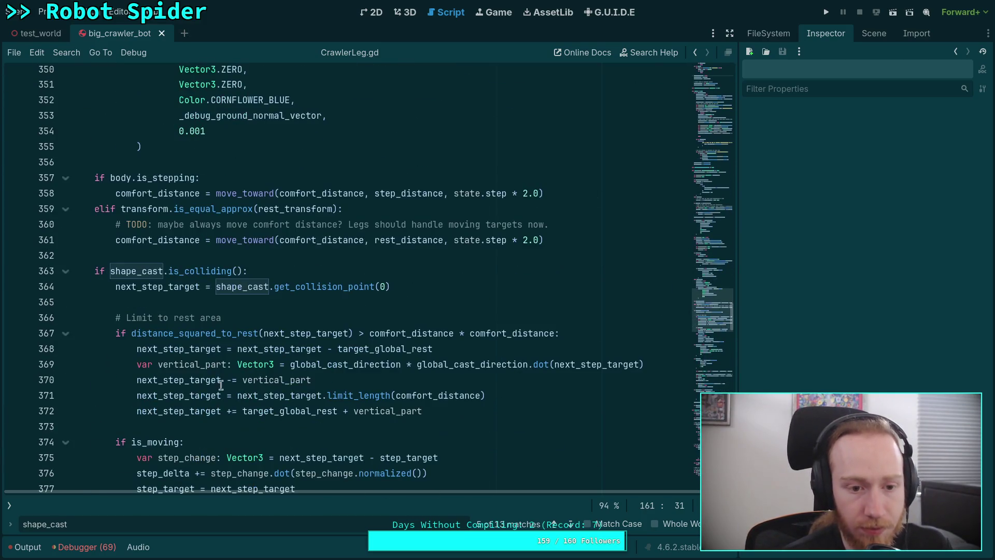
# Add an indented shape_cast.force_shapecast_update() call below line 361 via autocomplete.
pyautogui.click(280, 257)
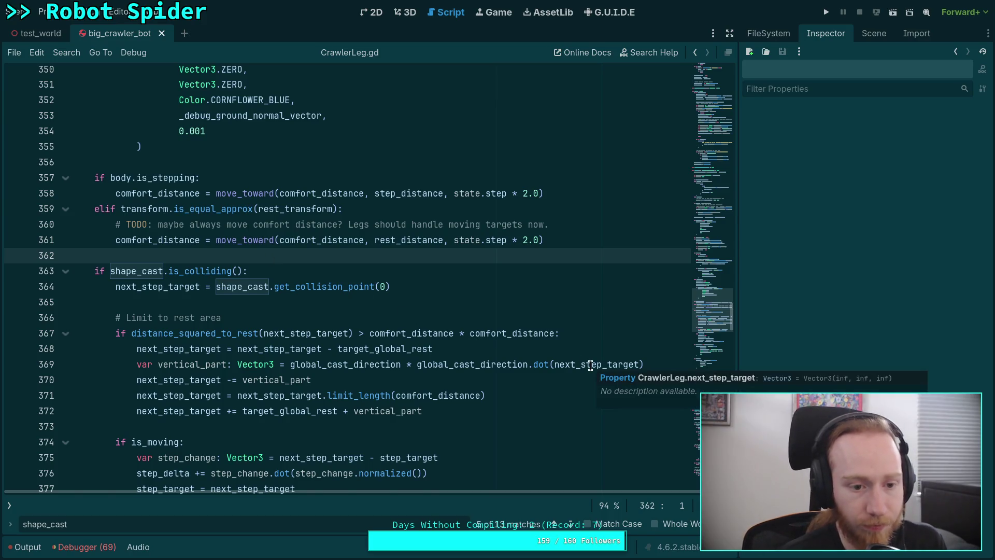
pyautogui.press('Return')
pyautogui.press('Return')
pyautogui.press('Up')
pyautogui.press('Tab')
pyautogui.write('shape_c')
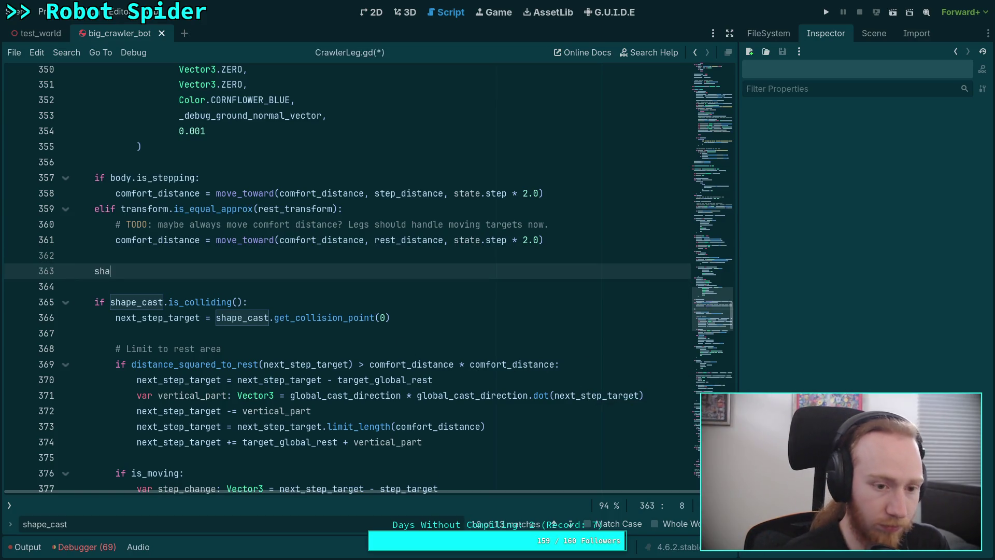
pyautogui.press('Return')
pyautogui.write('.for')
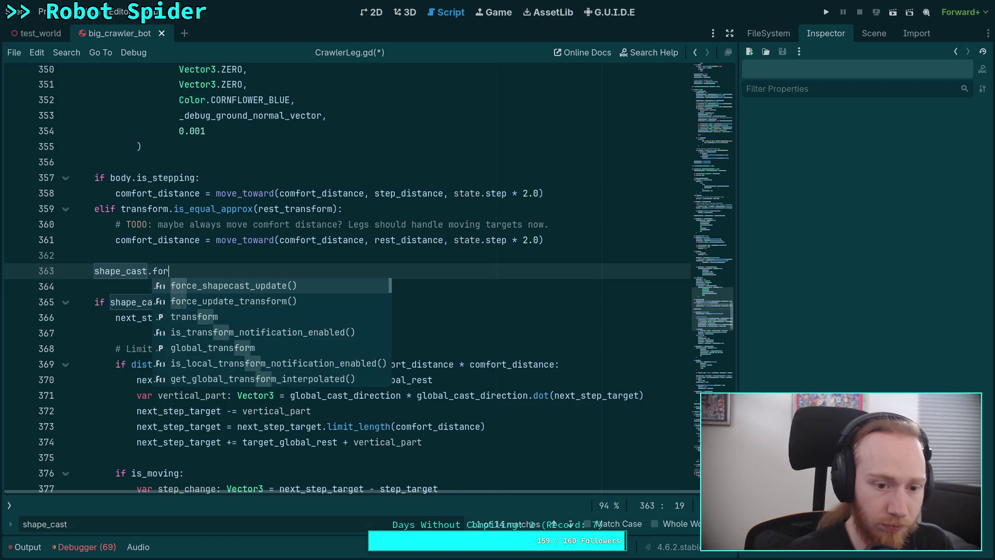
pyautogui.press('Return')
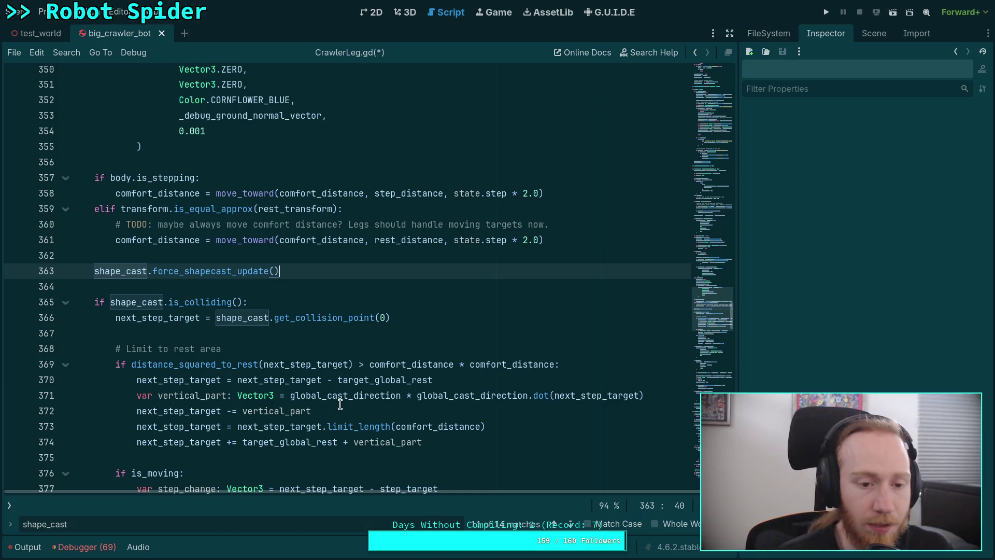
# Insert the comment '# Rotate in direction of motion' above the update call.
pyautogui.click(292, 257)
pyautogui.press('Return')
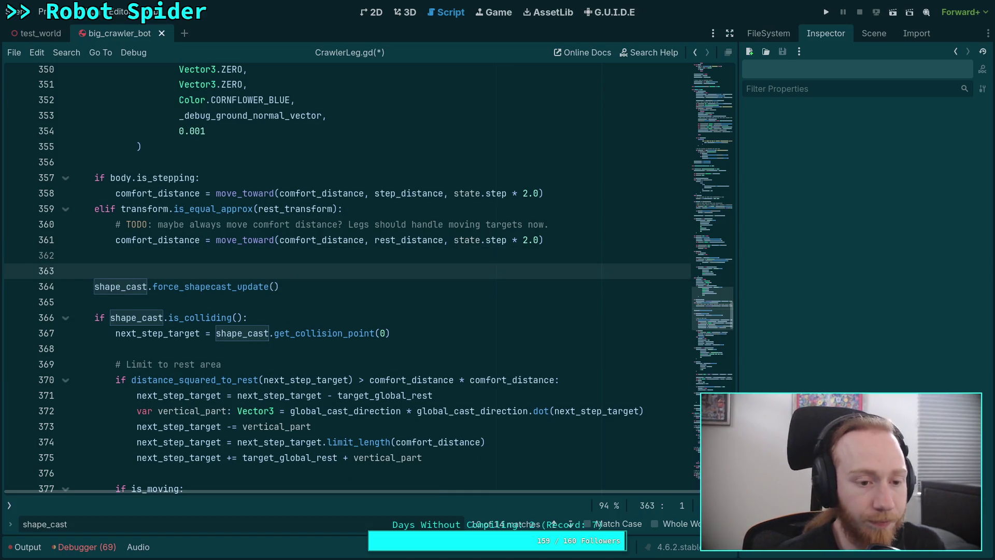
pyautogui.write('#')
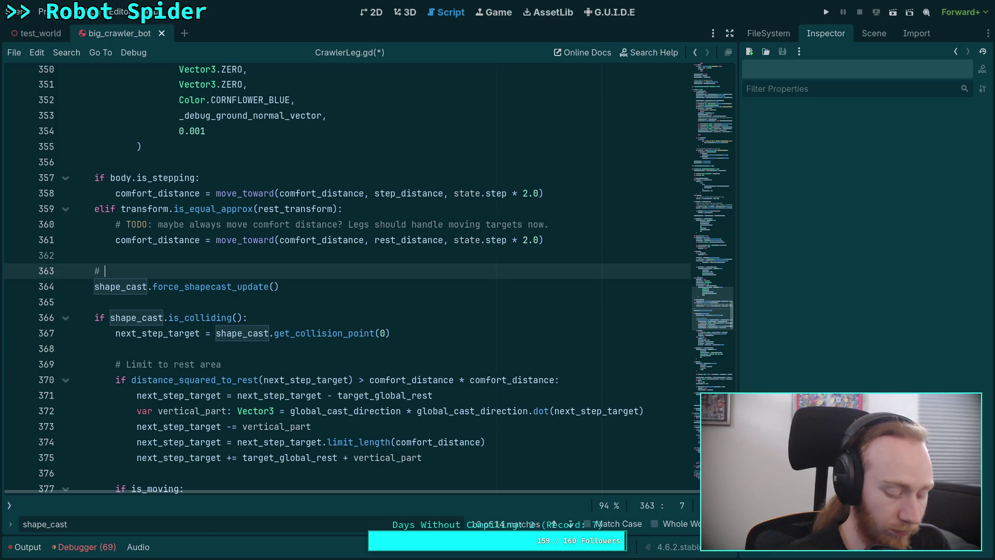
pyautogui.write(' Rotate in d')
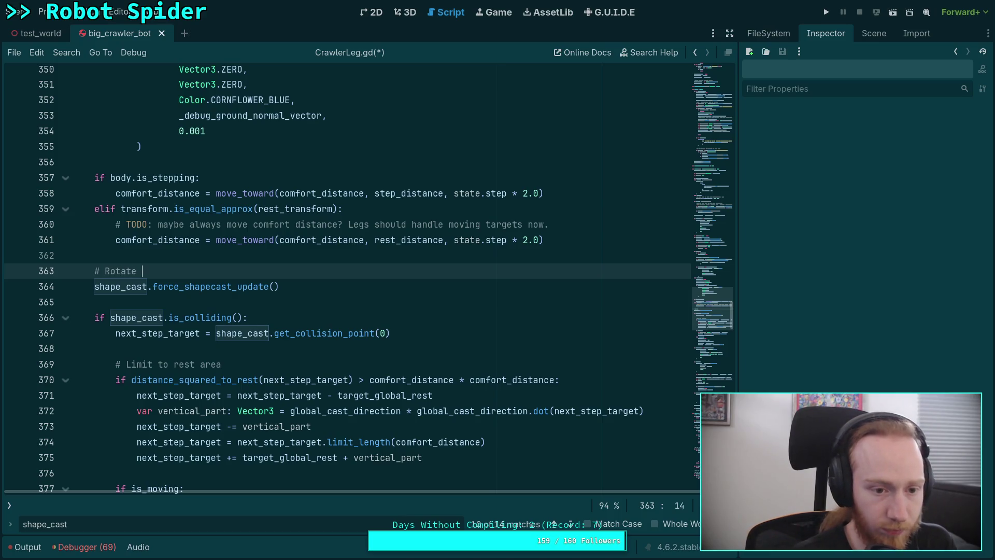
pyautogui.write('irec')
pyautogui.write('of motion')
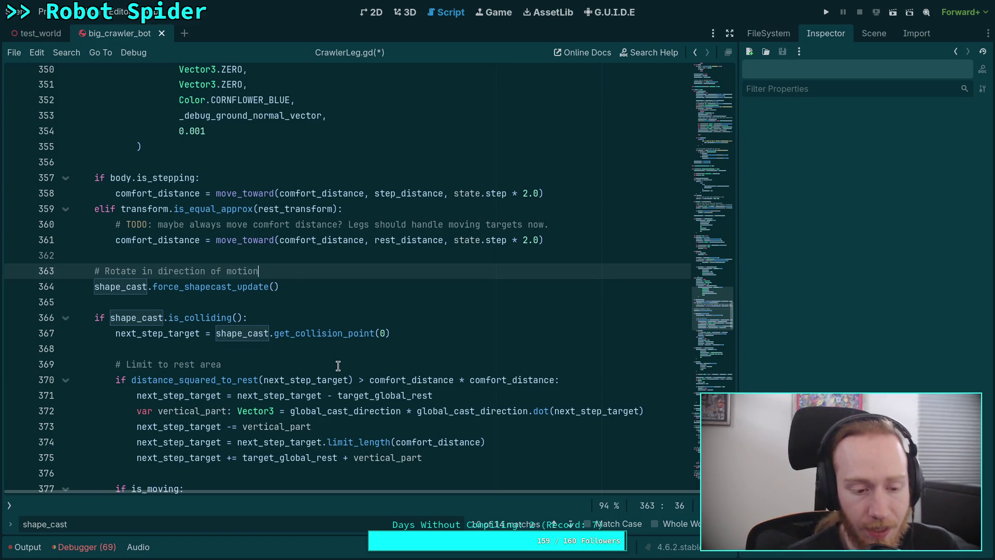
pyautogui.scroll(15, 338, 366)
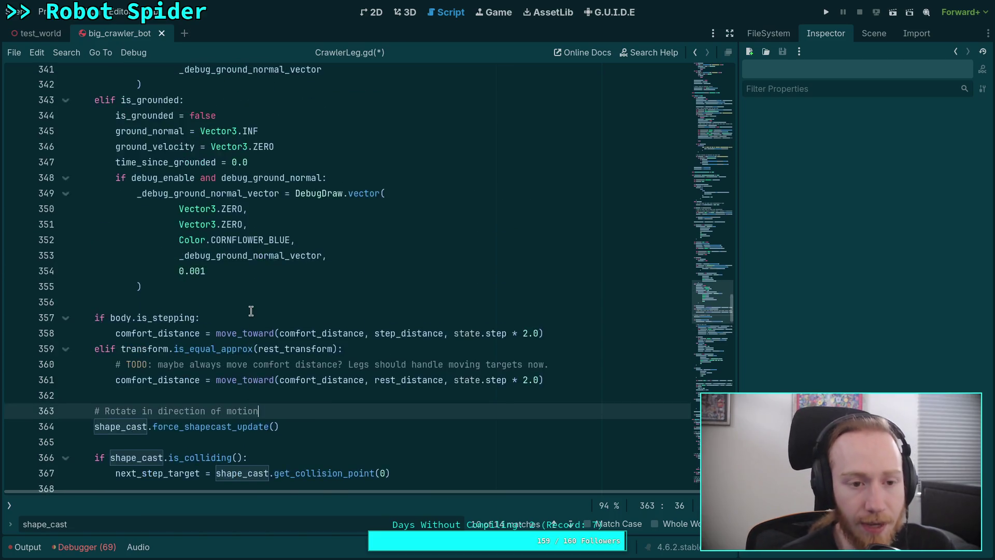
# Highlight uses of transform and target_transform, then unfold the has_desired_forward block at line 260.
pyautogui.scroll(7, 240, 321)
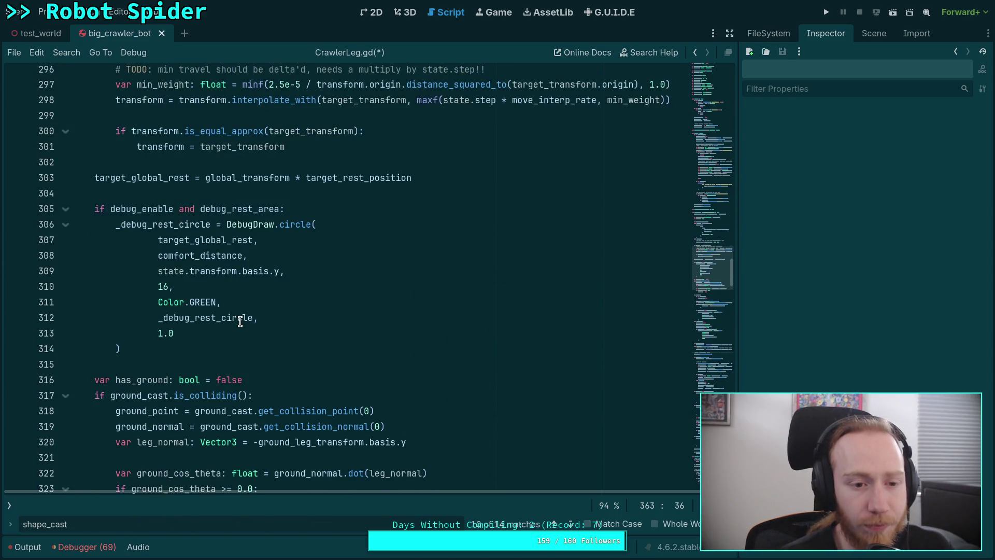
pyautogui.doubleClick(129, 270)
pyautogui.scroll(2, 129, 270)
pyautogui.click(219, 363)
pyautogui.doubleClick(219, 363)
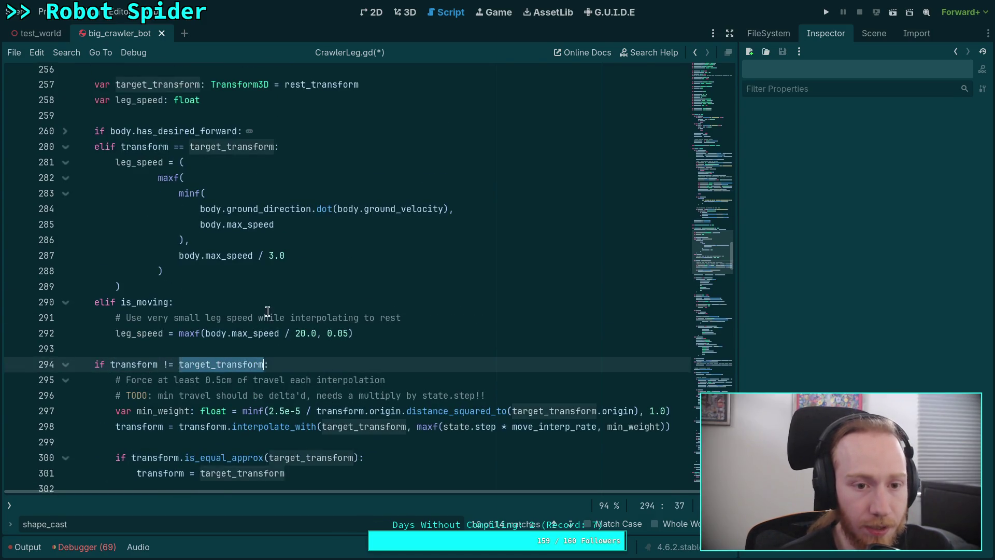
pyautogui.scroll(5, 267, 311)
pyautogui.click(66, 364)
pyautogui.scroll(-14, 121, 351)
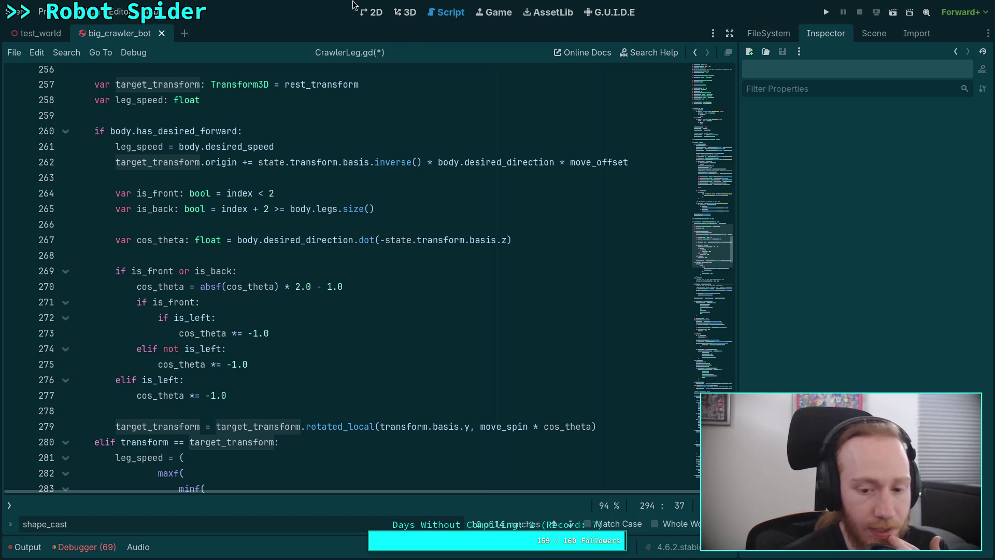
pyautogui.doubleClick(506, 427)
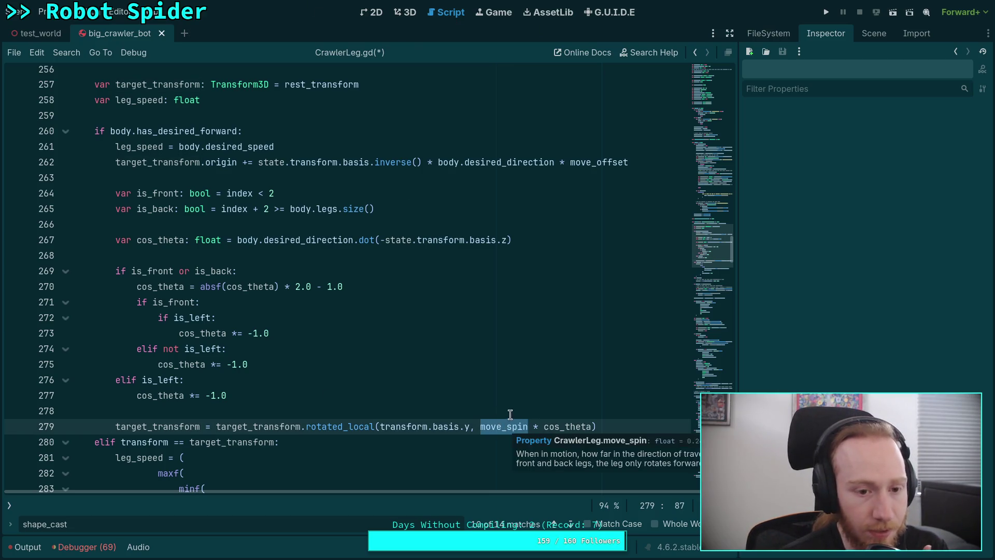
pyautogui.moveTo(482, 424)
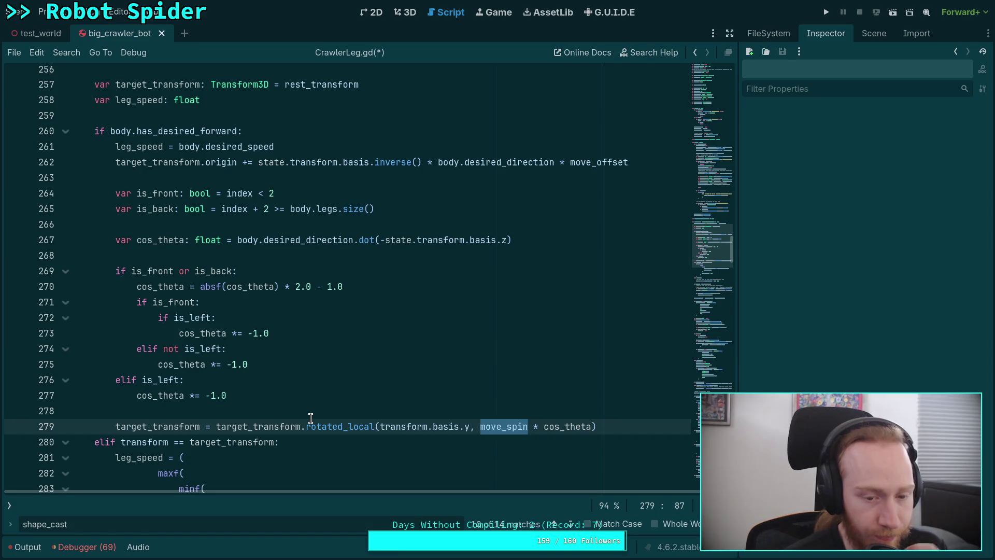
pyautogui.doubleClick(254, 287)
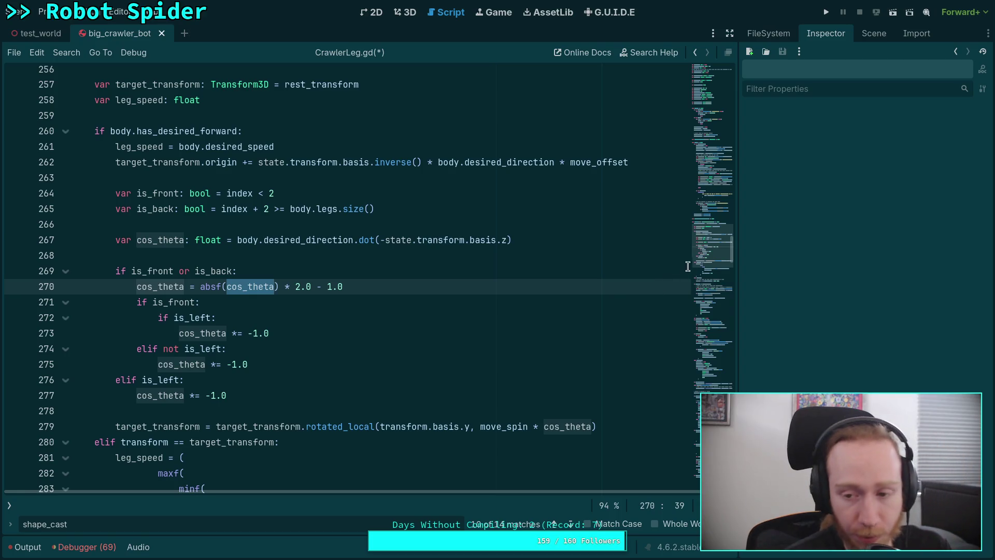
# Review the state variables near line 119, including move_spin, then close the shape_cast search.
pyautogui.click(710, 181)
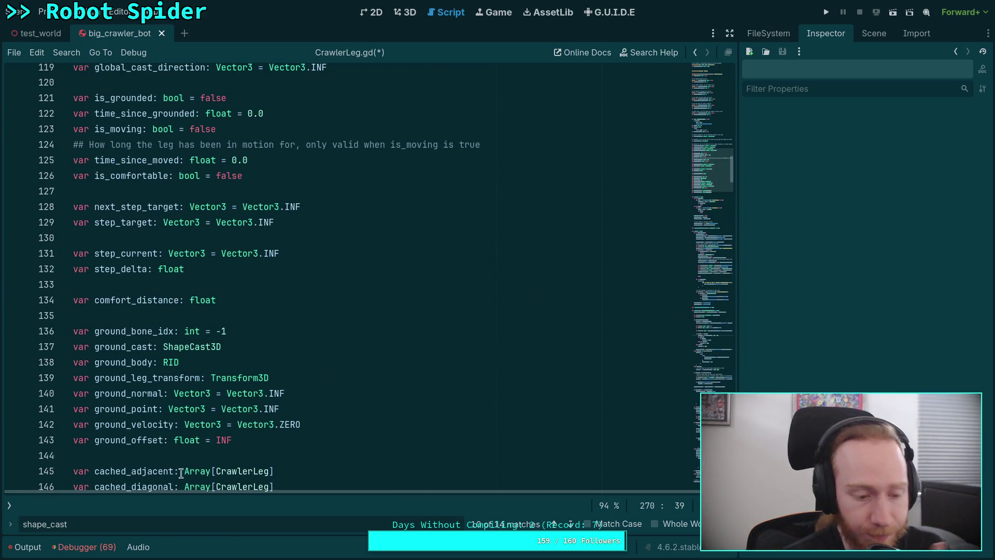
pyautogui.scroll(14, 267, 337)
pyautogui.scroll(14, 264, 338)
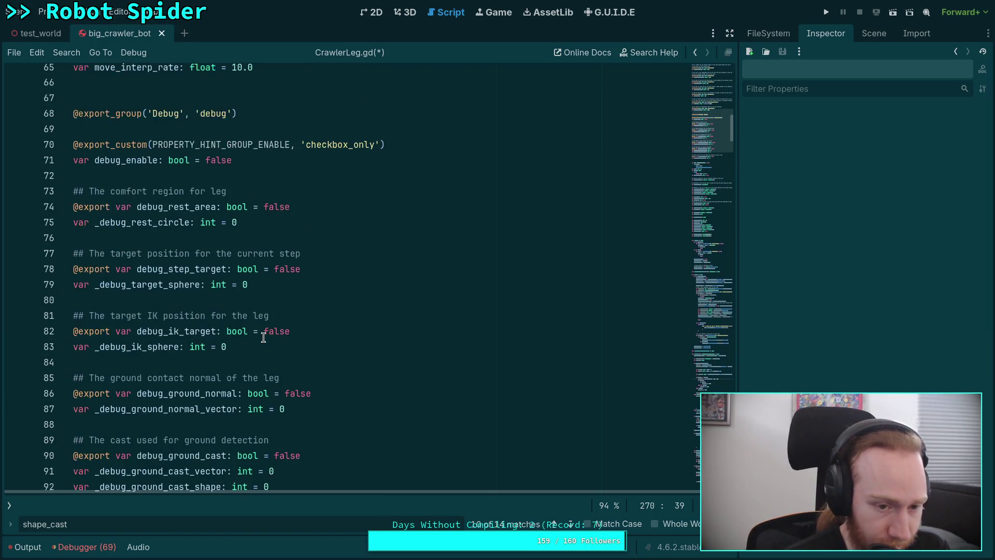
pyautogui.scroll(-13, 264, 337)
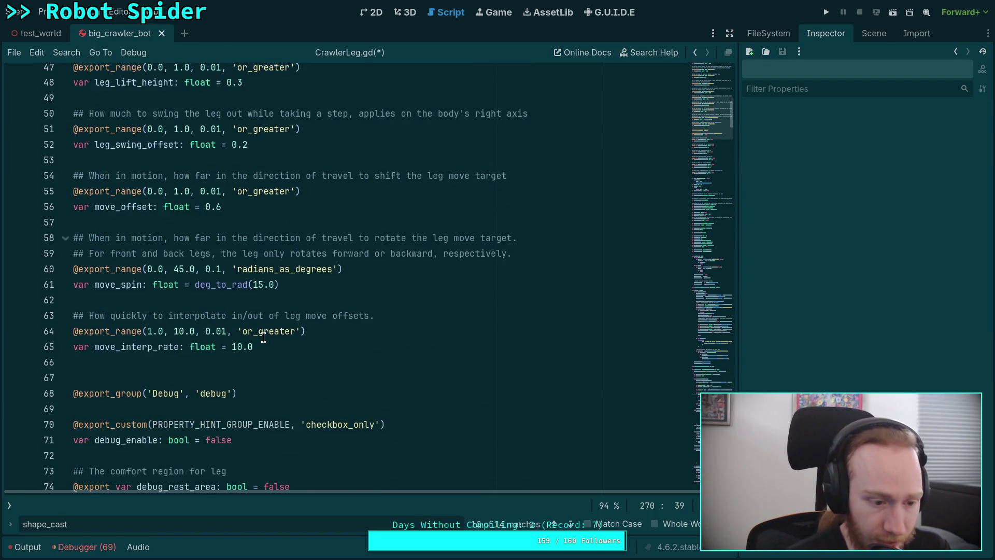
pyautogui.scroll(-7, 305, 339)
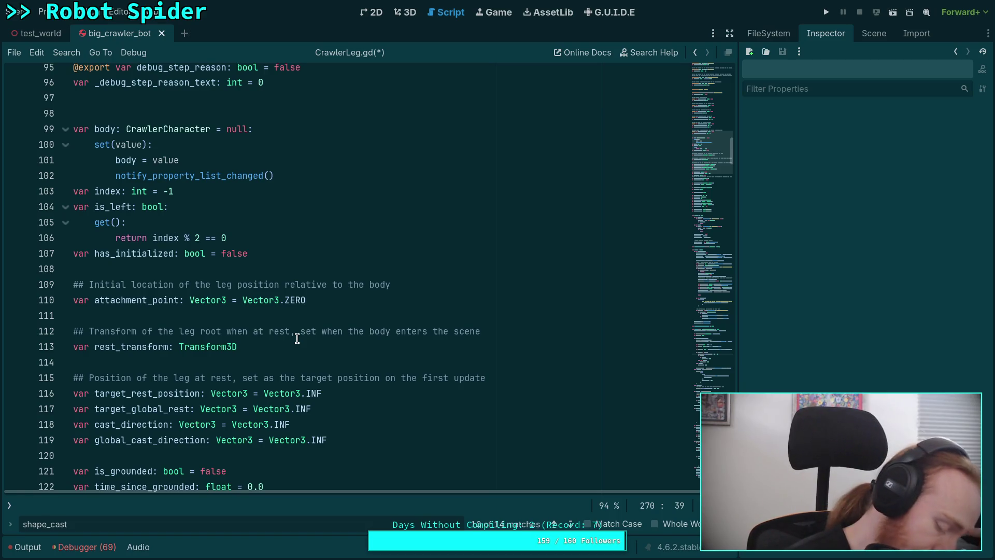
pyautogui.scroll(-1, 297, 339)
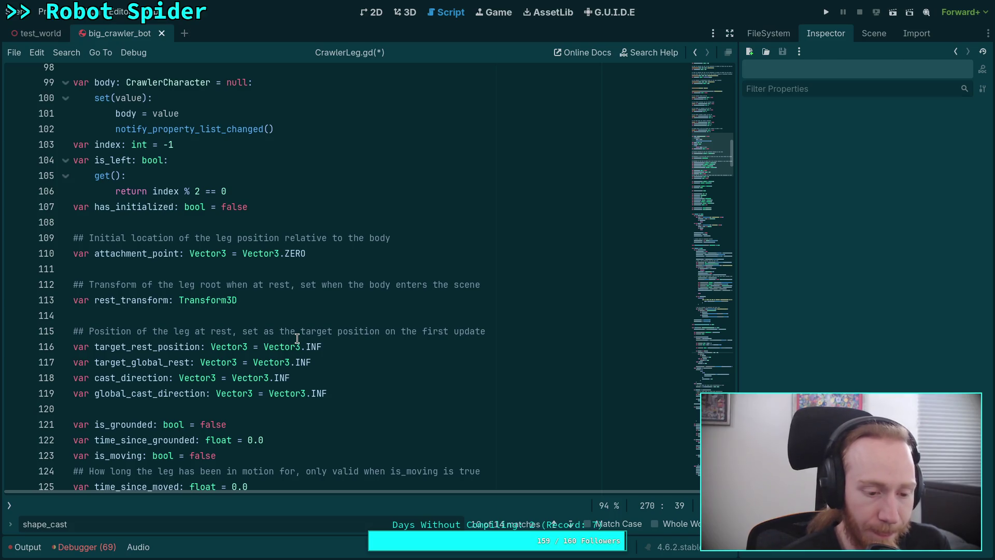
pyautogui.press('Escape')
# Scroll up and select the exported leg_lift_height (0.3) and leg_swing_offset (0.2) variable names.
pyautogui.scroll(7, 404, 368)
pyautogui.scroll(10, 404, 368)
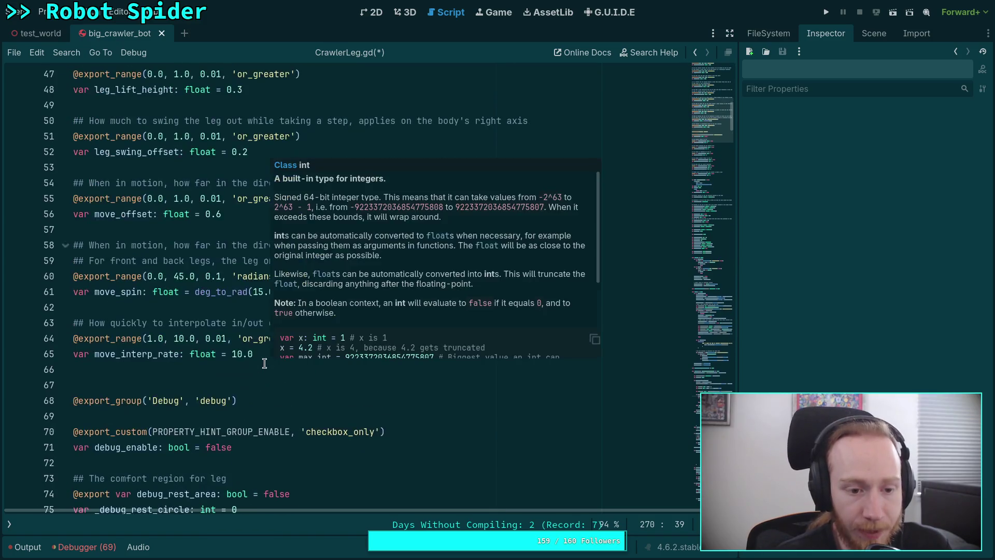
pyautogui.scroll(3, 172, 337)
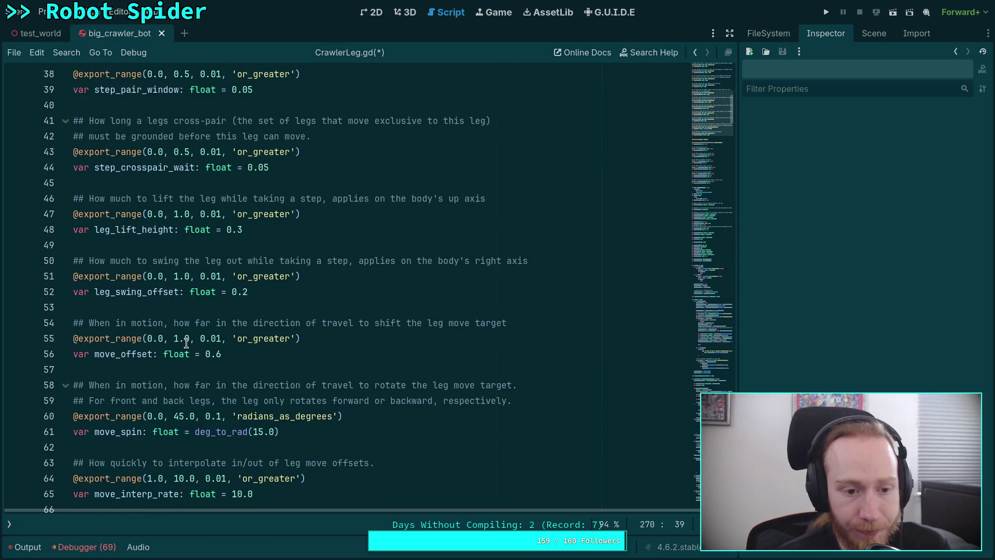
pyautogui.scroll(1, 186, 342)
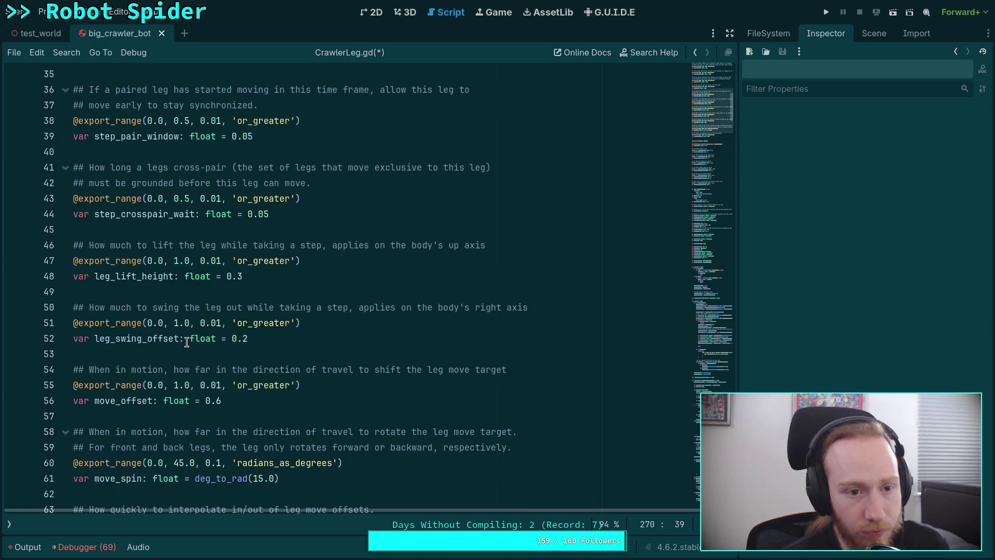
pyautogui.scroll(2, 193, 338)
pyautogui.doubleClick(148, 369)
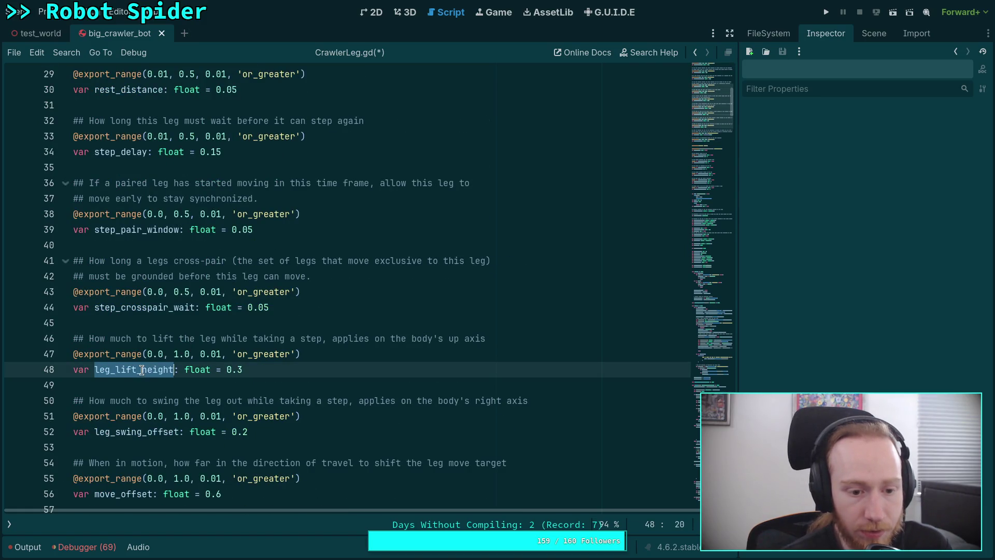
pyautogui.doubleClick(150, 435)
pyautogui.scroll(-1, 155, 363)
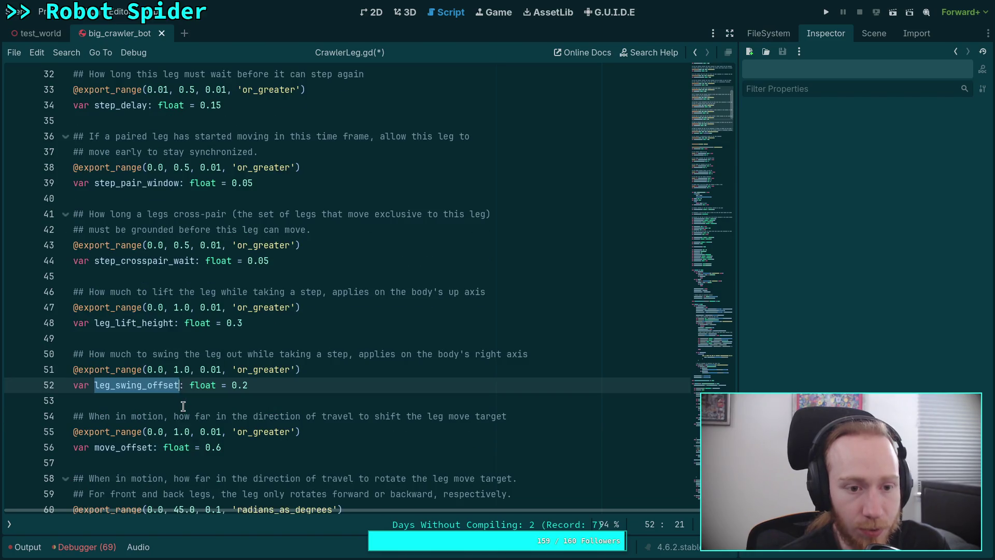
pyautogui.scroll(2, 162, 293)
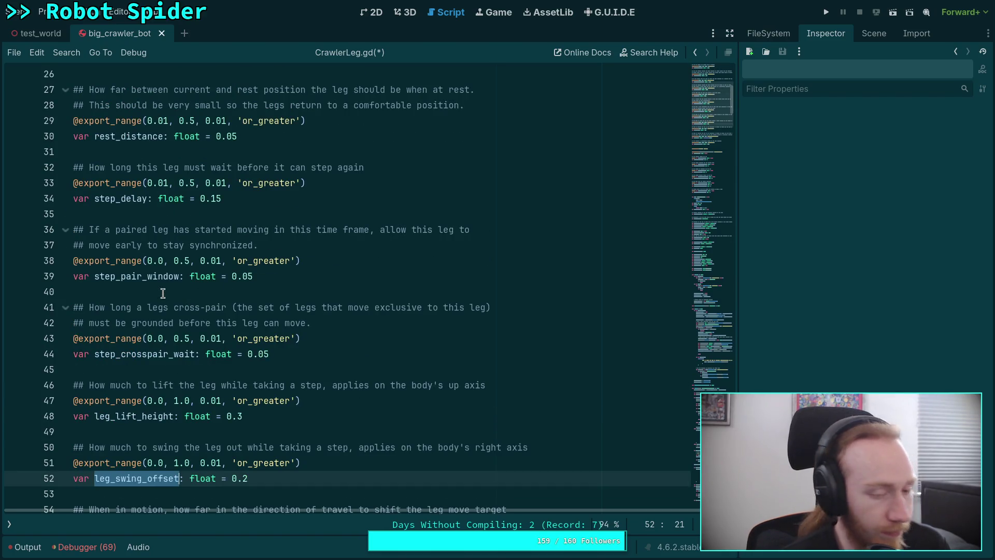
pyautogui.scroll(3, 176, 288)
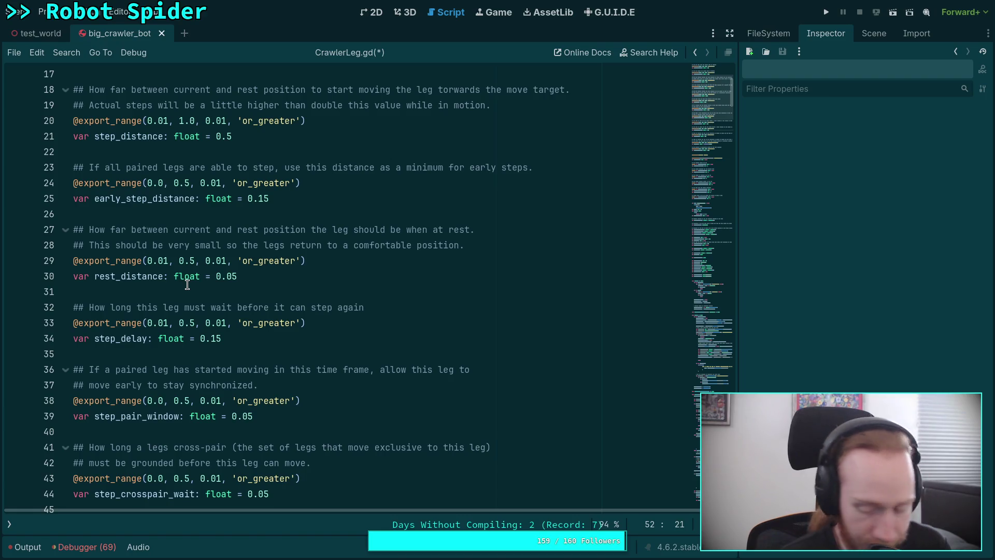
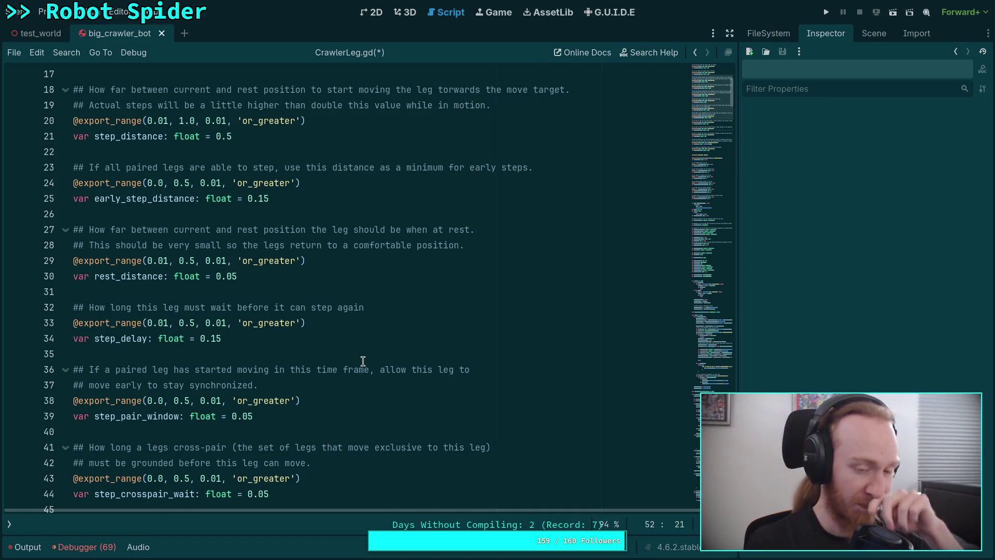
# Open a new blank line just below the move_interp_rate declaration.
pyautogui.scroll(-1, 367, 314)
pyautogui.scroll(2, 369, 300)
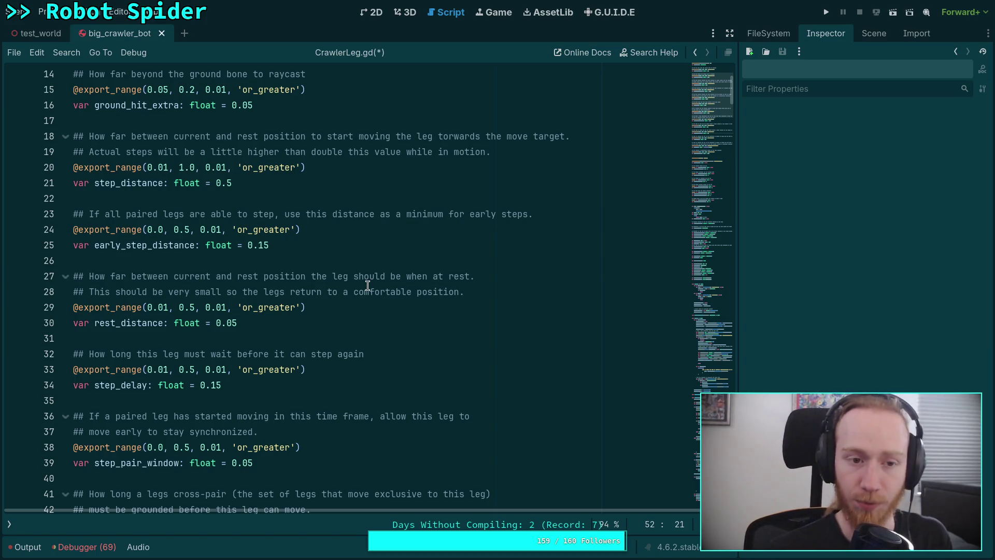
pyautogui.click(312, 248)
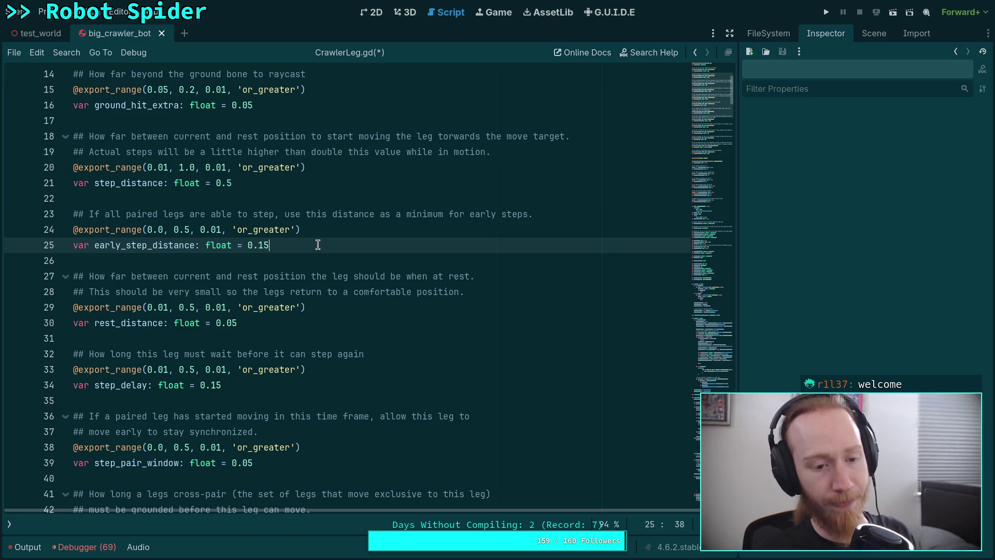
pyautogui.scroll(4, 318, 244)
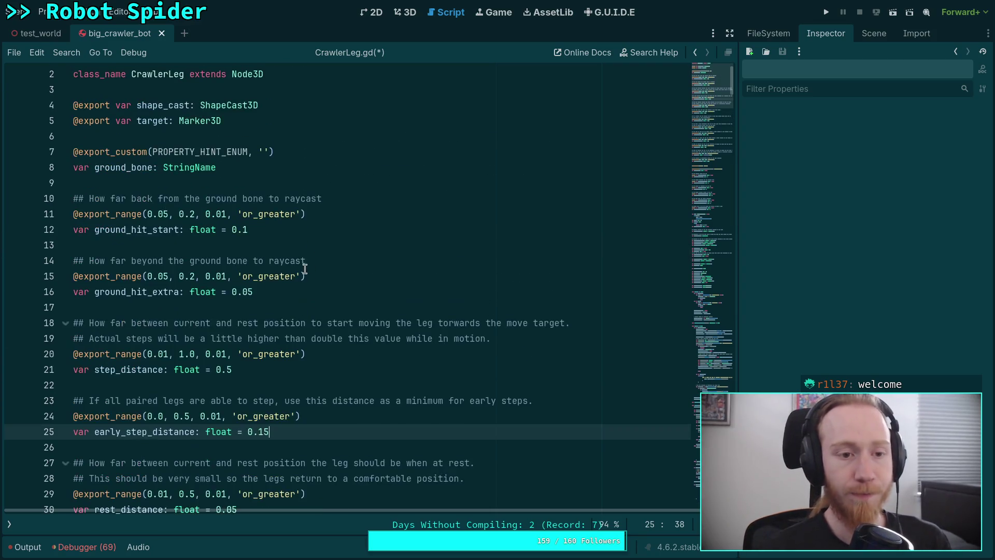
pyautogui.scroll(-5, 312, 257)
pyautogui.scroll(-9, 312, 257)
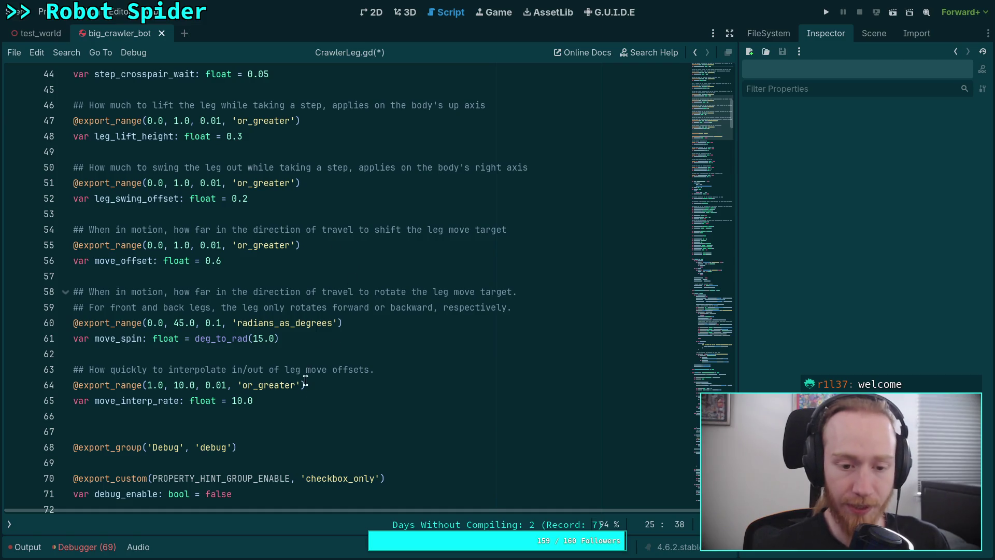
pyautogui.click(274, 263)
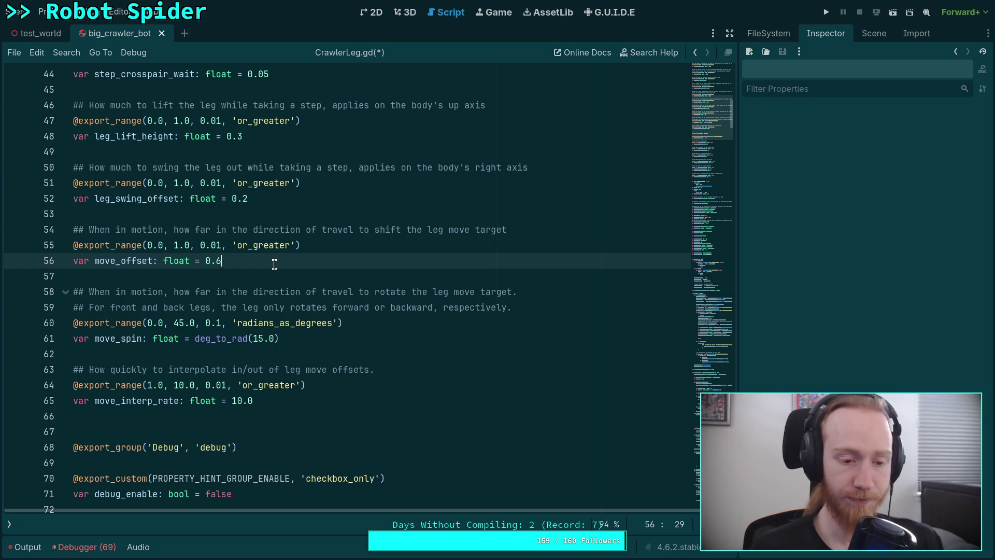
pyautogui.click(285, 405)
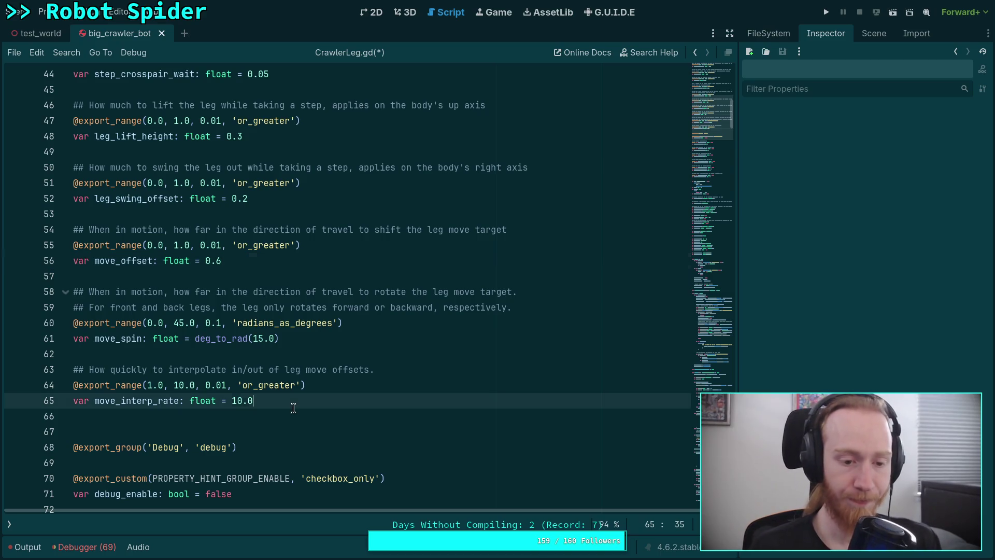
pyautogui.click(316, 264)
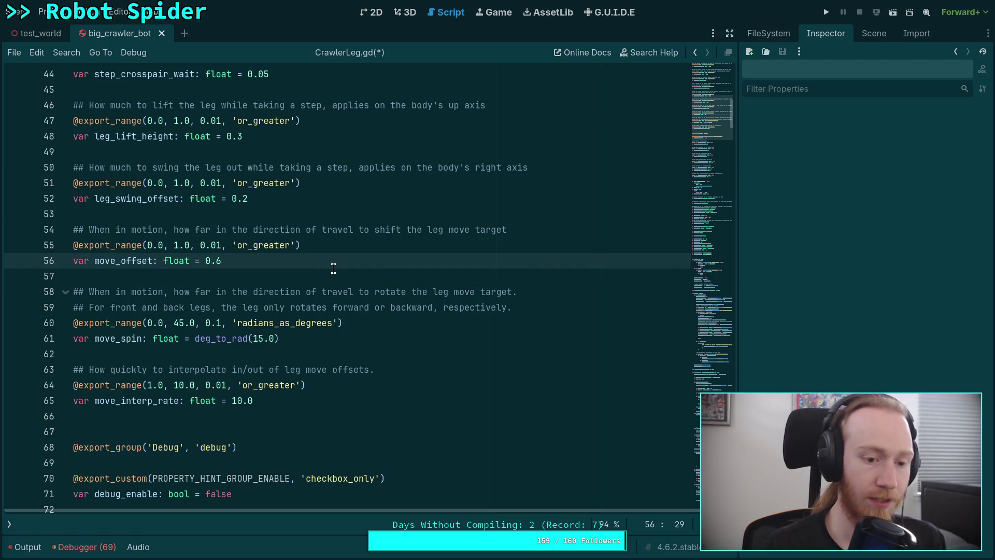
pyautogui.click(342, 353)
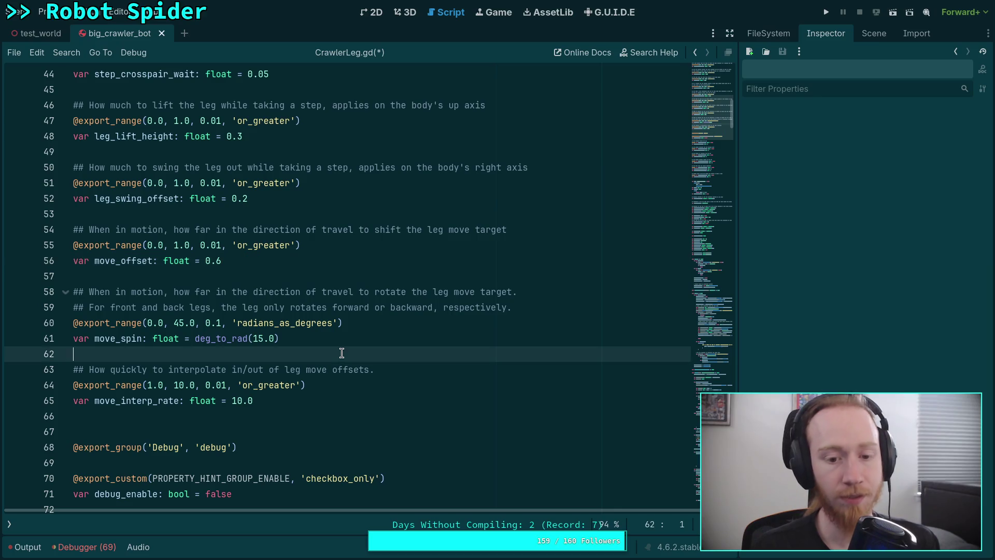
pyautogui.click(315, 412)
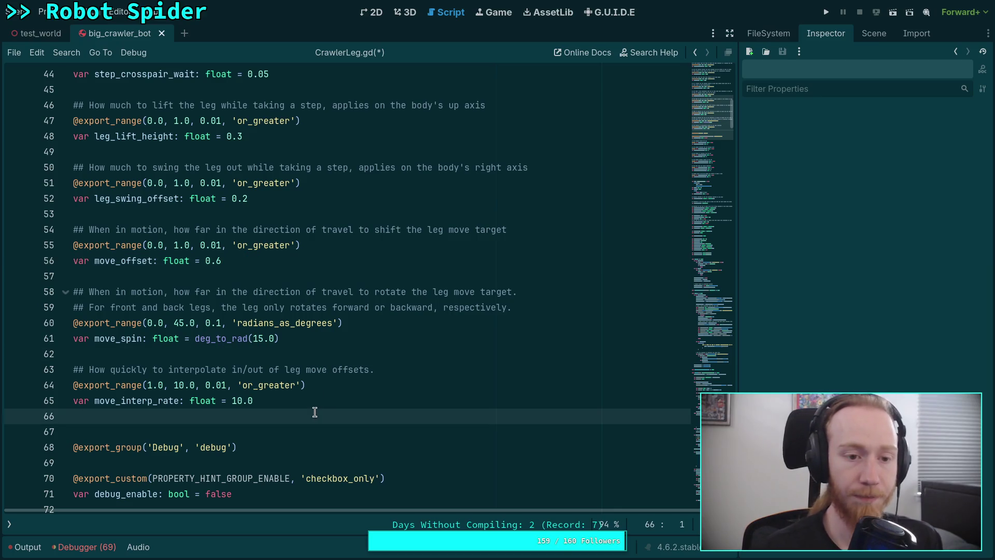
pyautogui.press('Return')
pyautogui.press('Return')
pyautogui.press('Up')
pyautogui.write('@expo')
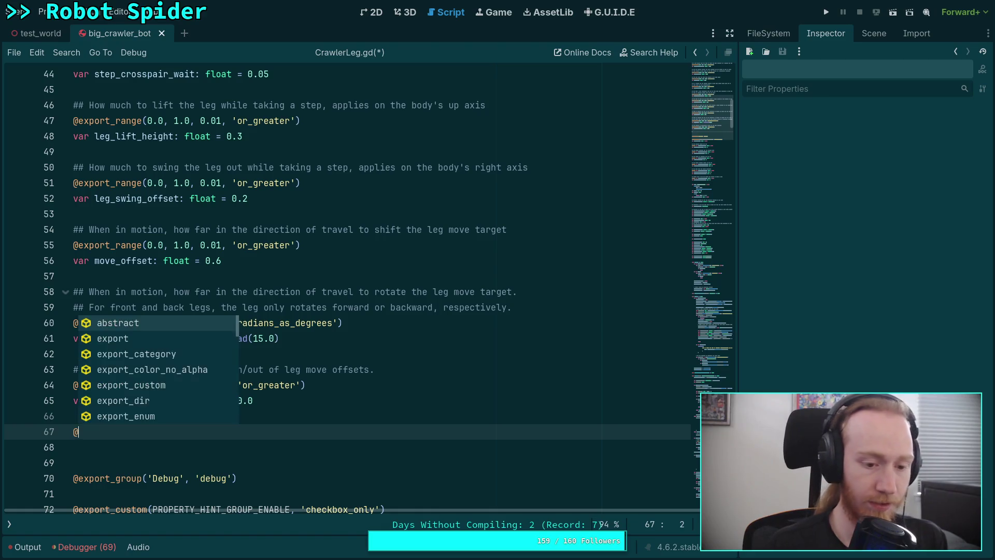
pyautogui.write('rt')
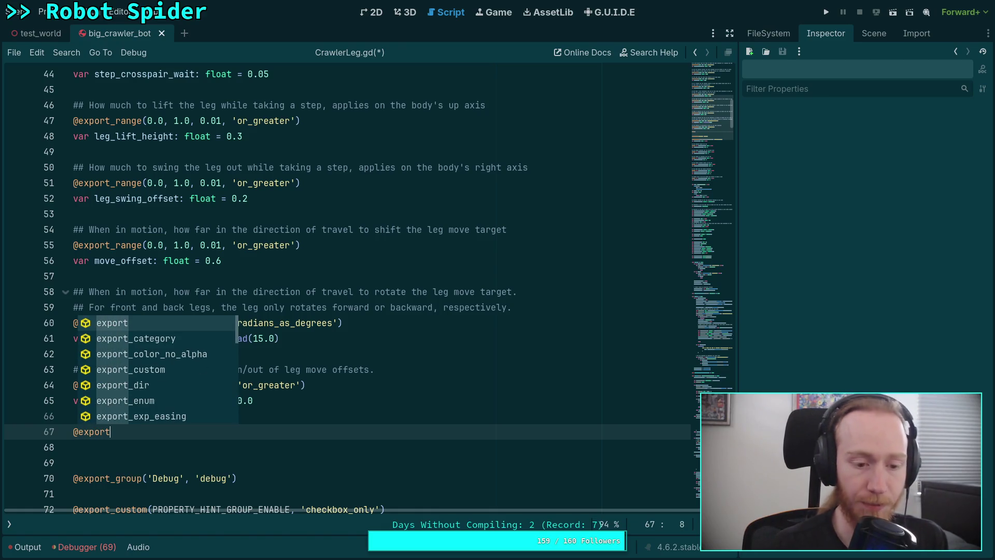
pyautogui.press('BackSpace')
pyautogui.write('_range(')
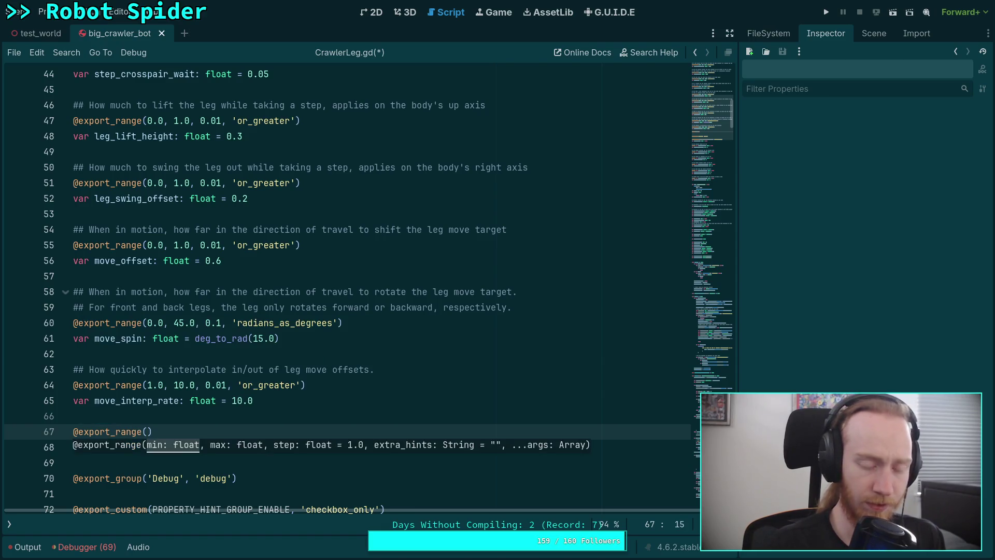
pyautogui.write('0.0, ')
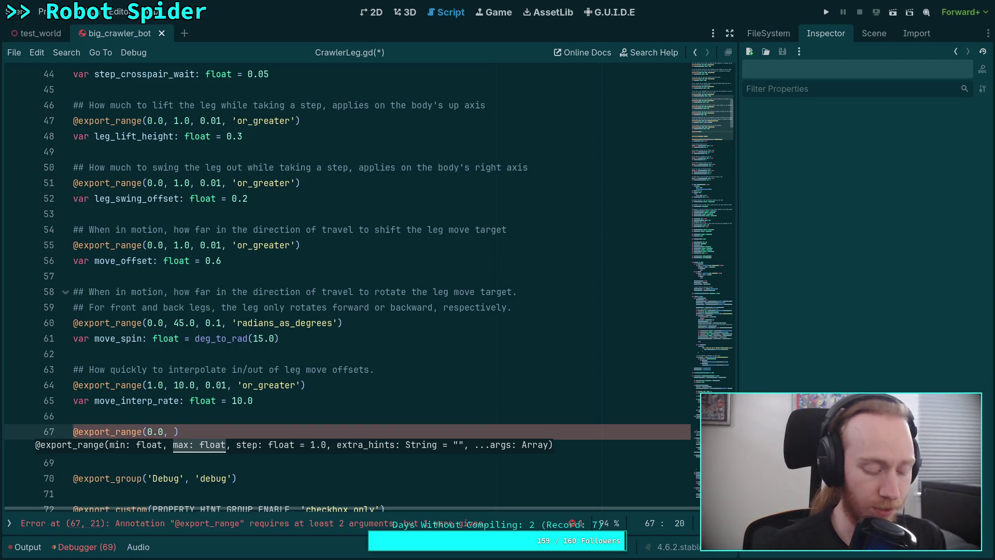
pyautogui.write('45.0, ')
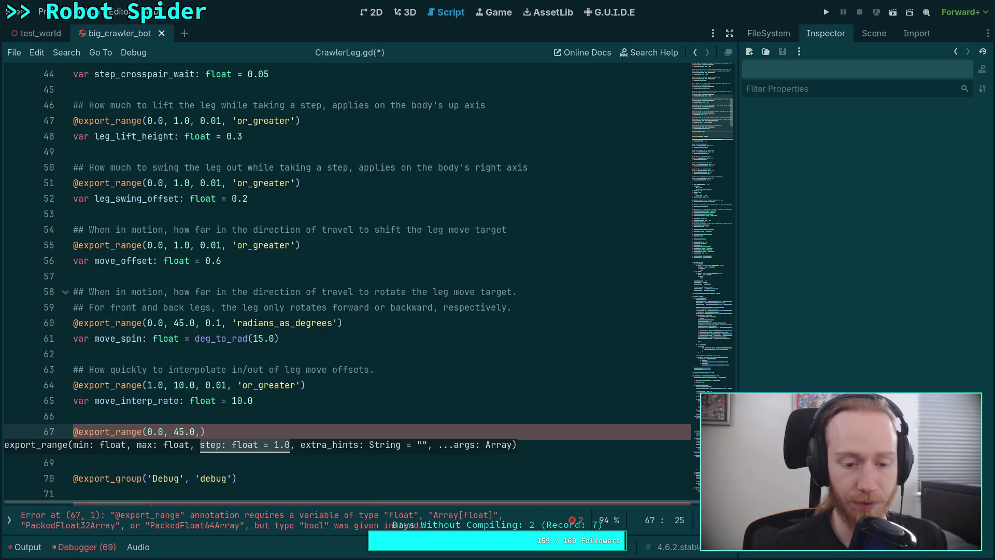
pyautogui.write('1')
pyautogui.press('BackSpace')
pyautogui.write("0.1, 'radians_as_degrees")
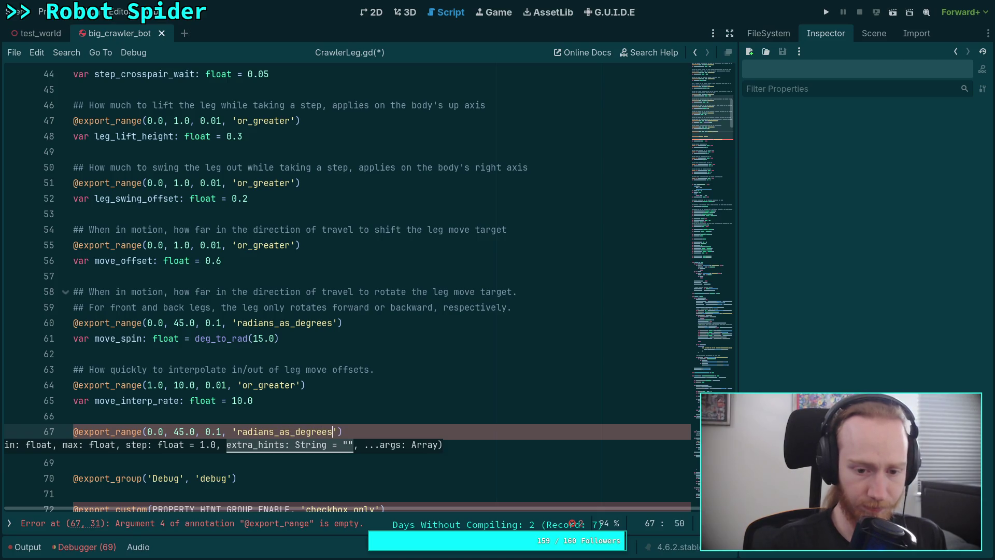
# Declare var step_ray_angle: float = 2.0 beneath the range annotation.
pyautogui.press('End')
pyautogui.press('Return')
pyautogui.write('var')
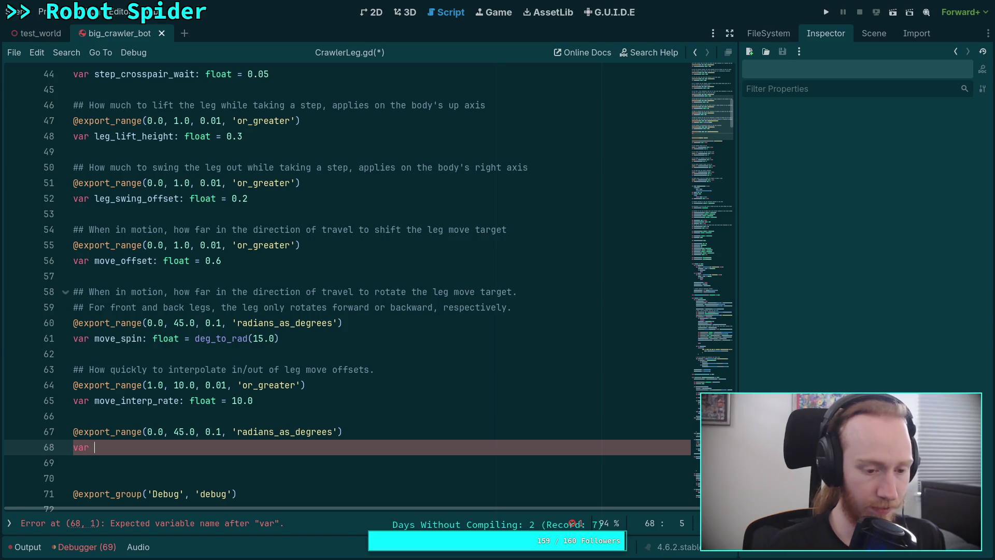
pyautogui.write('step_ray_a')
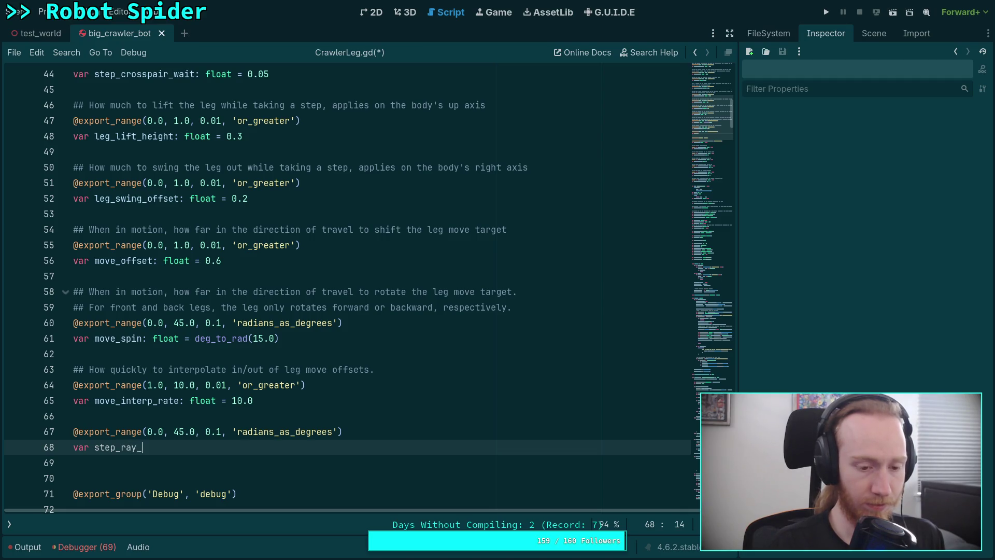
pyautogui.write('ngle: y')
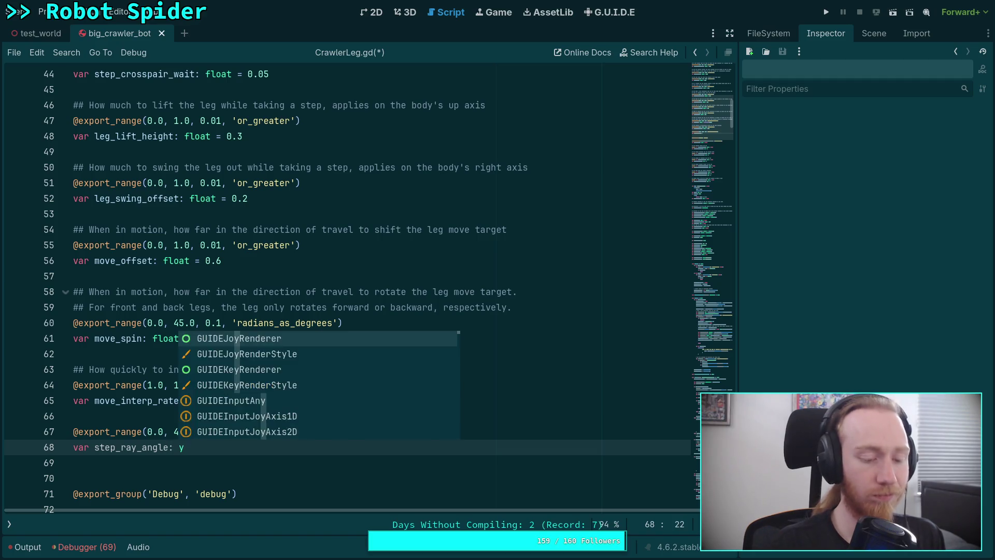
pyautogui.press('BackSpace')
pyautogui.write('floa')
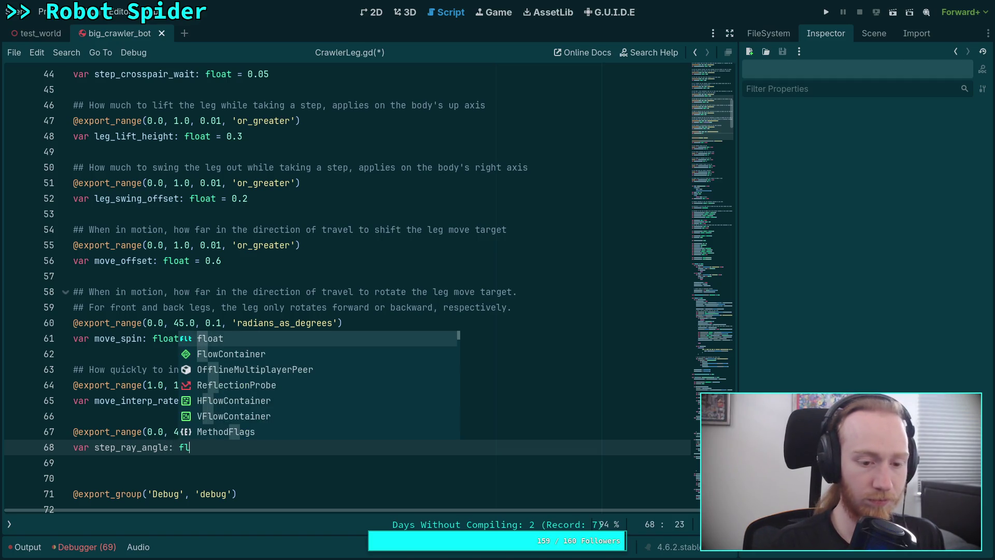
pyautogui.write('t =')
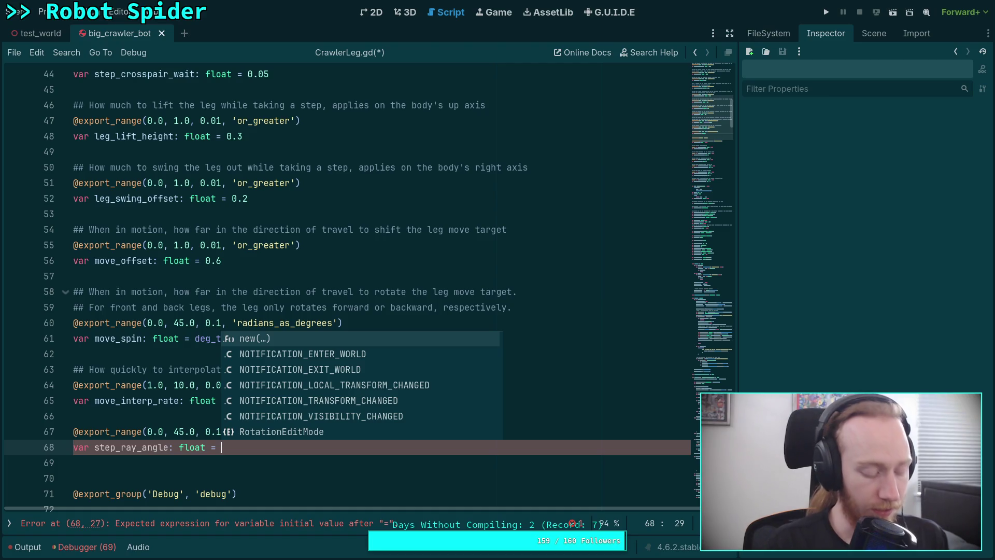
pyautogui.write('2.0')
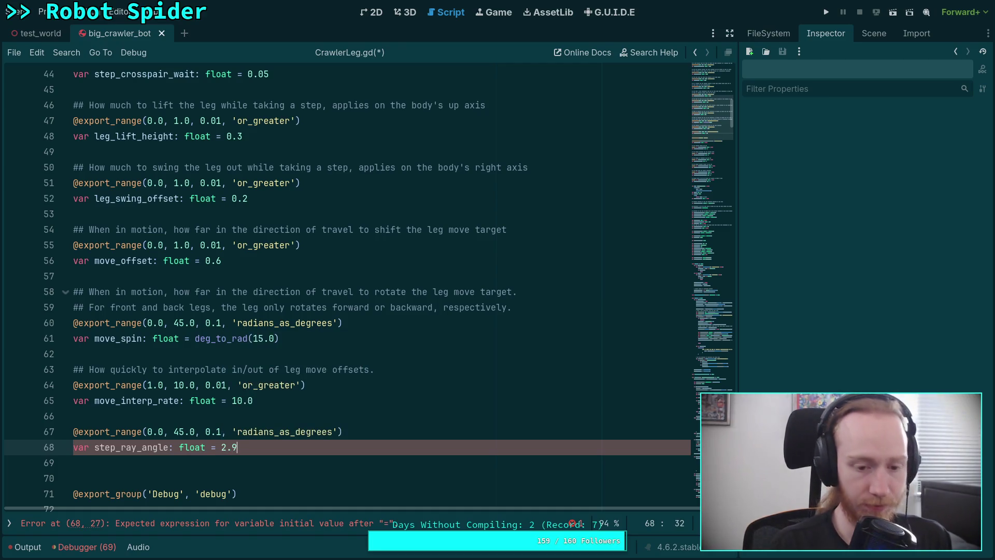
# Add a blank line above the block and wrap the default as deg_to_rad(2.0).
pyautogui.click(74, 416)
pyautogui.press('Return')
pyautogui.press('Down')
pyautogui.press('Down')
pyautogui.press('End')
pyautogui.hotkey('ctrl', 'shift', 'Left')
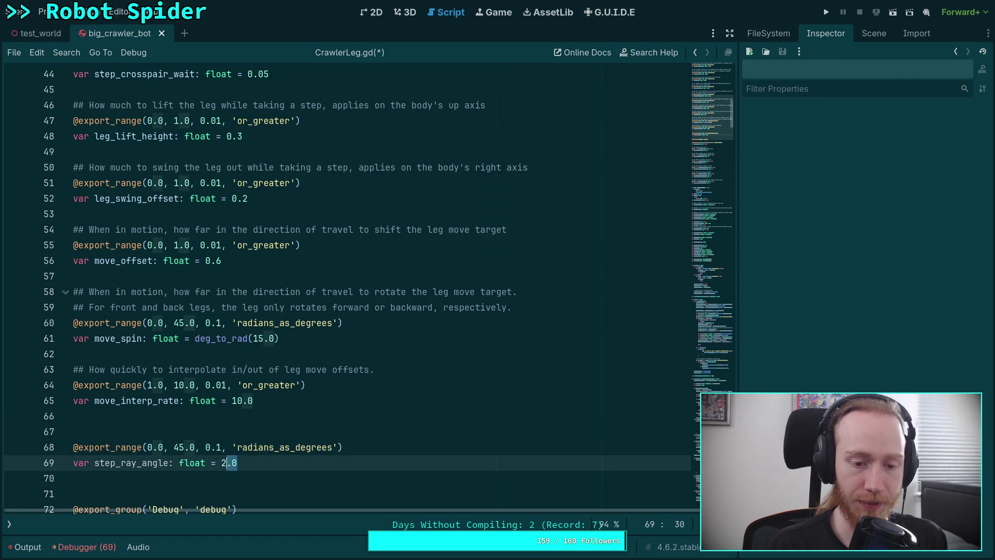
pyautogui.press('Left')
pyautogui.write('deg_to')
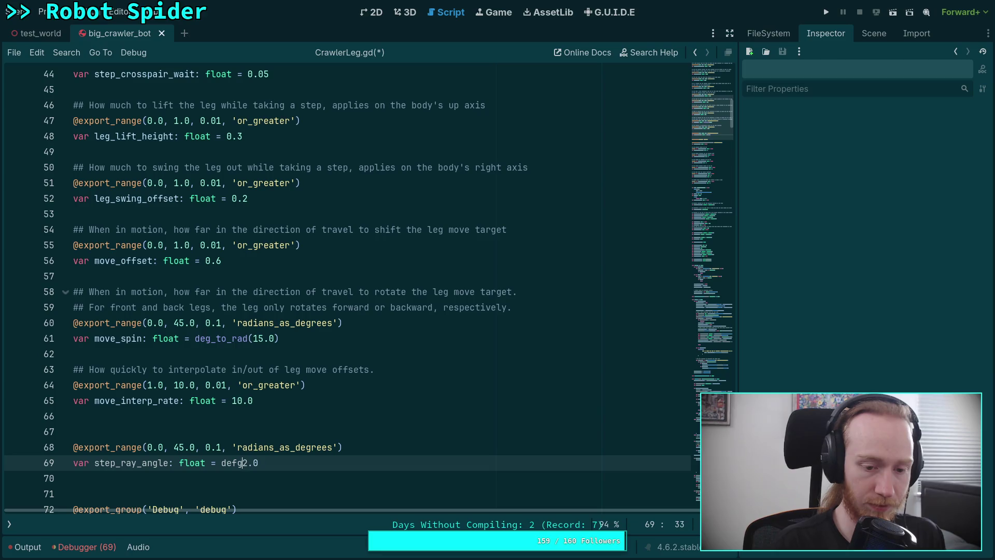
pyautogui.write('_to-')
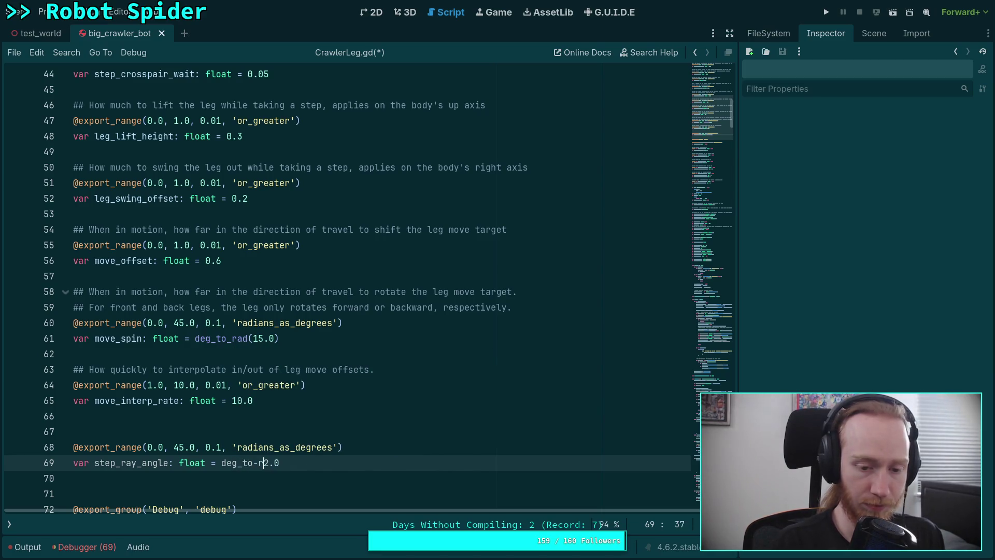
pyautogui.write('rad(')
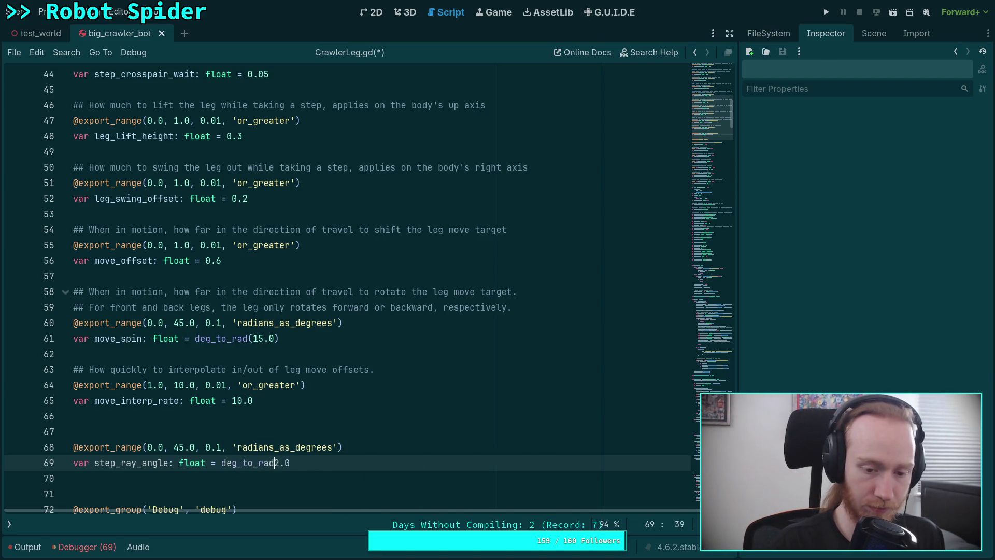
pyautogui.press('Right')
pyautogui.write(')')
pyautogui.press('Up')
pyautogui.press('Up')
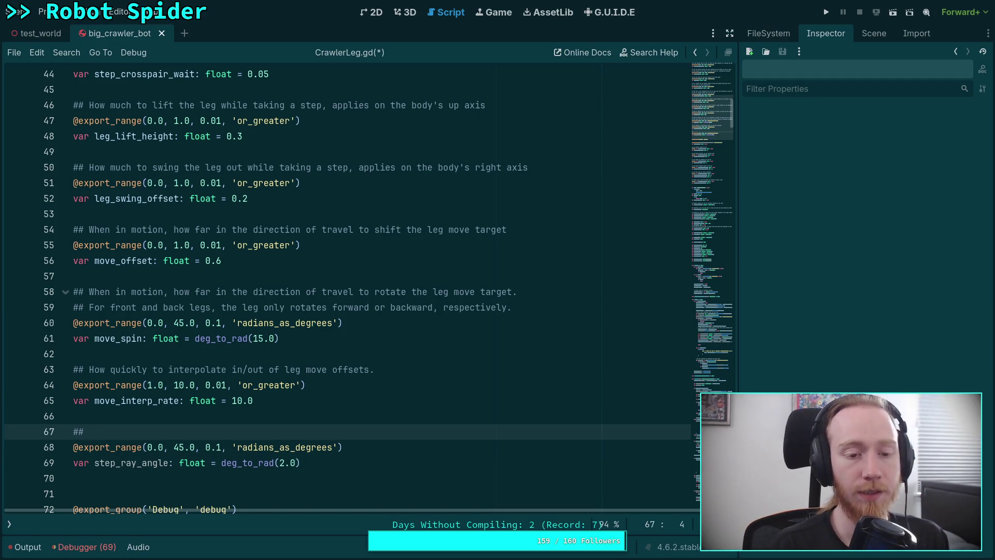
# Finish the comment 'when in motion, the angle for the step shape cast' and rename step_ray_angle to step_cast_angle.
pyautogui.write('en in motion, ')
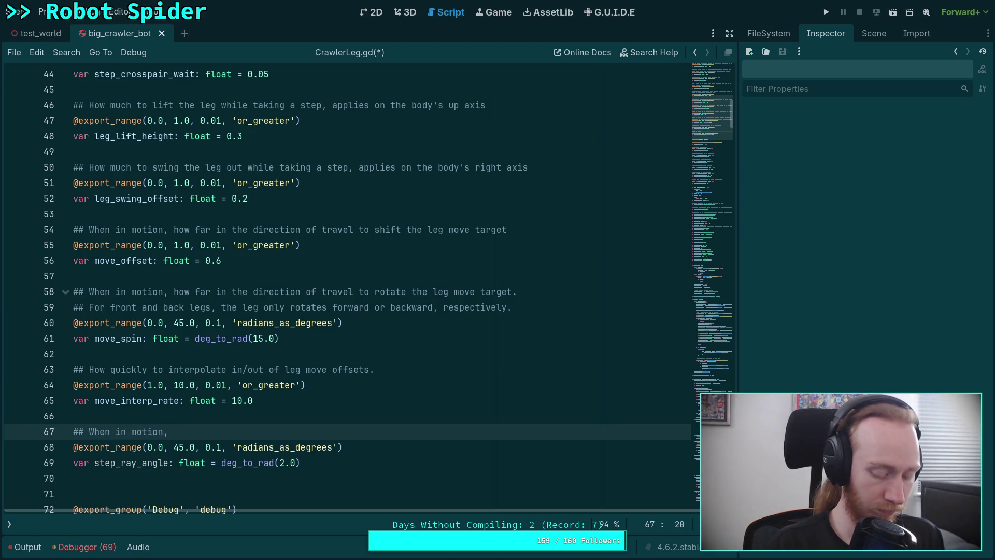
pyautogui.write('the angle for')
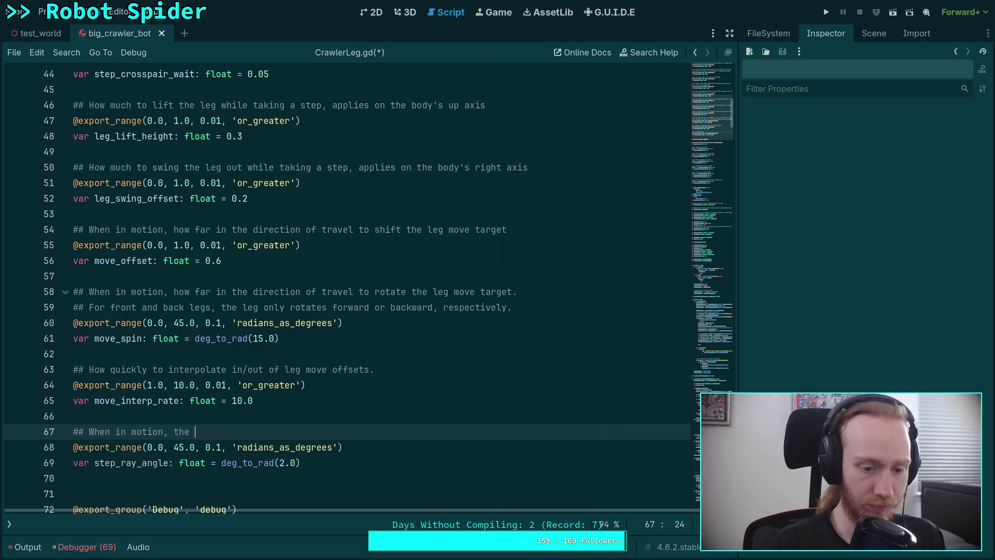
pyautogui.write(' the step s')
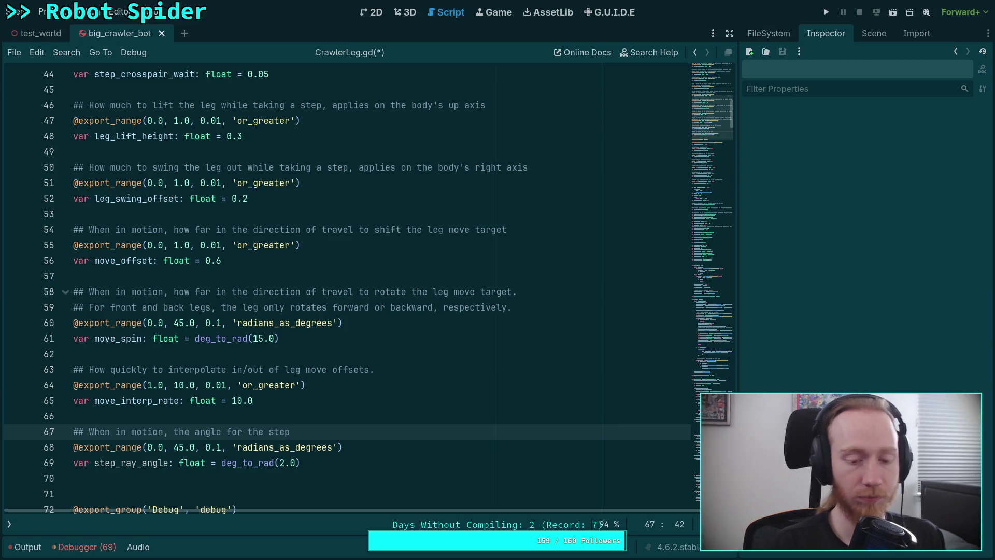
pyautogui.write('hape cast')
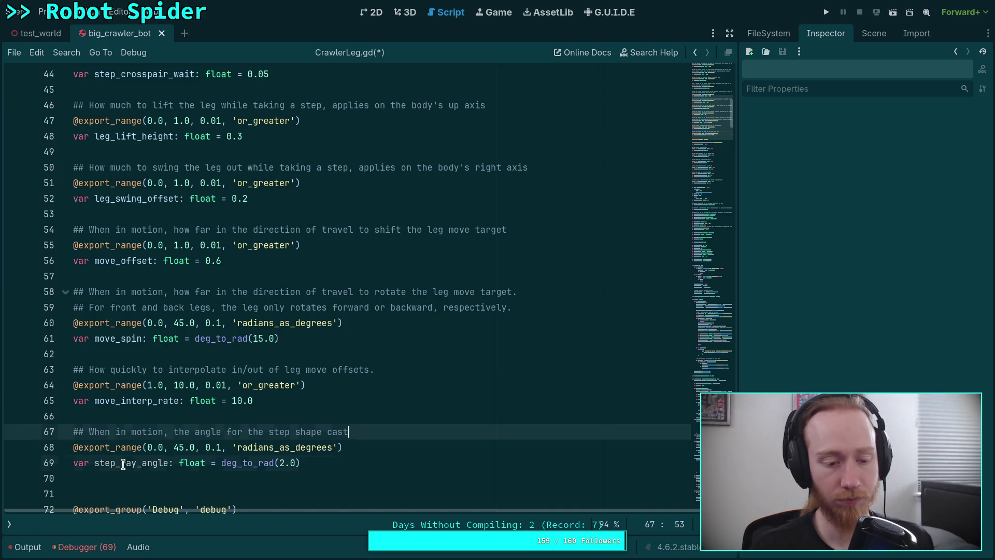
pyautogui.moveTo(121, 463); pyautogui.dragTo(134, 463)
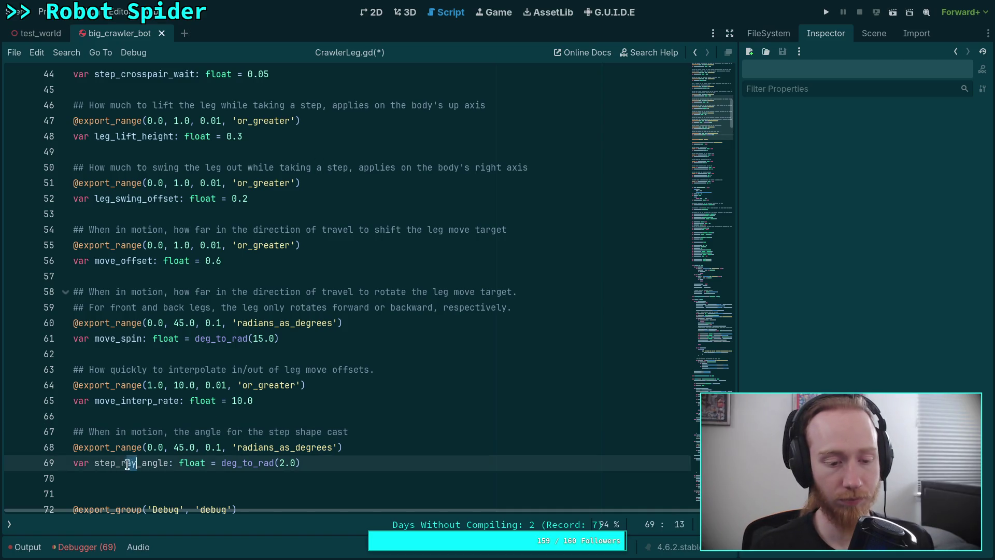
pyautogui.write('cast')
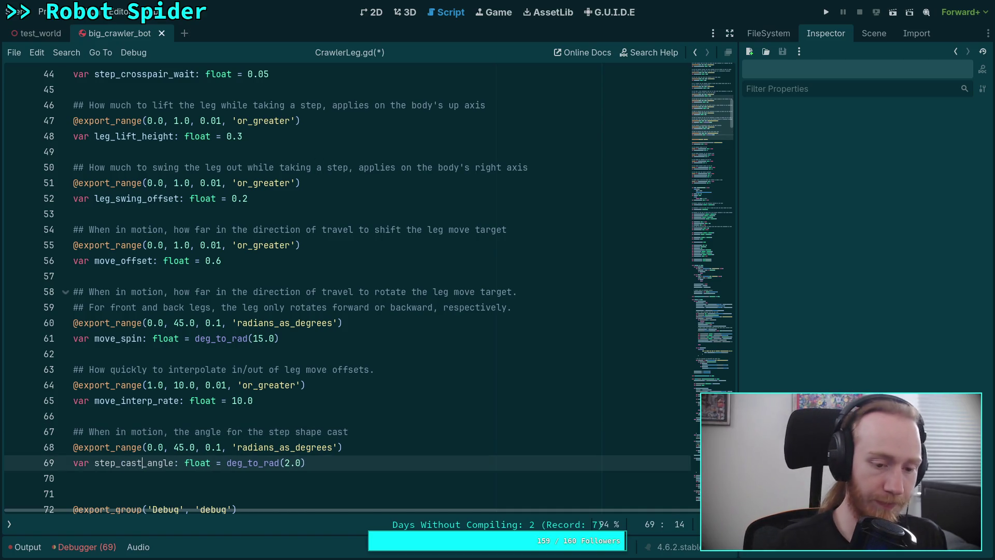
# Cut the whole step_cast_angle comment, annotation and variable block from below move_interp_rate.
pyautogui.moveTo(370, 456); pyautogui.dragTo(222, 435)
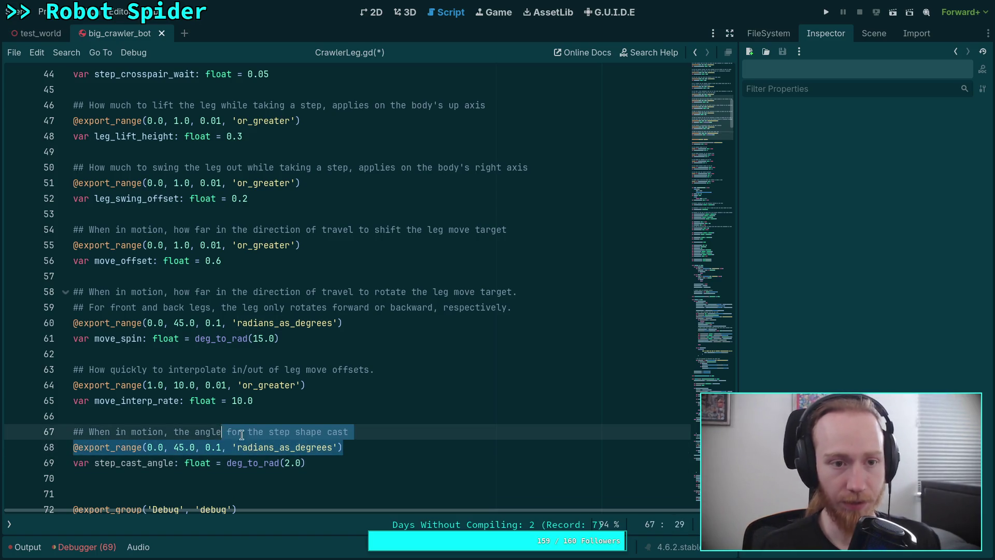
pyautogui.click(343, 471)
pyautogui.scroll(6, 343, 471)
pyautogui.scroll(-6, 311, 441)
pyautogui.moveTo(343, 464); pyautogui.dragTo(317, 414)
pyautogui.hotkey('ctrl', 'c')
pyautogui.press('BackSpace')
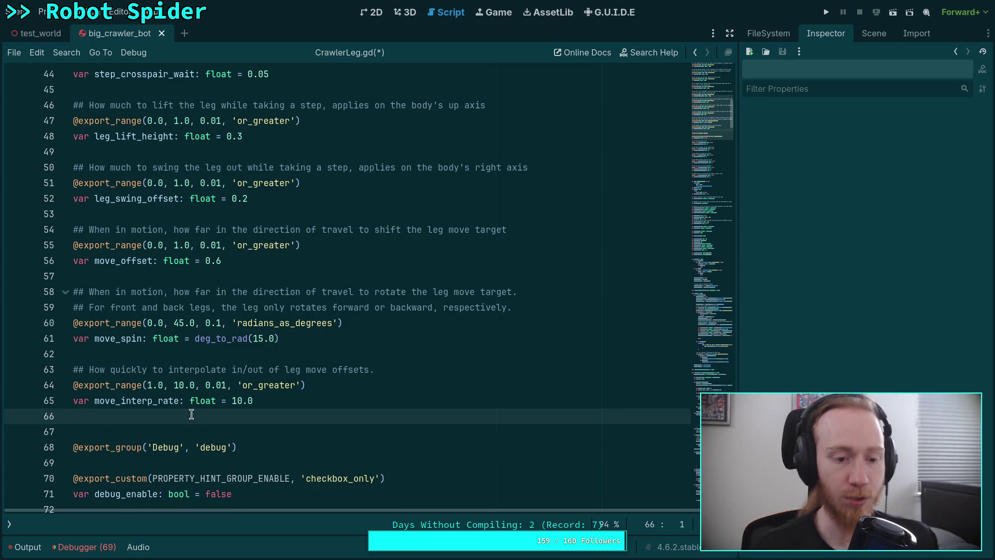
# Paste the step_cast_angle block below early_step_distance and append 'towards the direction on' to its comment.
pyautogui.scroll(4, 195, 409)
pyautogui.scroll(2, 195, 409)
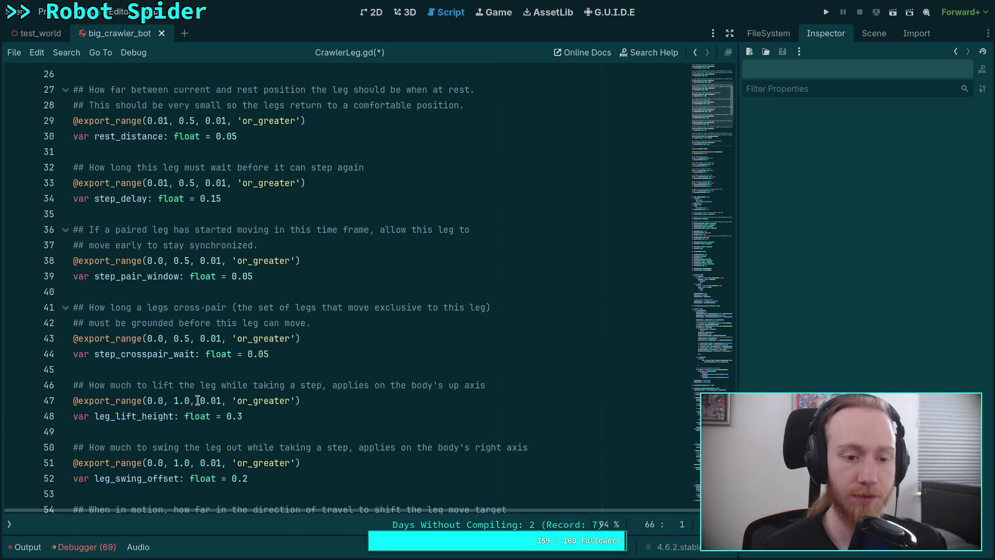
pyautogui.click(309, 355)
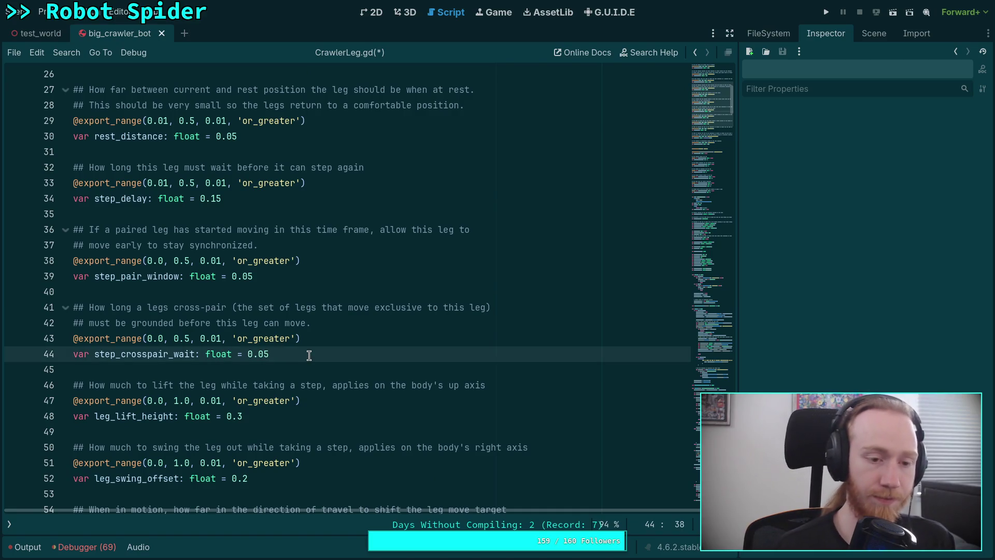
pyautogui.scroll(3, 309, 355)
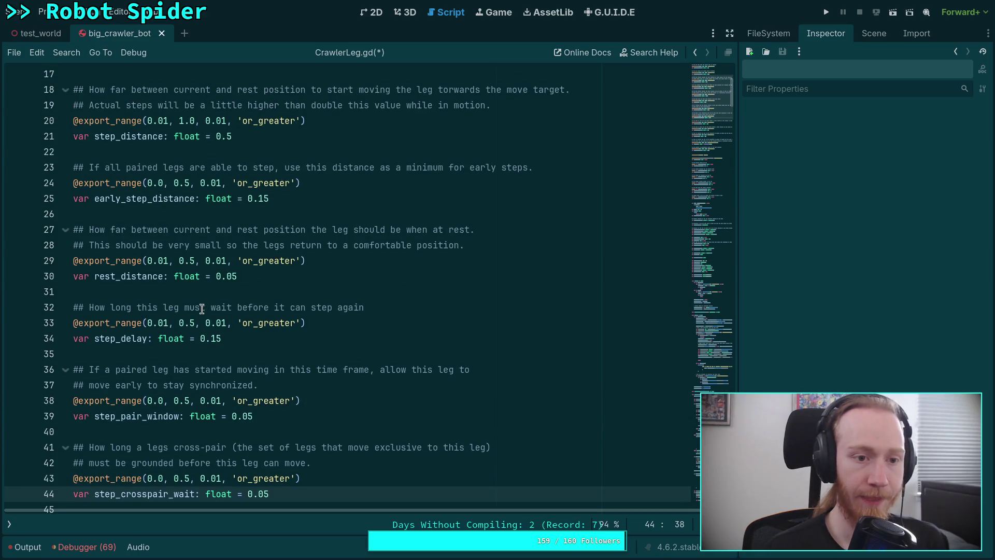
pyautogui.scroll(3, 205, 310)
pyautogui.click(314, 342)
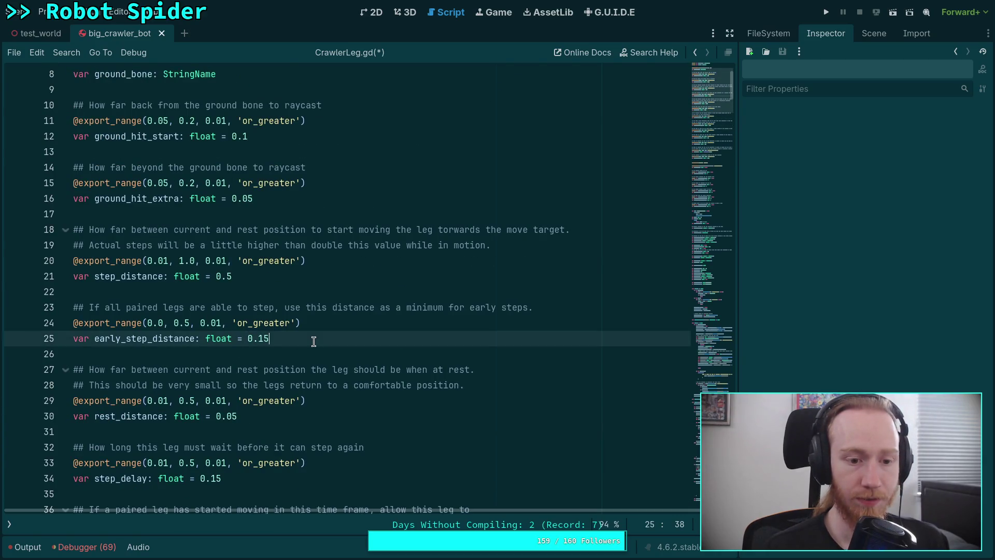
pyautogui.press('Return')
pyautogui.press('Return')
pyautogui.hotkey('ctrl', 'v')
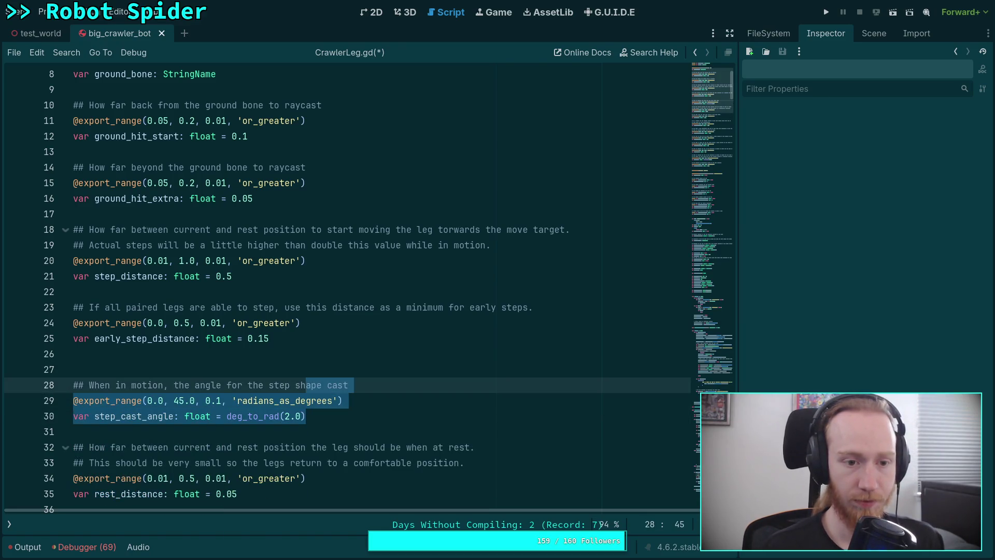
pyautogui.press('Up')
pyautogui.press('BackSpace')
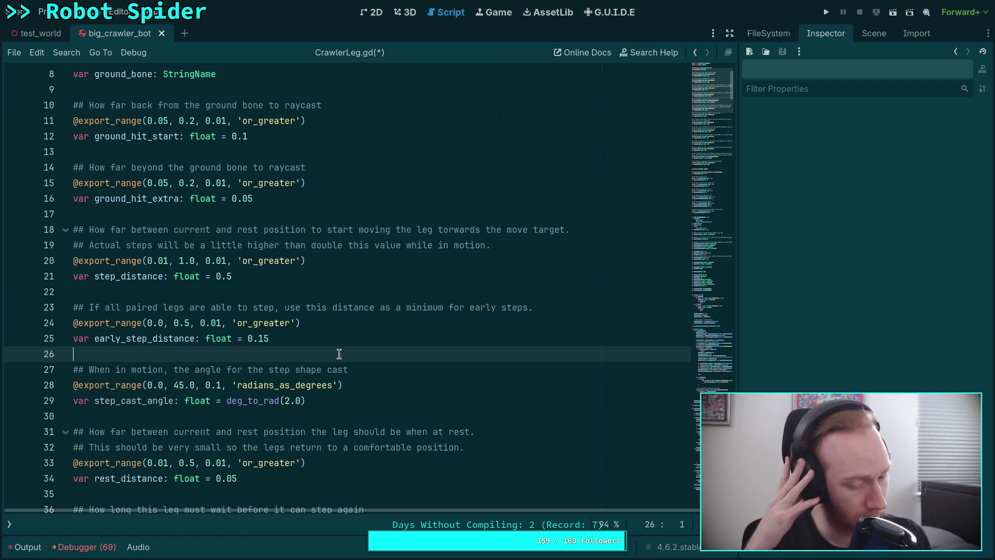
pyautogui.click(406, 374)
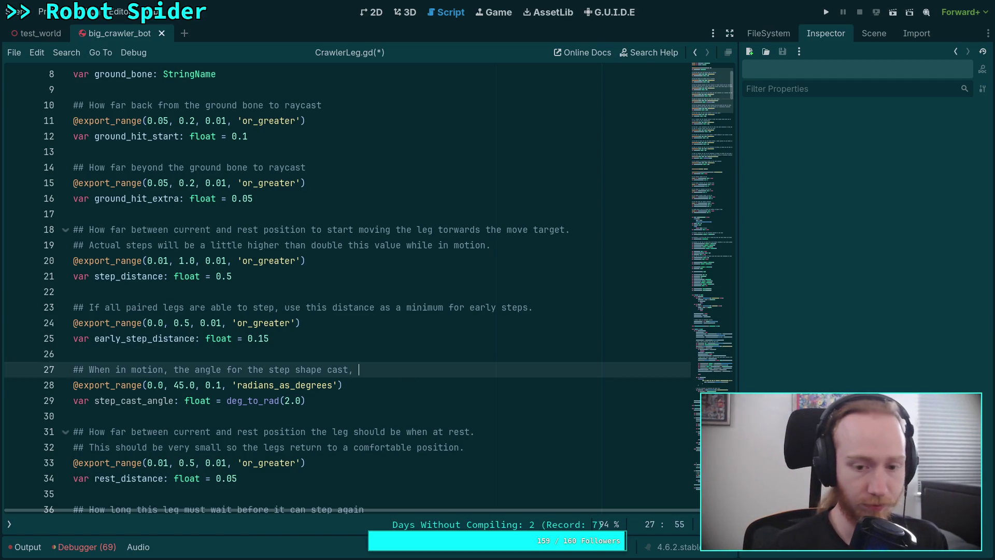
pyautogui.write('towards the d')
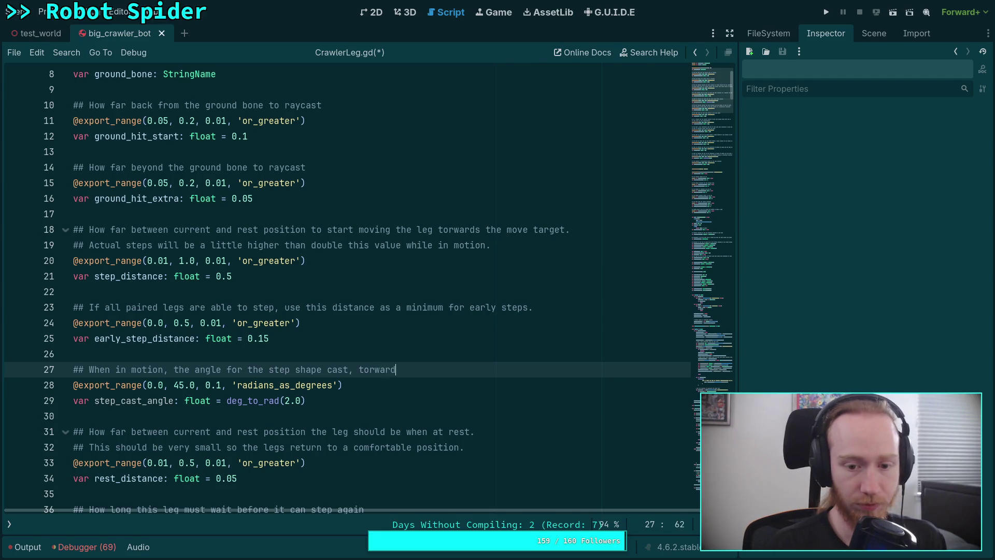
pyautogui.write('irection on')
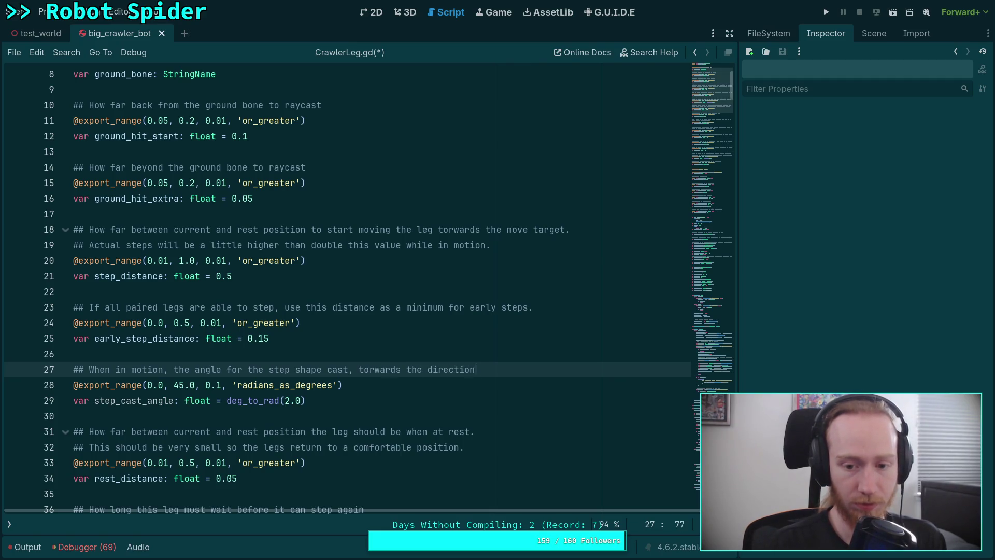
# Correct the comment ending to 'in the direction of motion'.
pyautogui.press('BackSpace')
pyautogui.press('BackSpace')
pyautogui.write('f motion.')
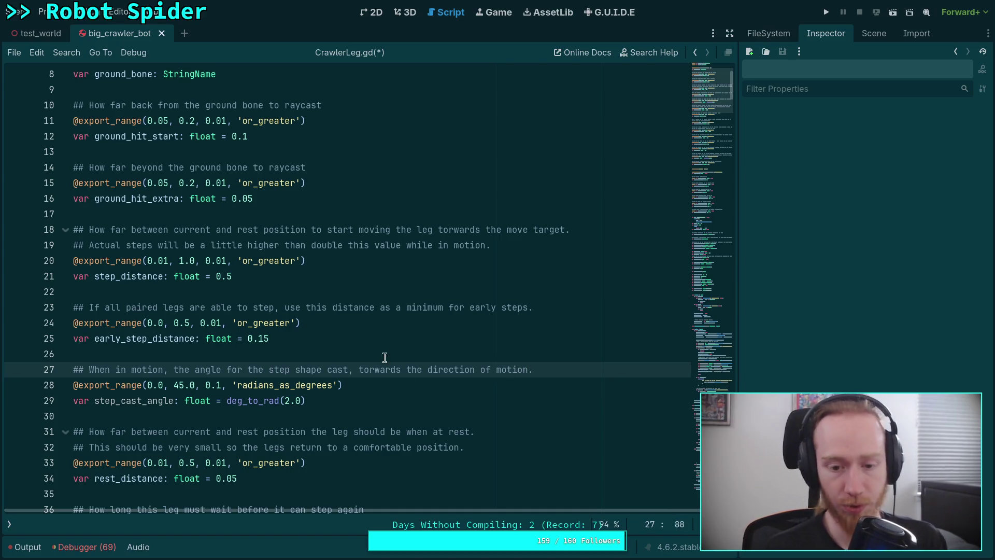
pyautogui.moveTo(359, 369); pyautogui.dragTo(396, 363)
pyautogui.write('in')
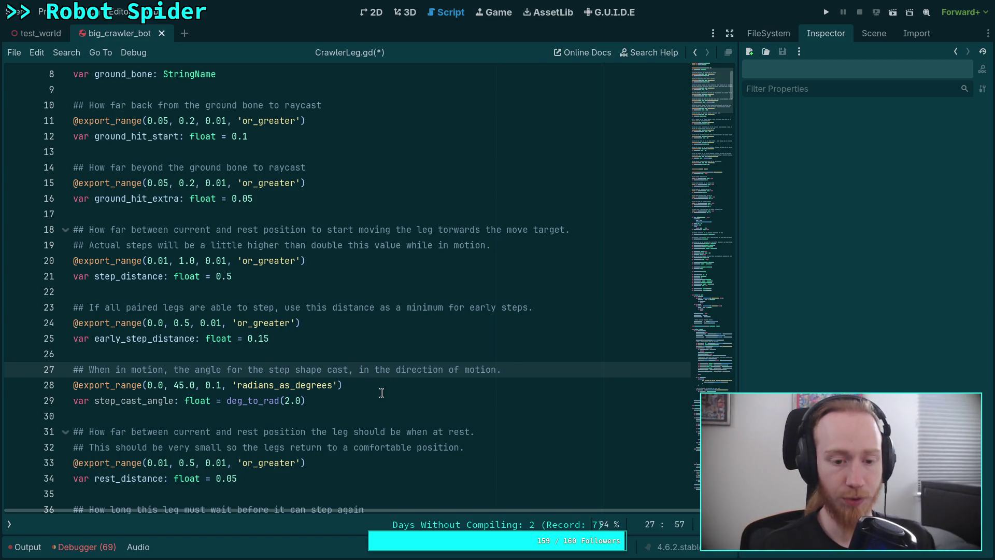
# Add the comment line '## This pivots about the initial rest position of the leg, and moves with the'.
pyautogui.click(382, 395)
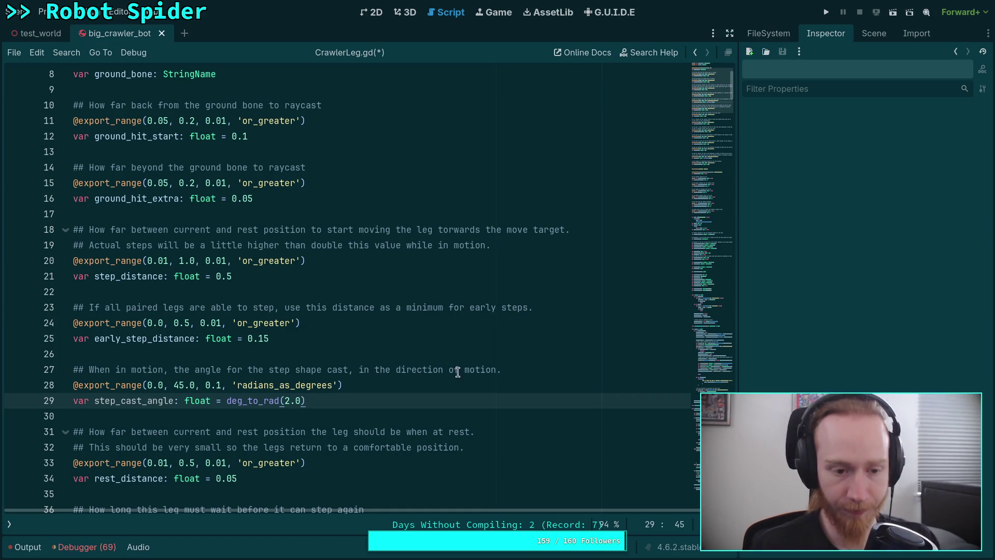
pyautogui.click(538, 368)
pyautogui.press('Return')
pyautogui.write('## This ')
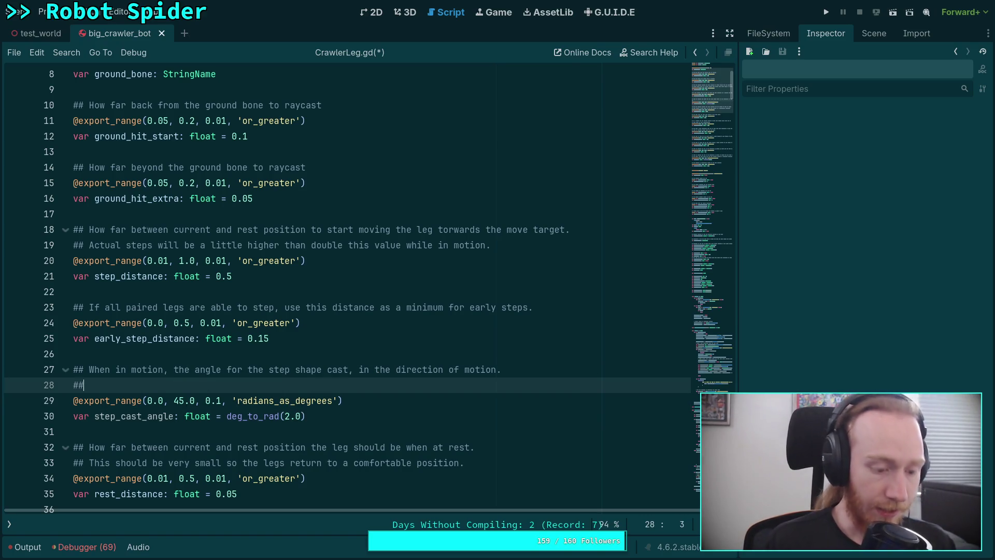
pyautogui.write('pivots about the')
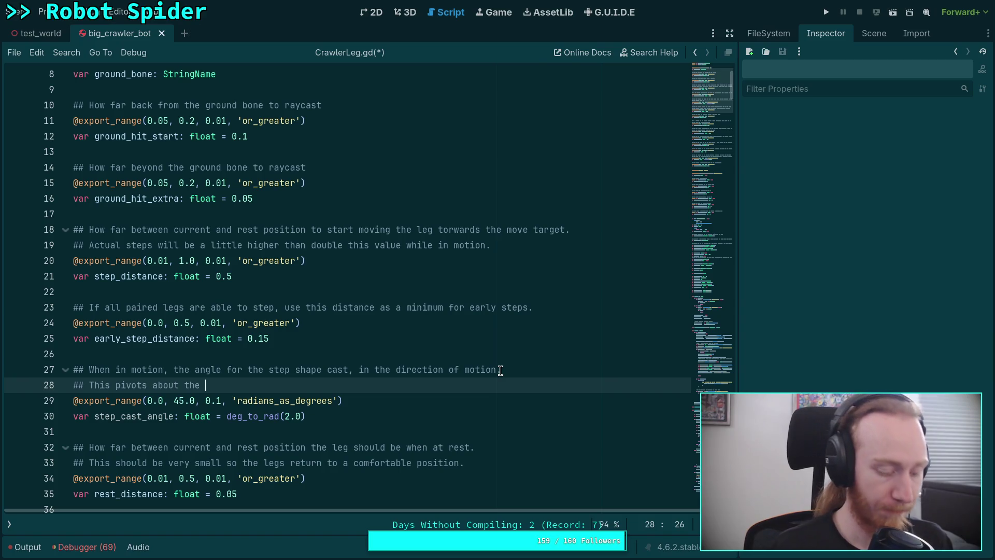
pyautogui.write('initial r')
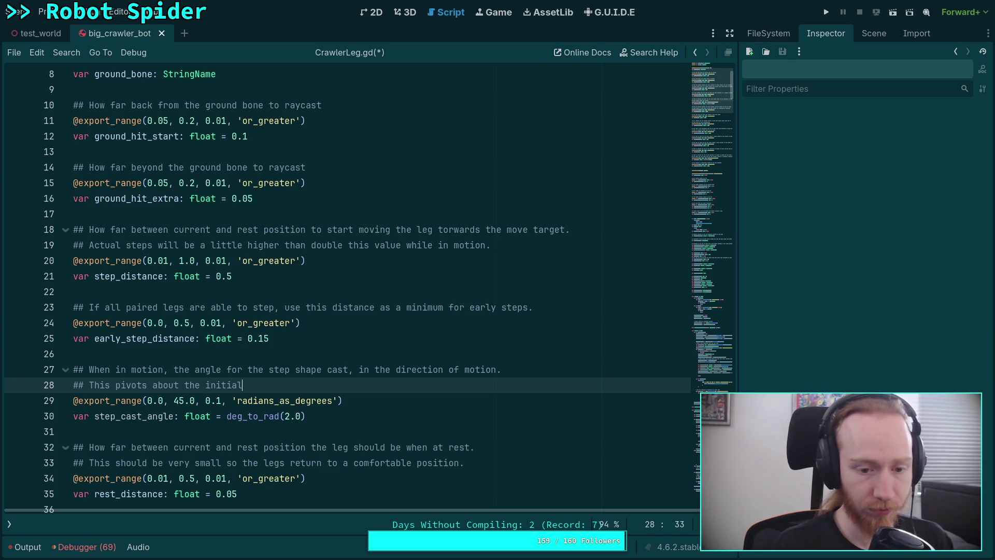
pyautogui.write('est ')
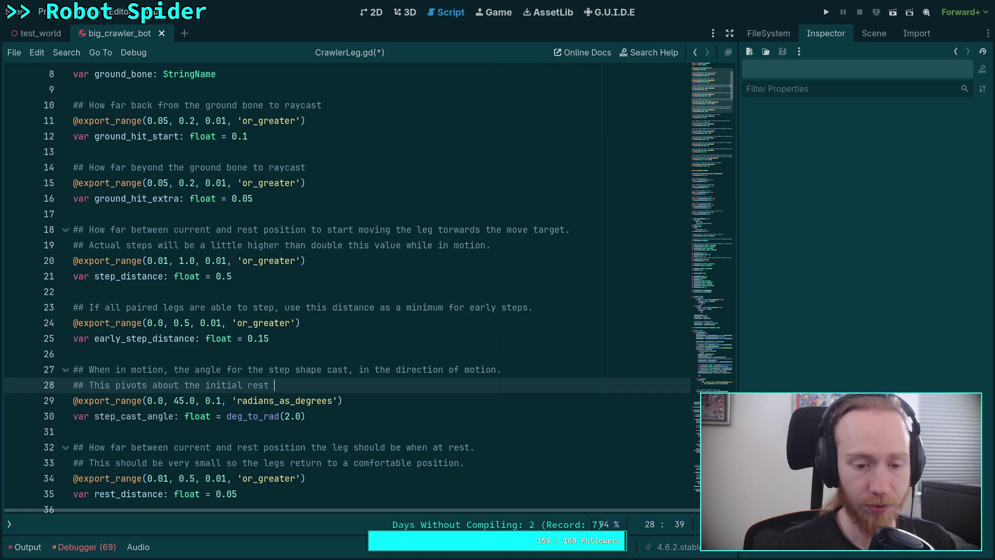
pyautogui.write('position of the ')
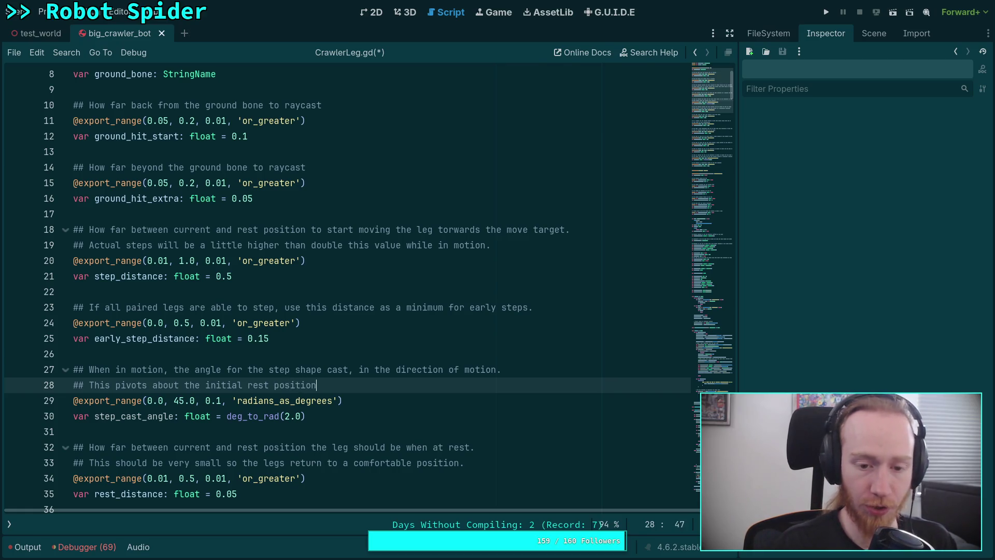
pyautogui.write('leg')
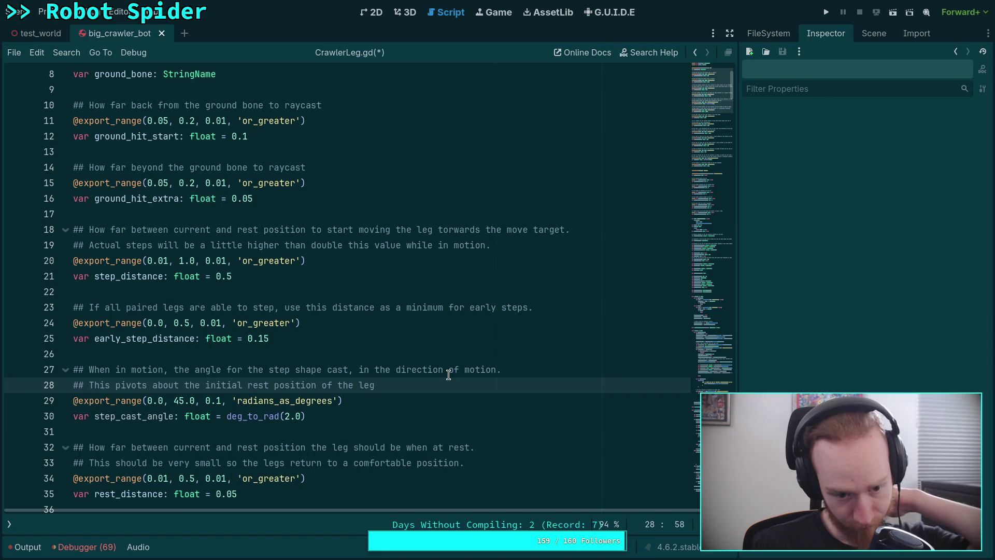
pyautogui.write(', and moves ')
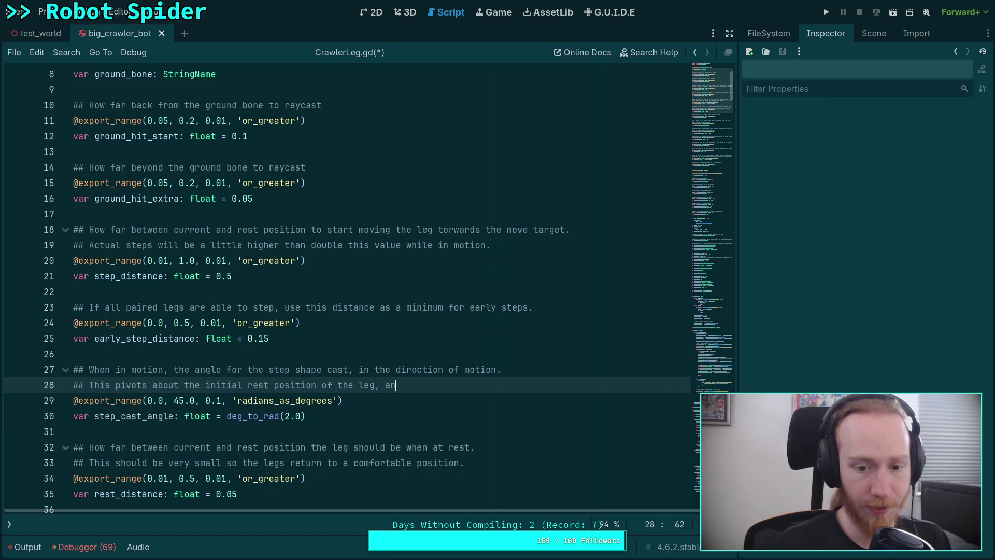
pyautogui.write('with the')
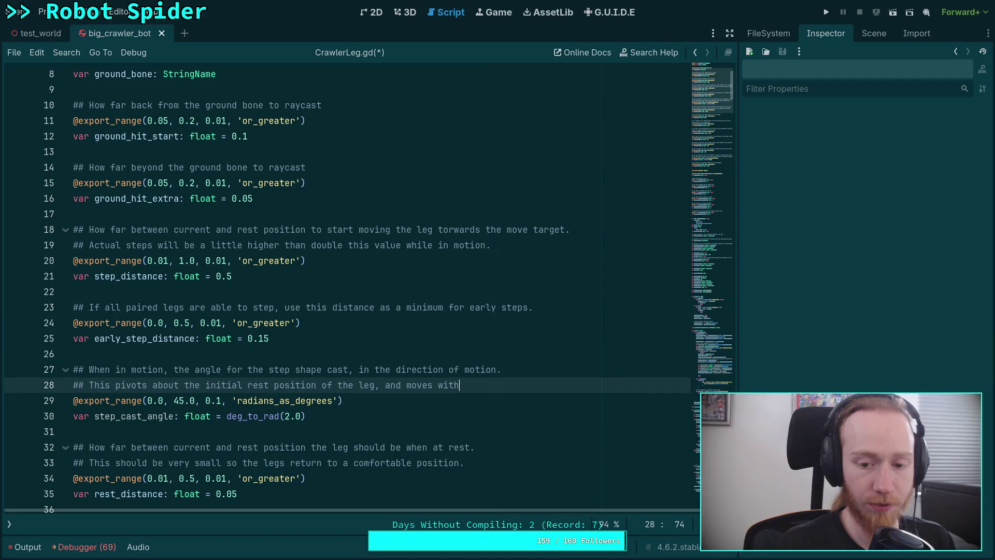
pyautogui.press('Return')
pyautogui.write('##')
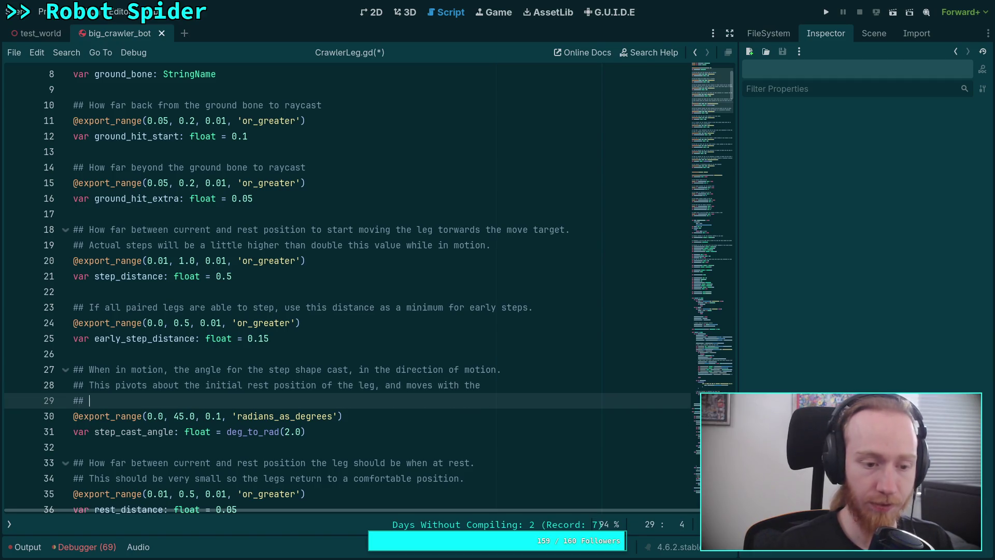
# Trim that comment to 'This pivots about the rest position of the leg.'.
pyautogui.scroll(-8, 446, 367)
pyautogui.scroll(-6, 446, 367)
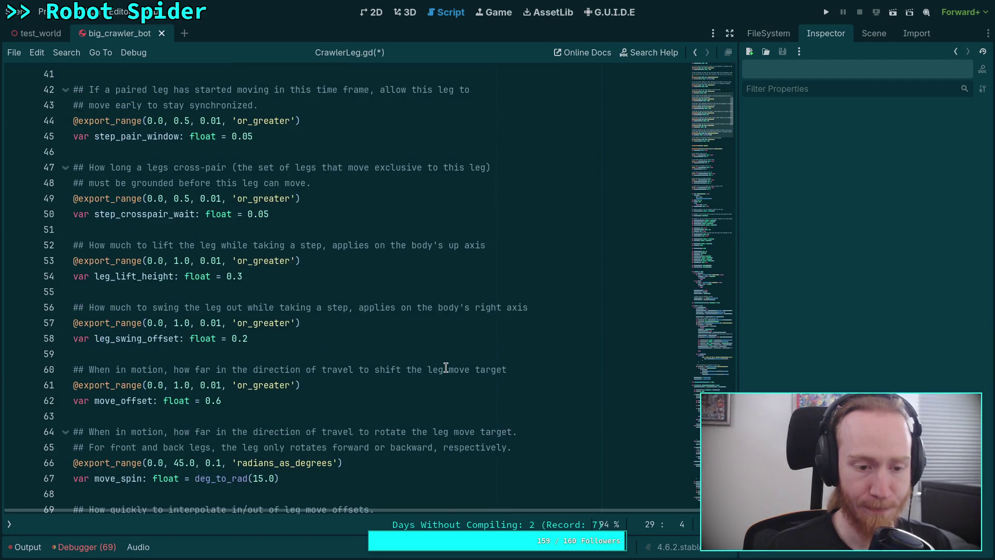
pyautogui.scroll(13, 446, 368)
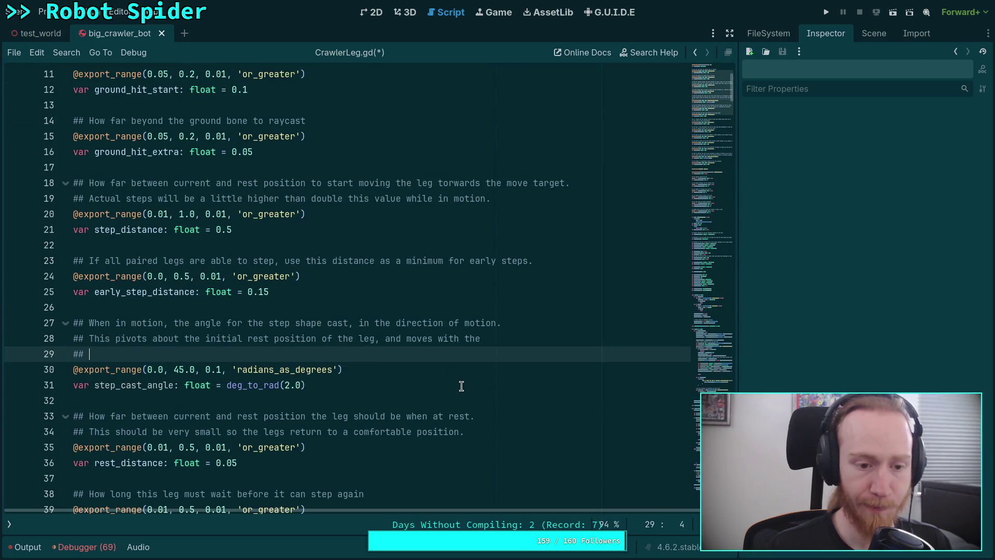
pyautogui.write('rest')
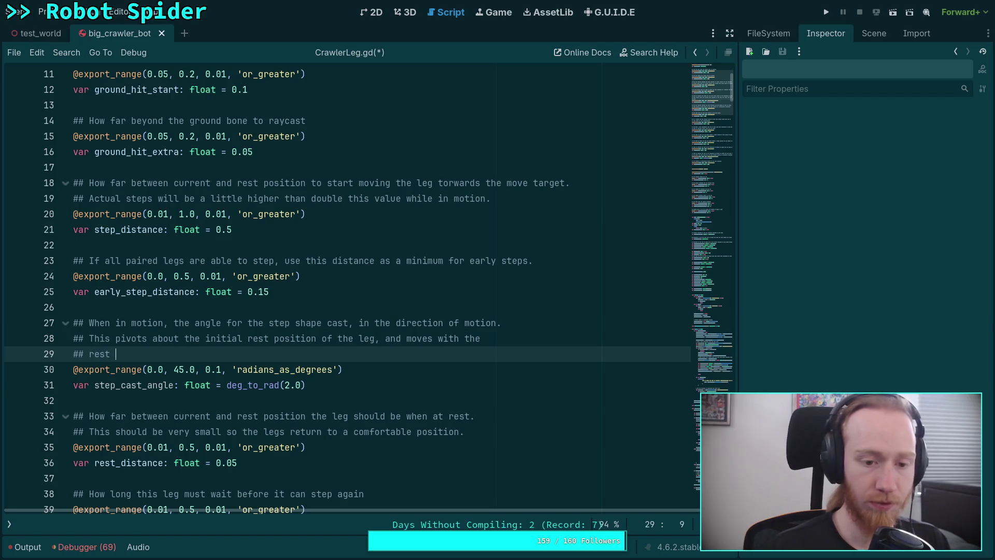
pyautogui.moveTo(206, 338); pyautogui.dragTo(246, 340)
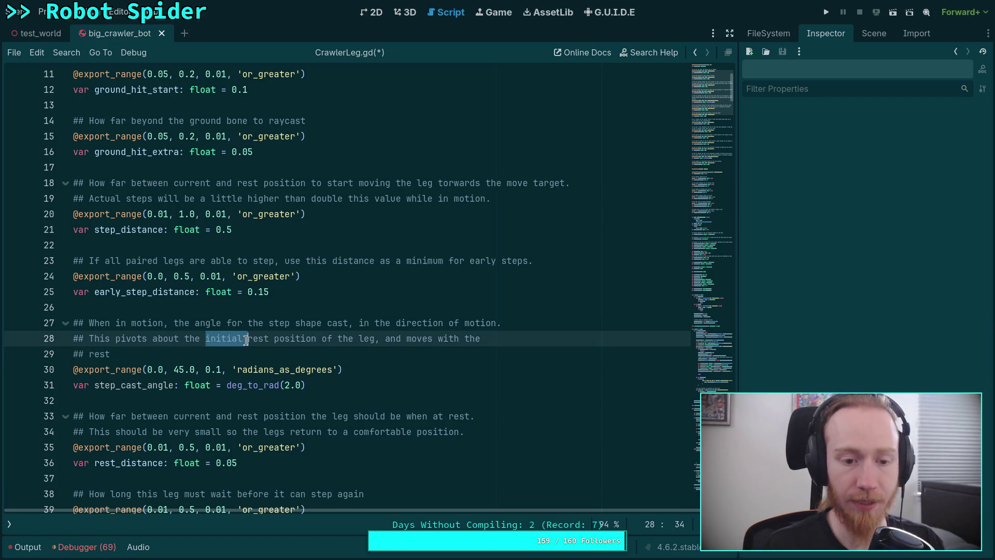
pyautogui.press('BackSpace')
pyautogui.moveTo(332, 338); pyautogui.dragTo(342, 353)
pyautogui.press('BackSpace')
pyautogui.write('.')
pyautogui.click(404, 383)
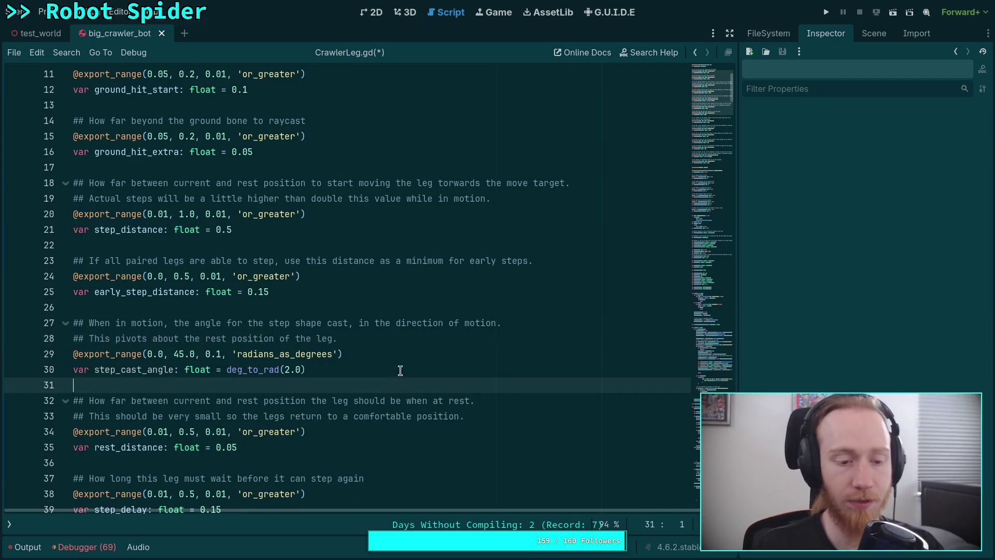
pyautogui.scroll(-5, 414, 342)
pyautogui.moveTo(714, 155)
pyautogui.mouseDown()
pyautogui.moveTo(723, 249)
pyautogui.moveTo(713, 278)
pyautogui.moveTo(711, 212)
pyautogui.moveTo(733, 133)
pyautogui.mouseUp()
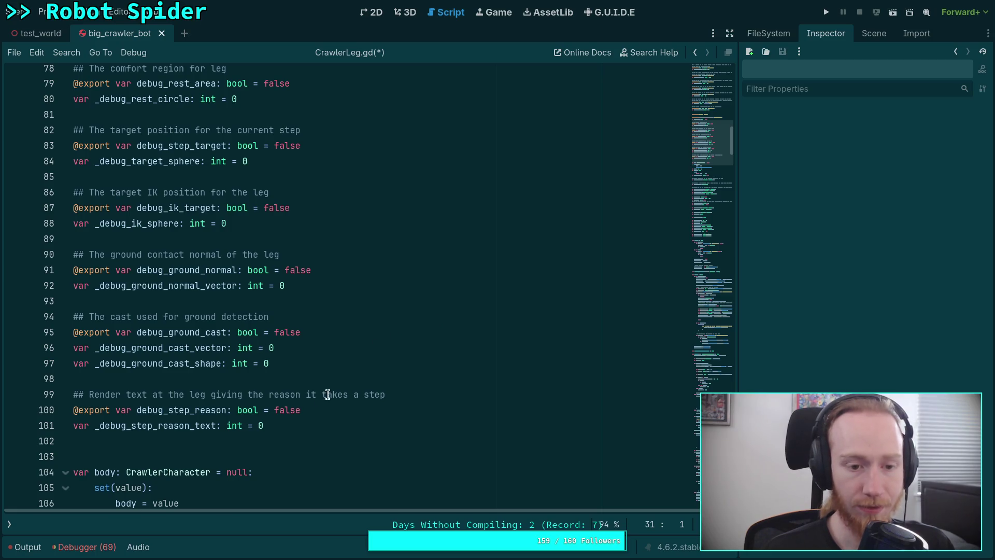
pyautogui.scroll(2, 313, 391)
pyautogui.scroll(-1, 313, 392)
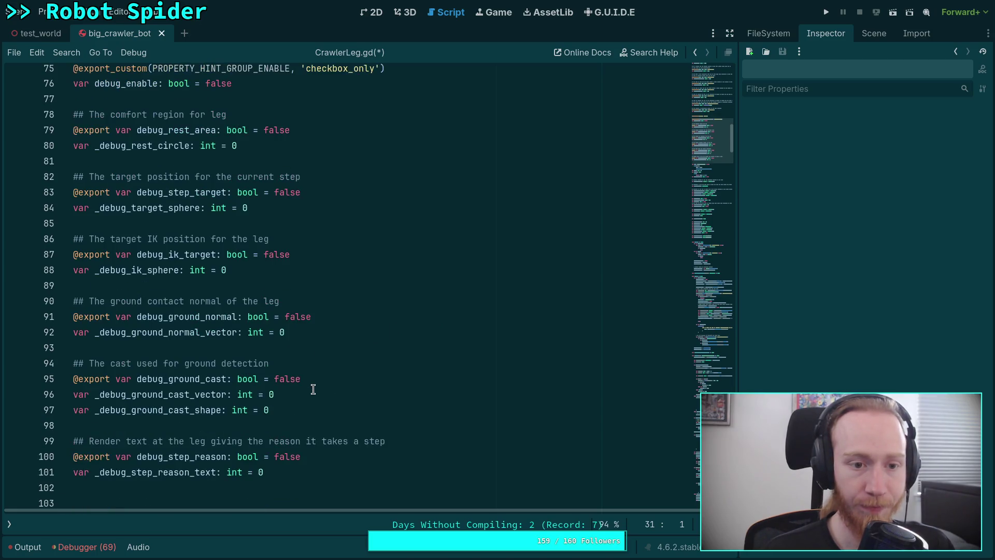
pyautogui.click(264, 165)
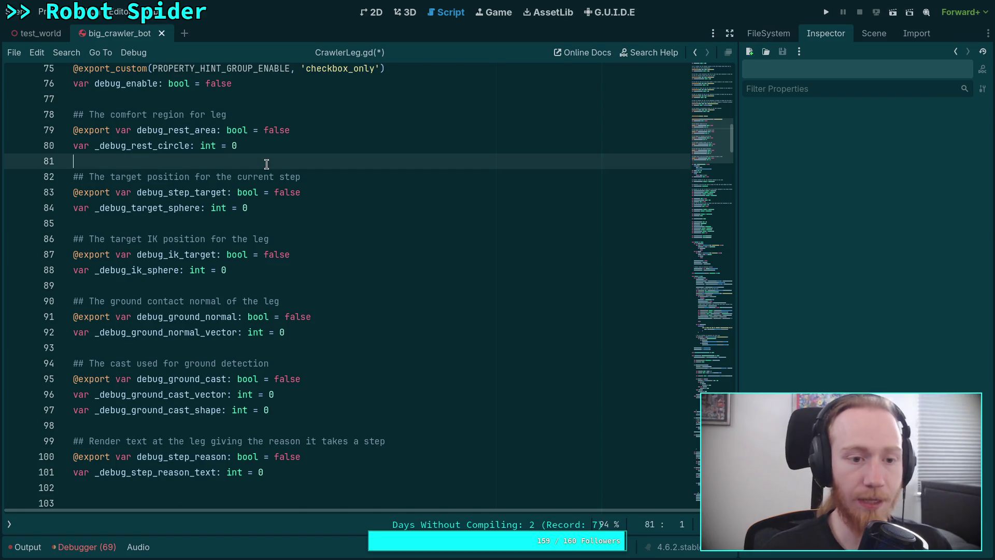
pyautogui.press('Return')
pyautogui.press('Return')
pyautogui.press('Up')
pyautogui.write('## ')
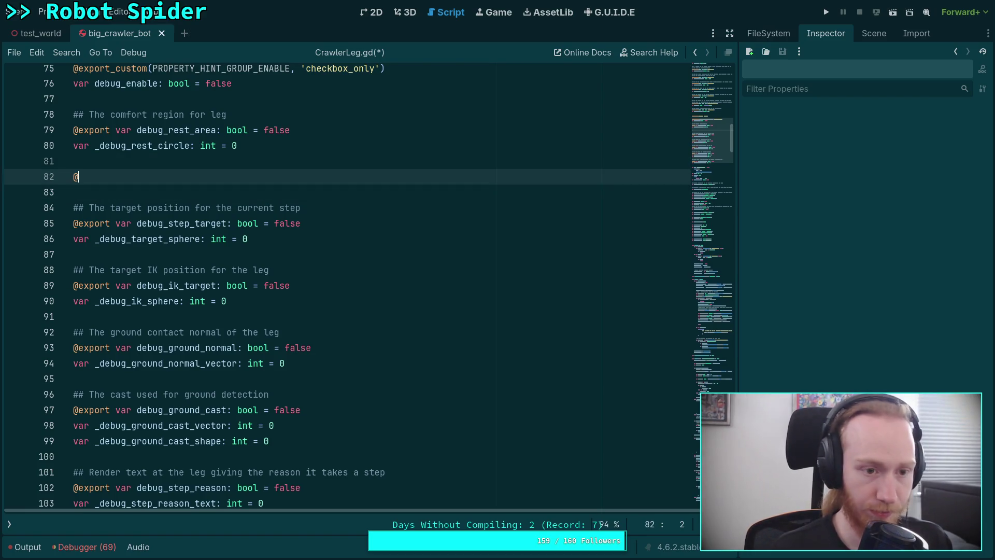
pyautogui.write('The step shape cast')
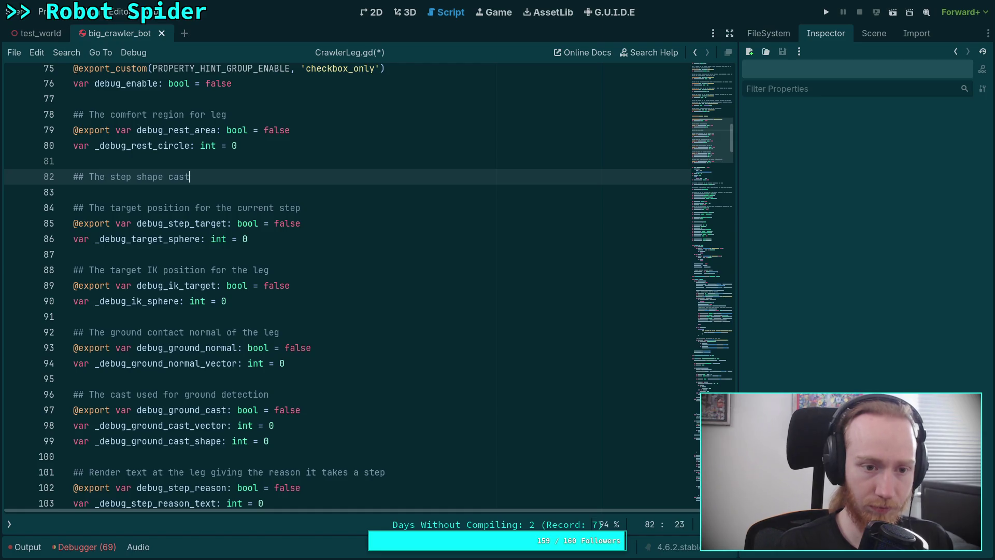
pyautogui.press('Return')
pyautogui.write('@export var debug_step_cast:')
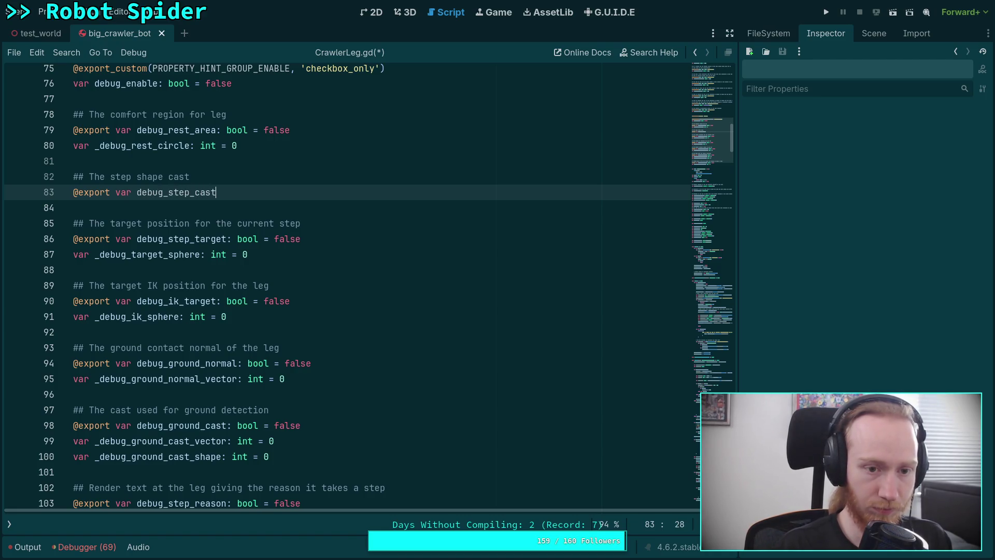
pyautogui.write(' bool = false')
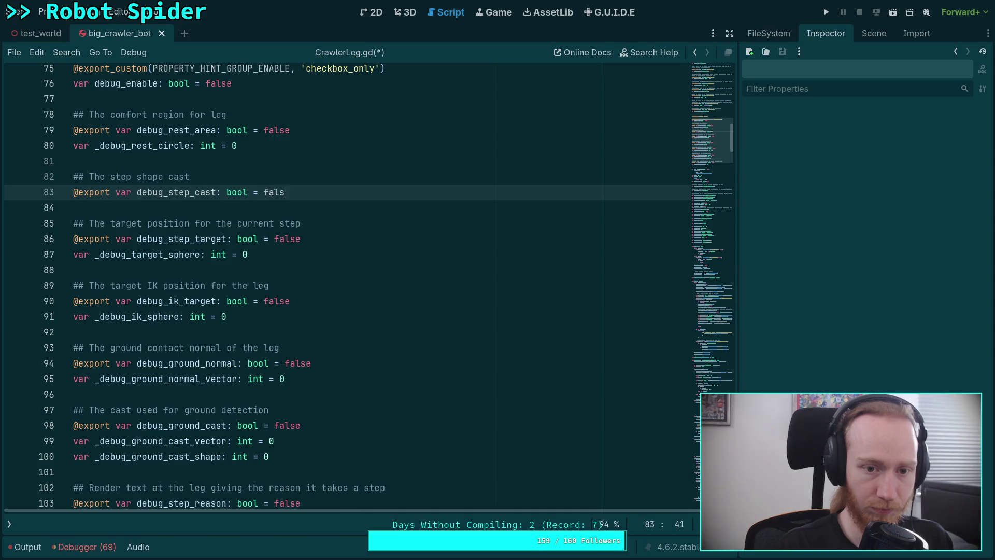
pyautogui.press('Return')
# Add handle variables _debug_step_vector: int and _debug_step_shape: int = 0.
pyautogui.write('var _deb')
pyautogui.press('BackSpace')
pyautogui.press('BackSpace')
pyautogui.press('BackSpace')
pyautogui.write('debug_')
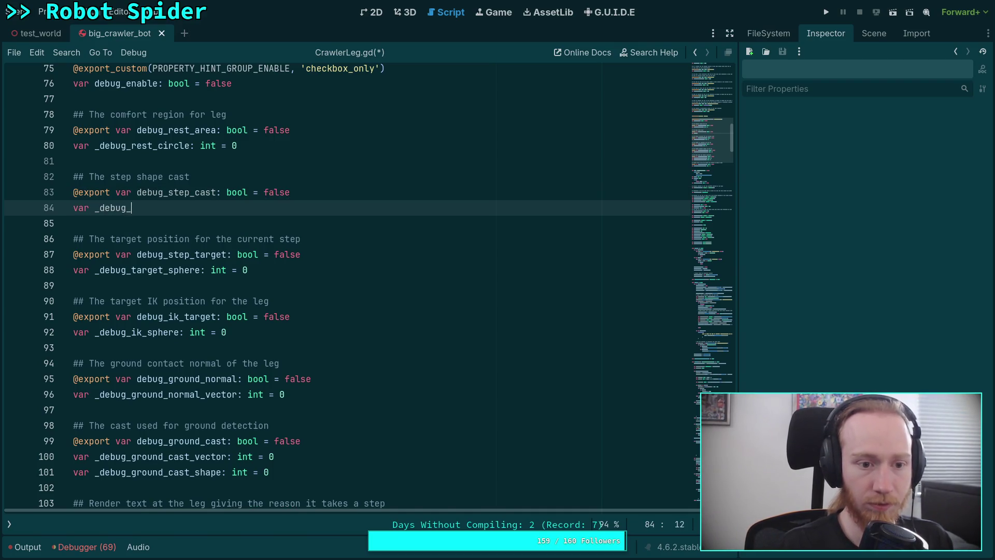
pyautogui.write('step')
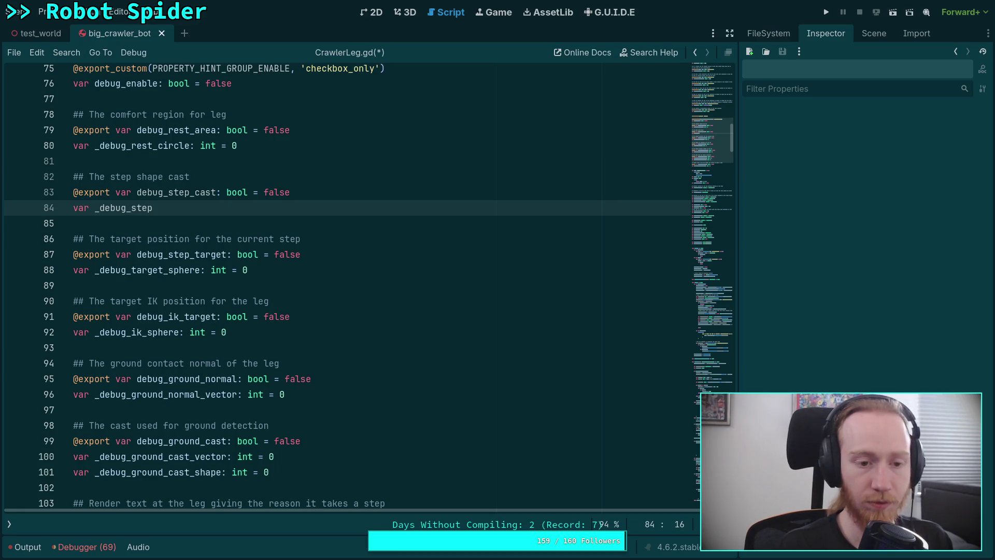
pyautogui.write('_')
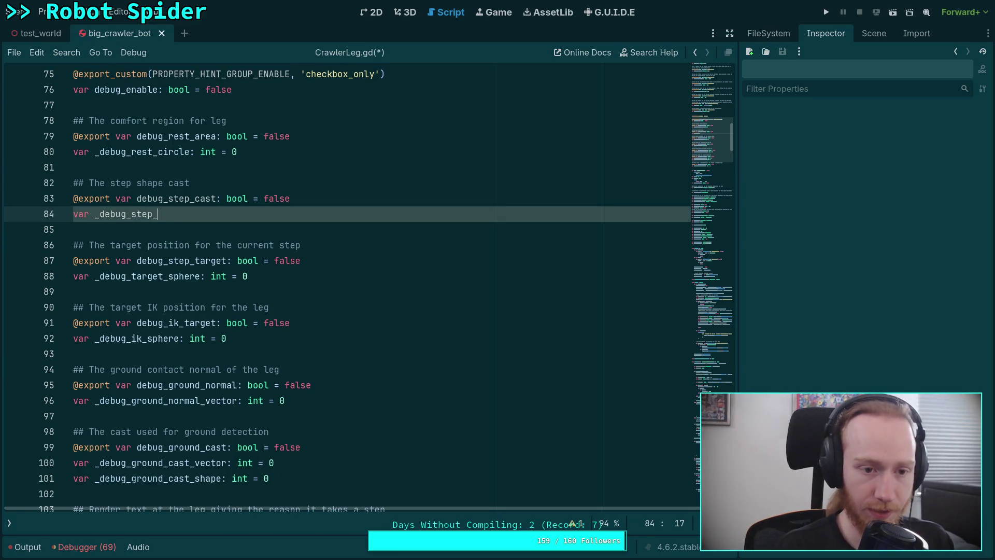
pyautogui.write('vector: int = 0')
pyautogui.press('Return')
pyautogui.write('var _debuc')
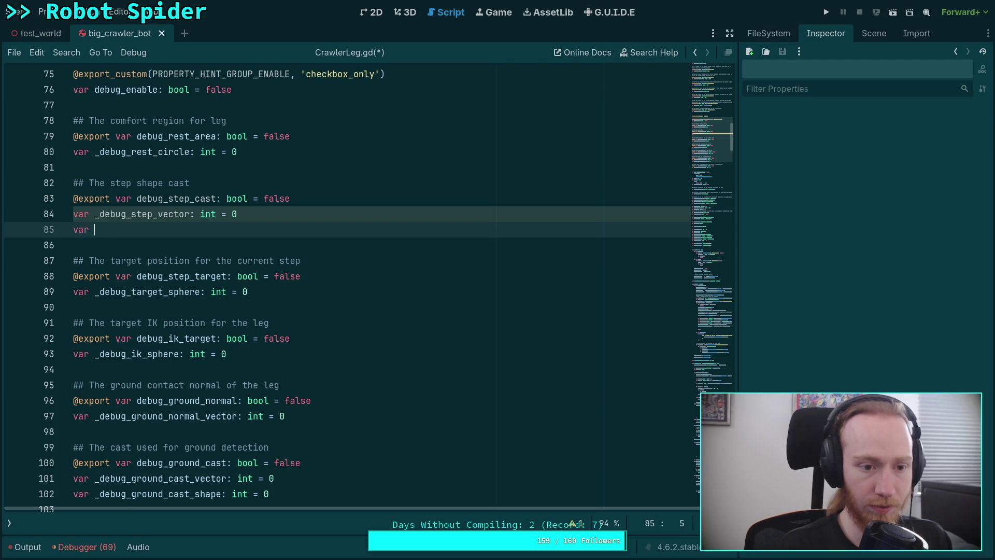
pyautogui.press('BackSpace')
pyautogui.write('g_step_')
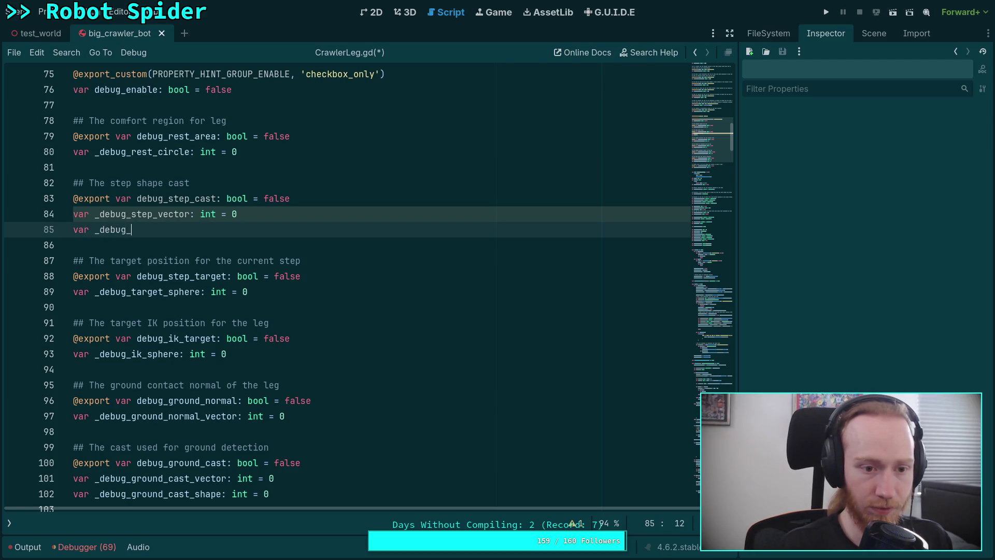
pyautogui.write('shape: int = 0')
pyautogui.press('Down')
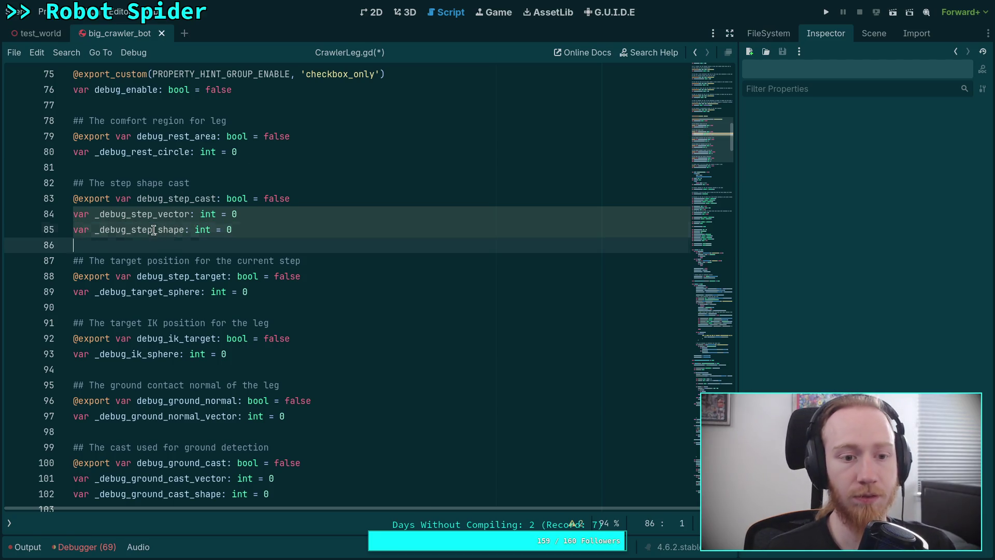
# Rename the handles to _debug_step_cast_shape and _debug_step_cast_vector, moving the shape handle first.
pyautogui.doubleClick(153, 230)
pyautogui.click(160, 232)
pyautogui.press('Left')
pyautogui.press('Left')
pyautogui.write('cast_')
pyautogui.press('Up')
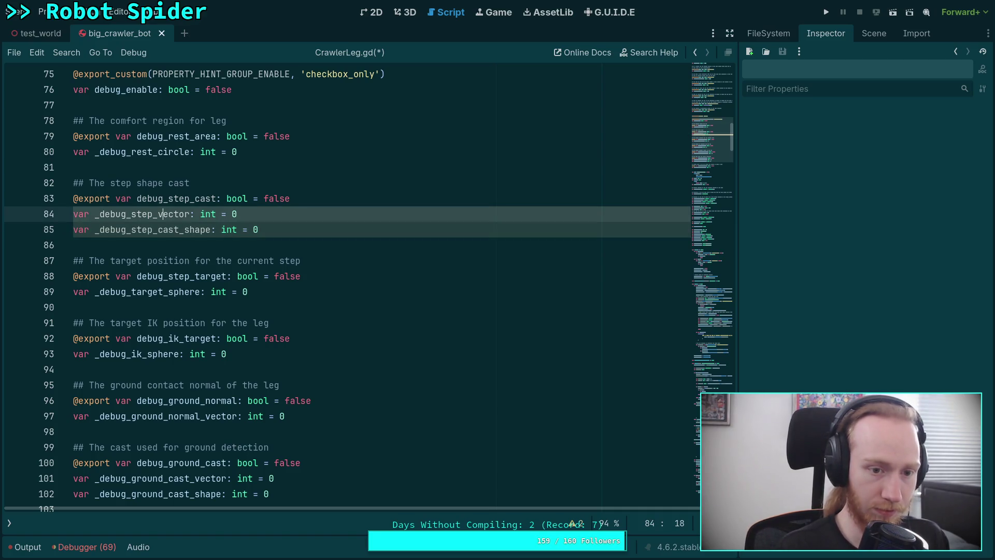
pyautogui.write('cast_')
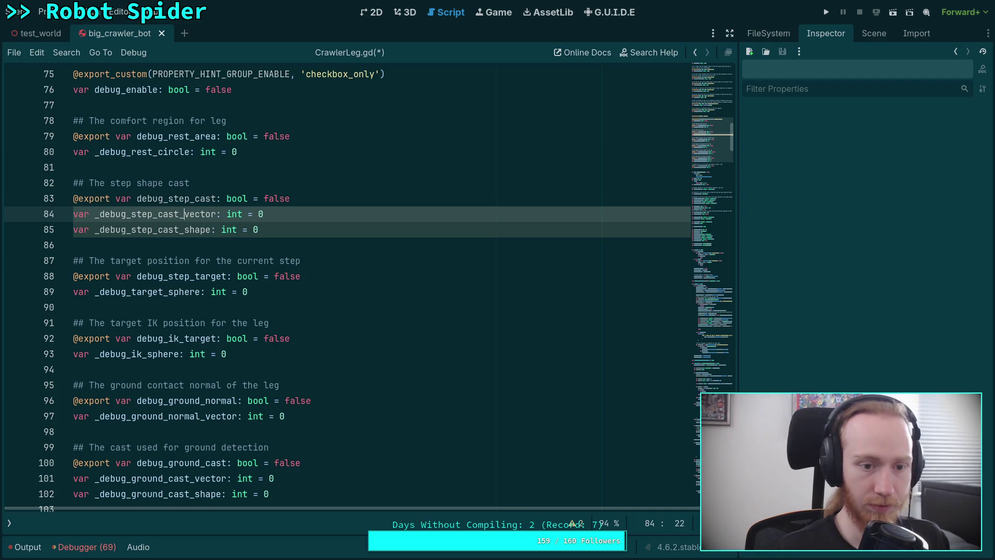
pyautogui.click(228, 245)
pyautogui.click(298, 230)
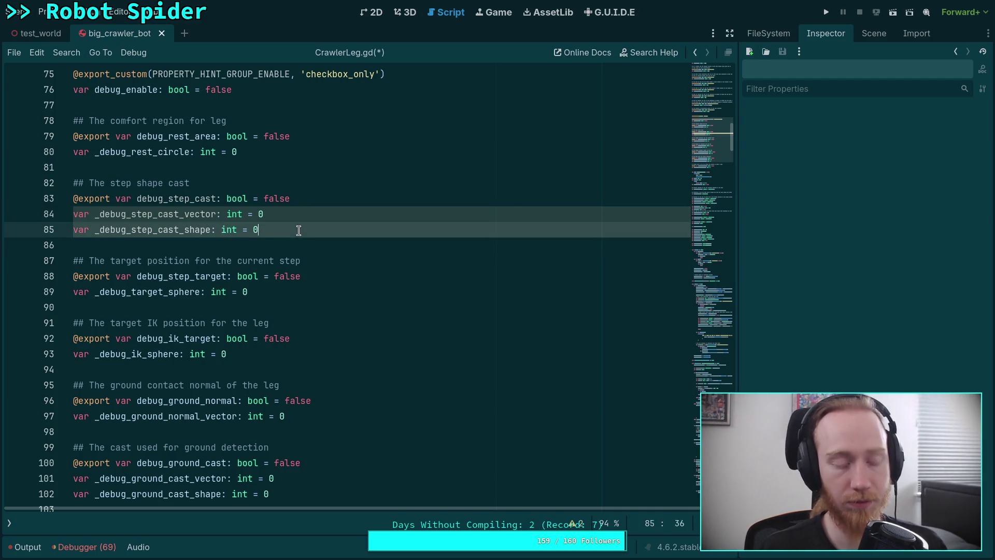
pyautogui.hotkey('alt', 'Up')
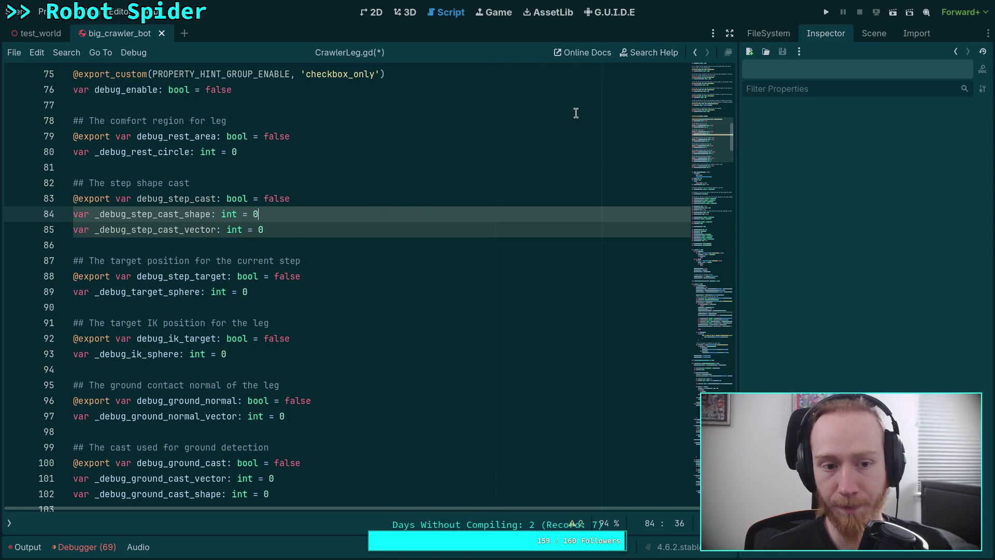
pyautogui.moveTo(717, 205)
pyautogui.mouseDown()
pyautogui.moveTo(727, 286)
pyautogui.moveTo(719, 348)
pyautogui.mouseUp()
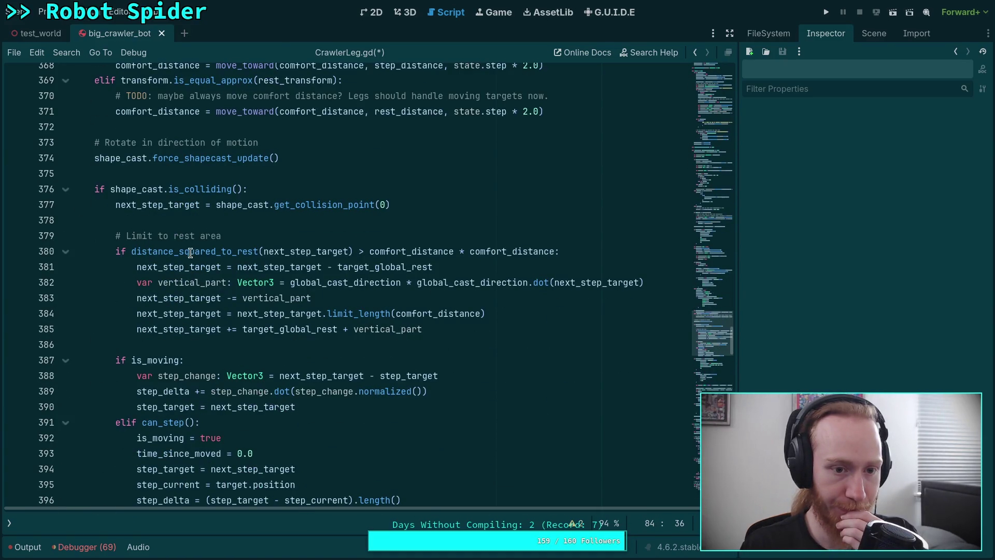
# Split 'if debug_enable and debug_step_target:' into nested ifs and indent the DebugDraw.sphere call.
pyautogui.scroll(-6, 191, 252)
pyautogui.scroll(-1, 155, 309)
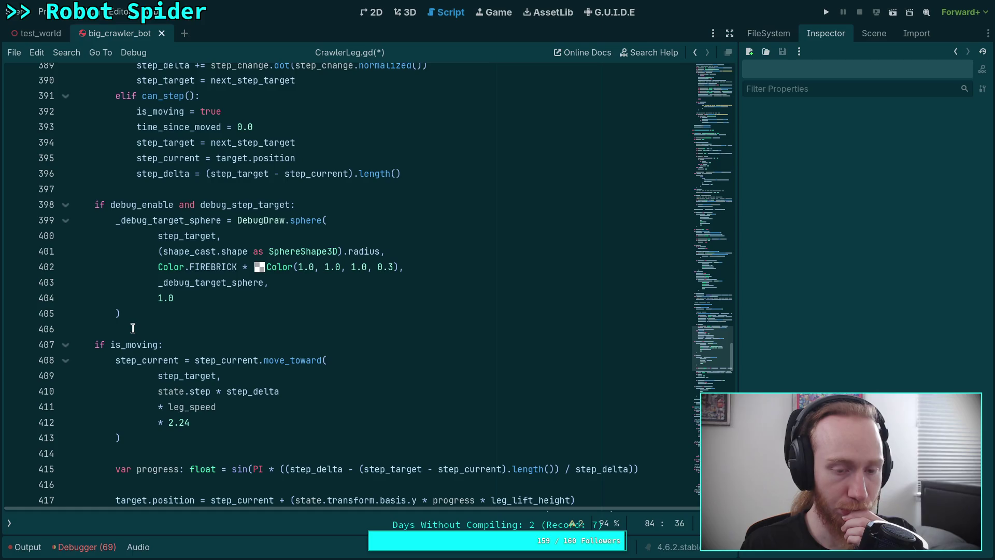
pyautogui.click(267, 192)
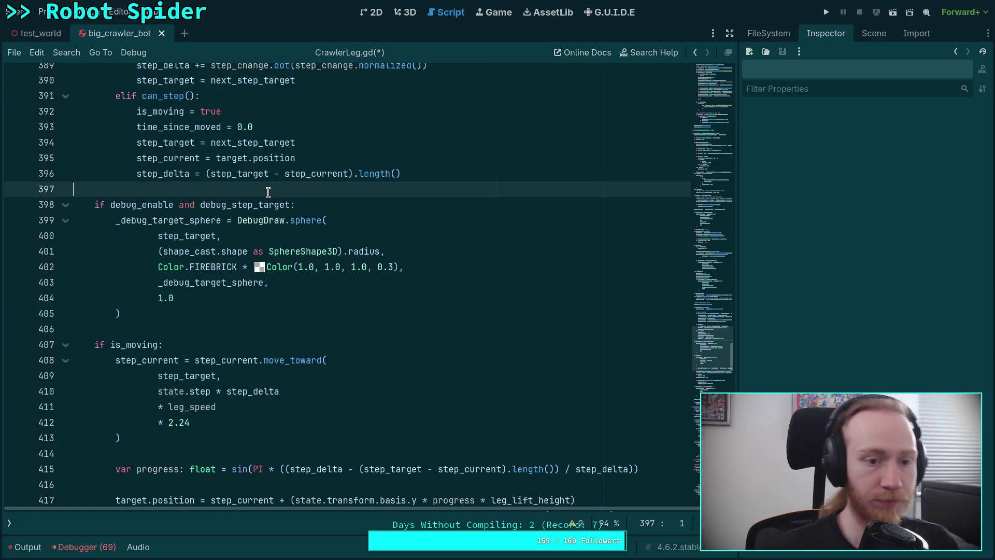
pyautogui.press('Return')
pyautogui.press('Return')
pyautogui.press('Up')
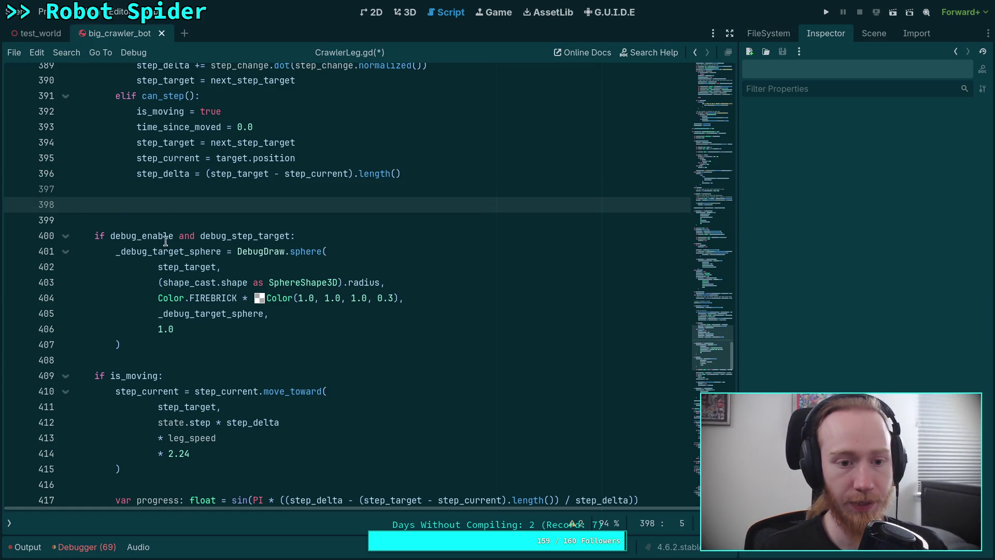
pyautogui.moveTo(174, 235); pyautogui.dragTo(201, 236)
pyautogui.press('BackSpace')
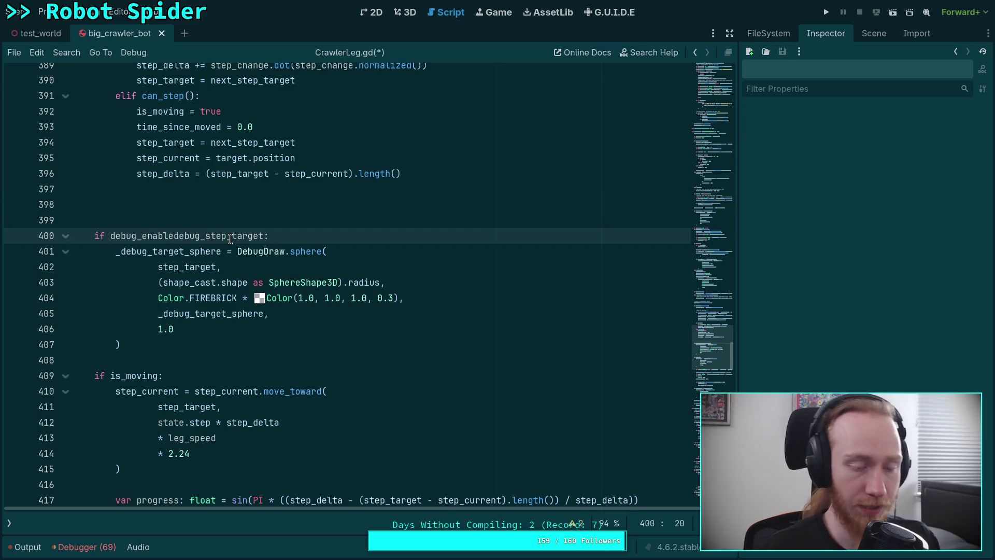
pyautogui.press('Return')
pyautogui.write('if')
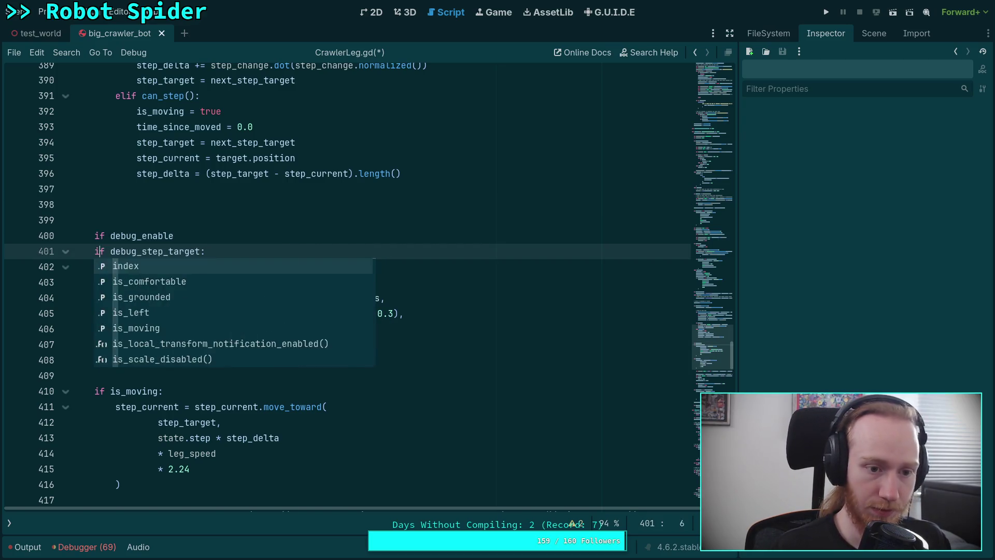
pyautogui.press('Home')
pyautogui.press('Tab')
pyautogui.moveTo(125, 266); pyautogui.dragTo(137, 358)
pyautogui.press('Tab')
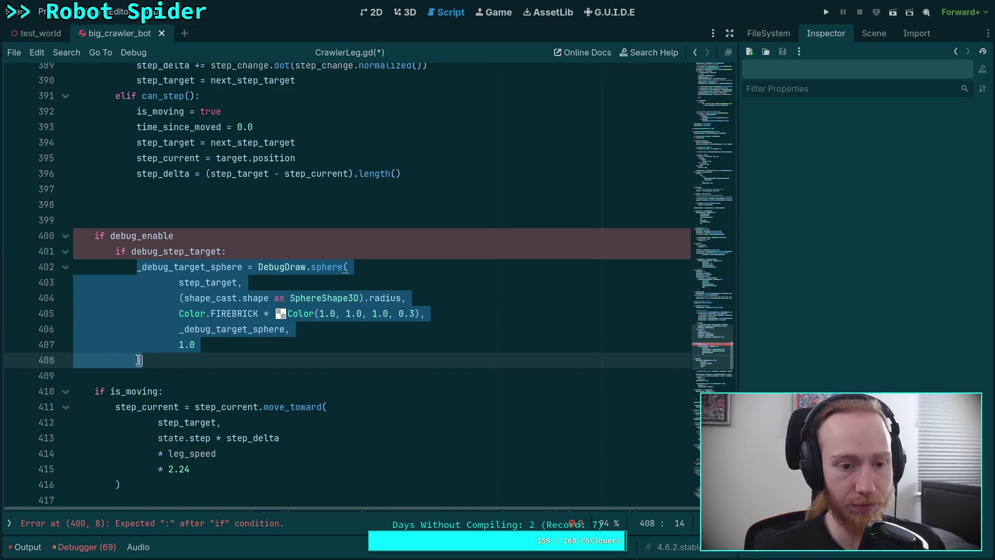
# Complete 'if debug_enable:' and start an empty 'if debug_step_cast:' branch under it.
pyautogui.click(231, 235)
pyautogui.press('Return')
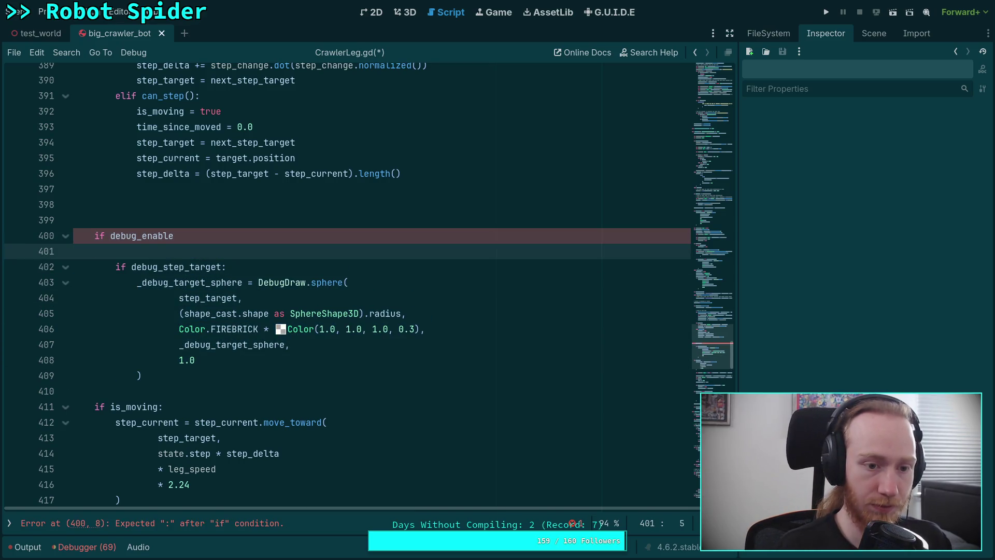
pyautogui.press('BackSpace')
pyautogui.write(':')
pyautogui.press('Return')
pyautogui.write('if do')
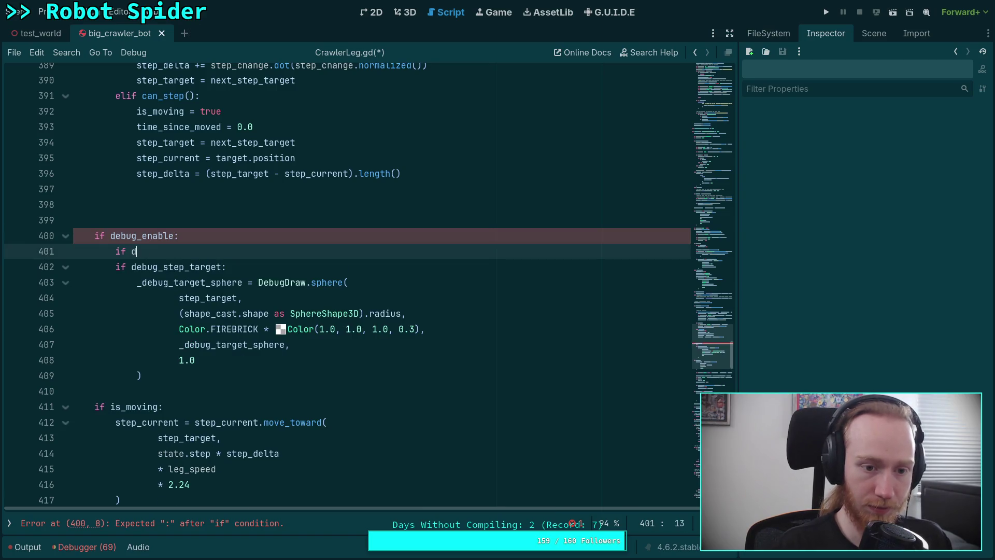
pyautogui.press('BackSpace')
pyautogui.write('ebug_step')
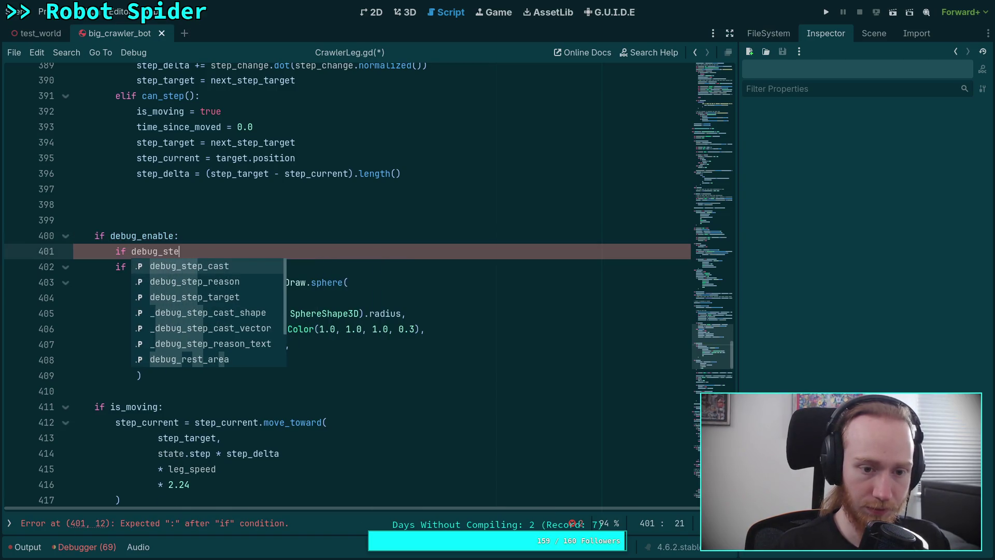
pyautogui.press('Return')
pyautogui.write(':')
pyautogui.press('Return')
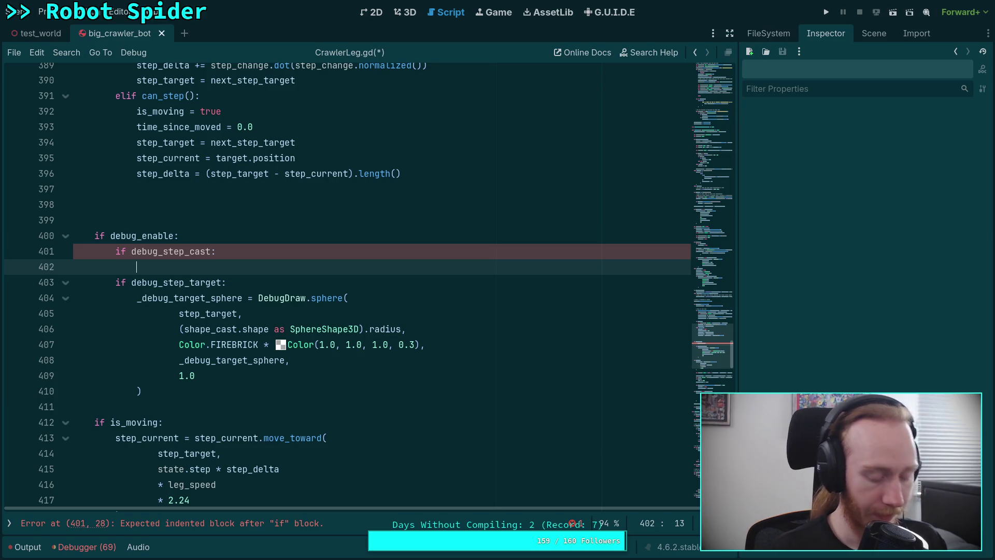
pyautogui.scroll(-5, 348, 257)
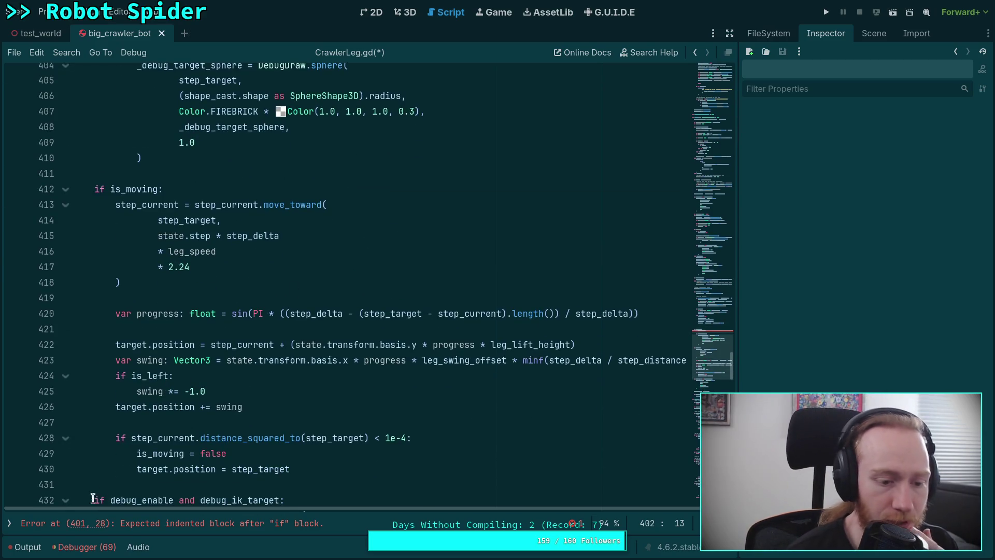
# Hide the script list to widen the code, then browse the script for update_ground_leg_transform.
pyautogui.click(10, 522)
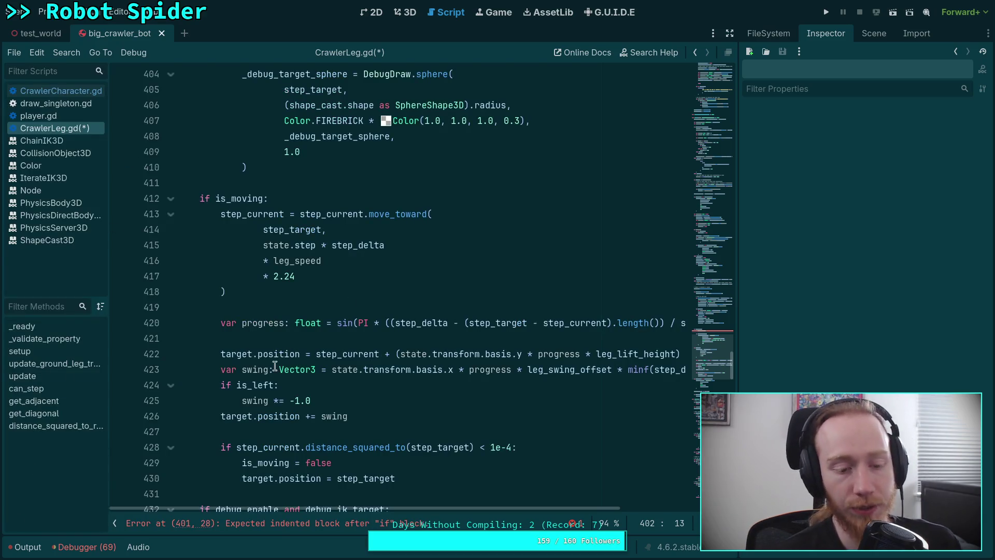
pyautogui.click(118, 524)
pyautogui.click(202, 292)
pyautogui.scroll(4, 205, 310)
pyautogui.scroll(12, 205, 310)
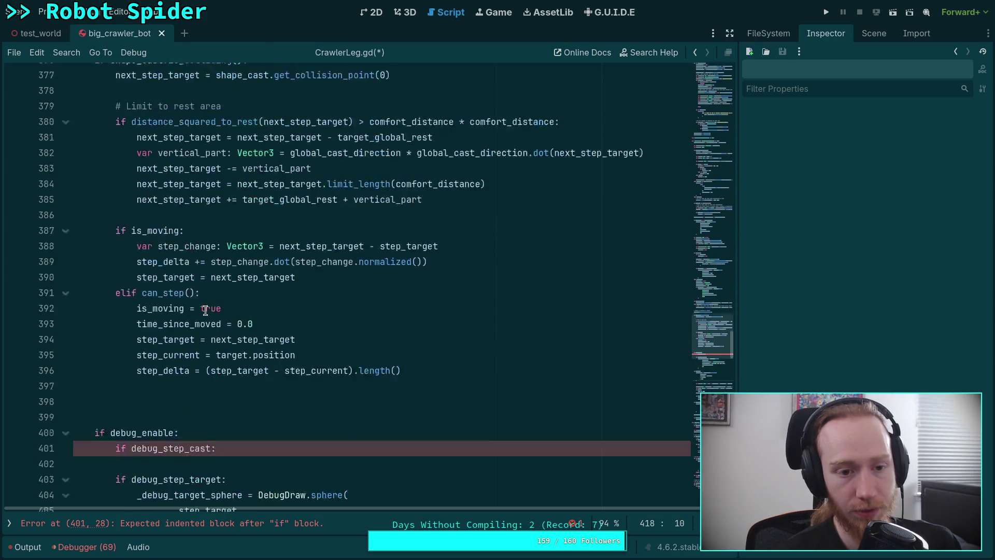
pyautogui.scroll(-6, 206, 310)
pyautogui.scroll(5, 205, 310)
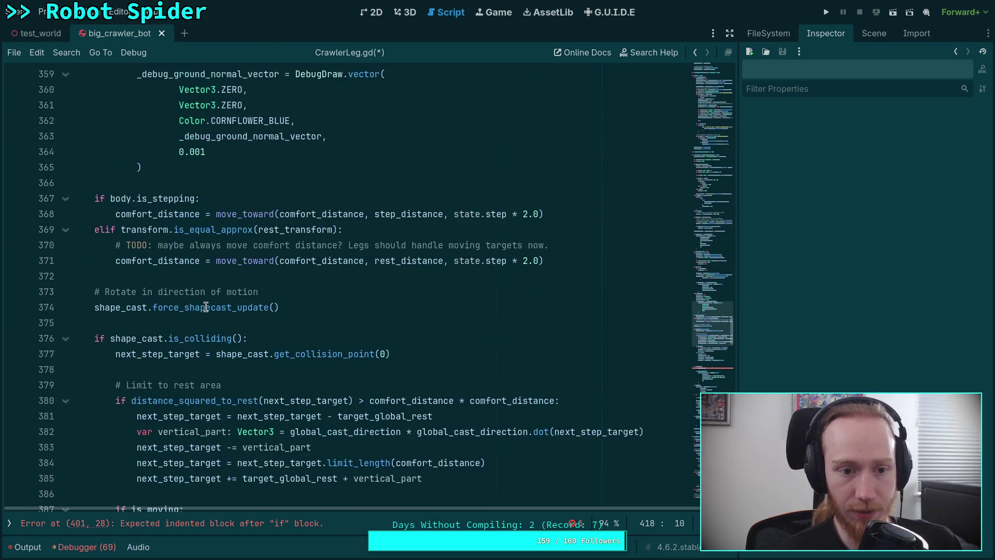
pyautogui.scroll(10, 206, 307)
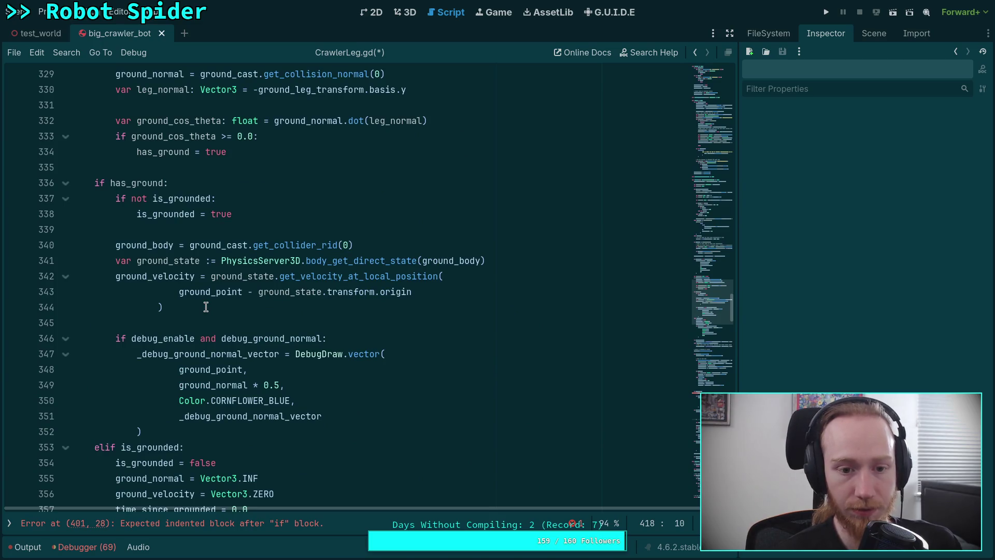
pyautogui.scroll(-2, 206, 307)
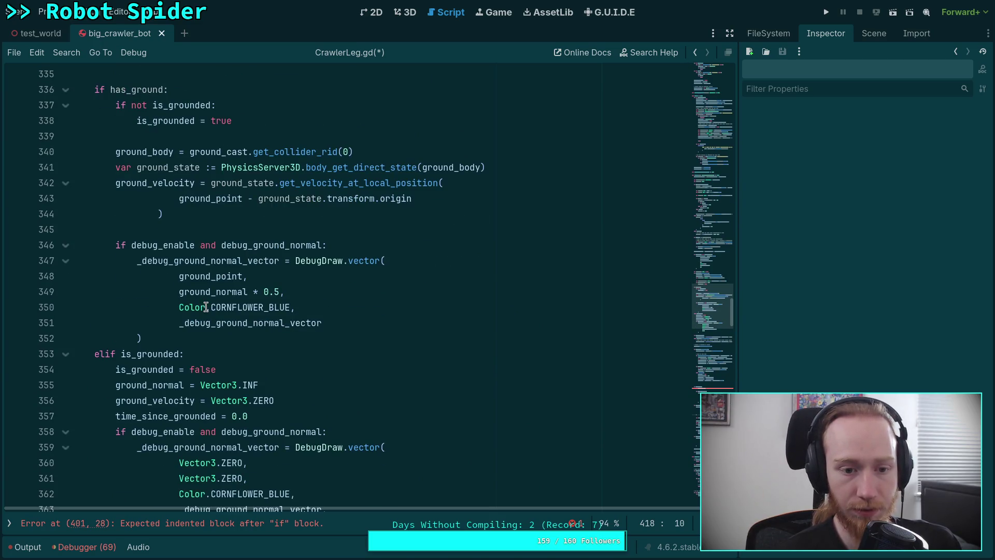
pyautogui.scroll(-3, 206, 307)
pyautogui.scroll(2, 206, 306)
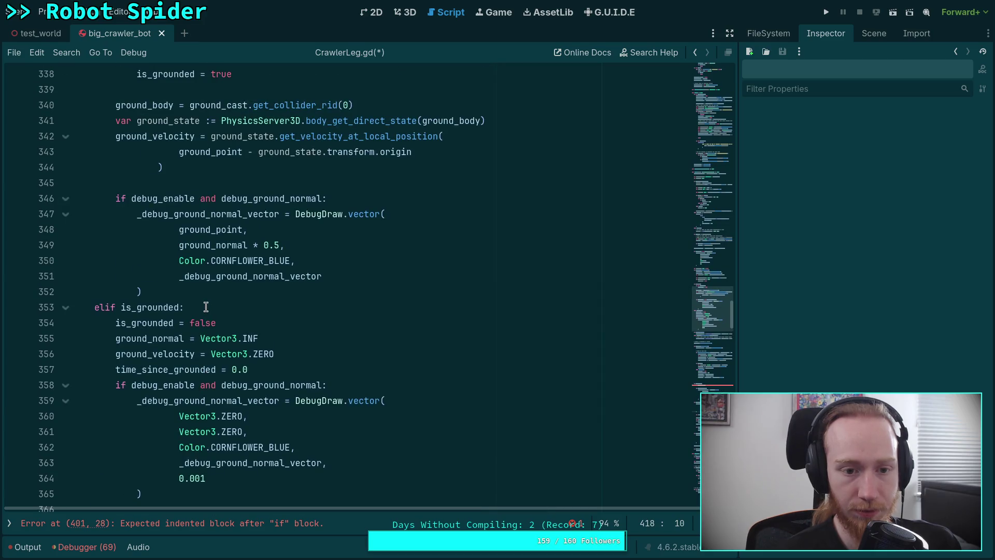
pyautogui.scroll(8, 205, 307)
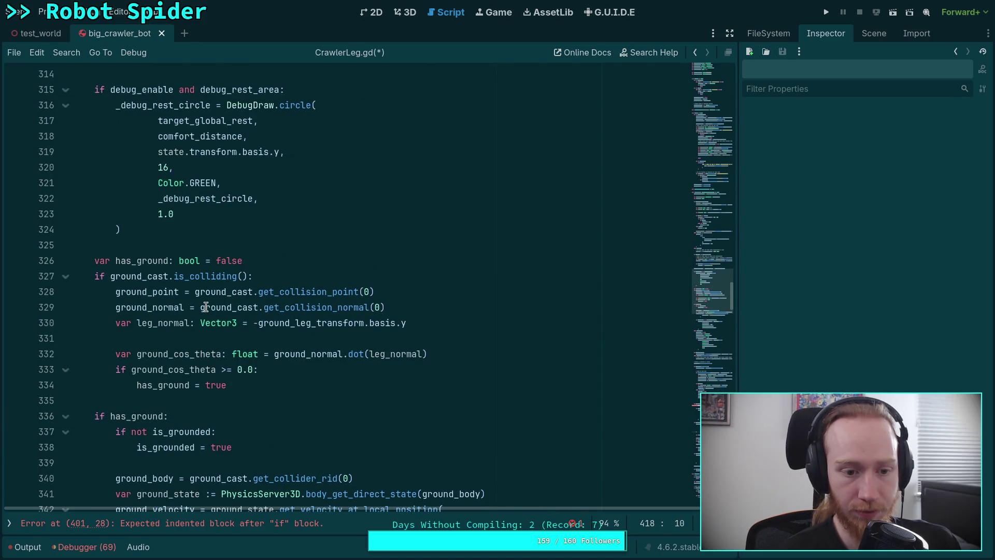
pyautogui.scroll(5, 206, 307)
pyautogui.scroll(6, 206, 307)
pyautogui.scroll(7, 206, 307)
pyautogui.scroll(3, 206, 307)
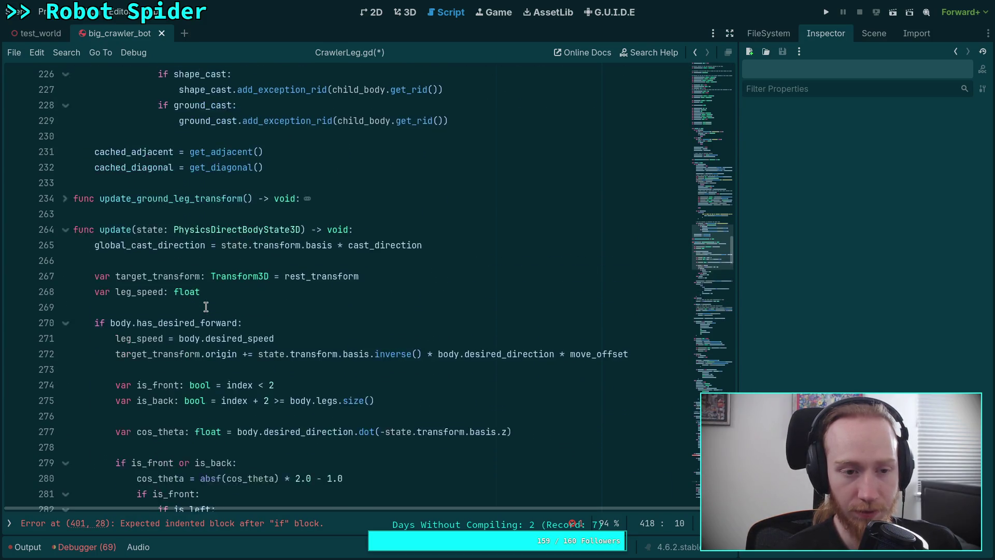
pyautogui.scroll(10, 206, 307)
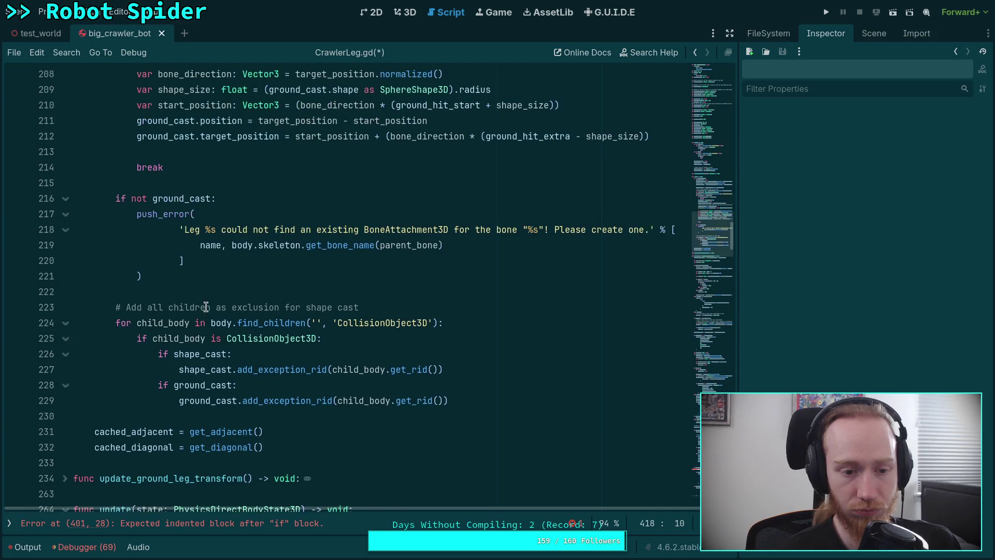
pyautogui.click(719, 369)
pyautogui.moveTo(718, 369)
pyautogui.mouseDown()
pyautogui.moveTo(752, 269)
pyautogui.moveTo(738, 229)
pyautogui.mouseUp()
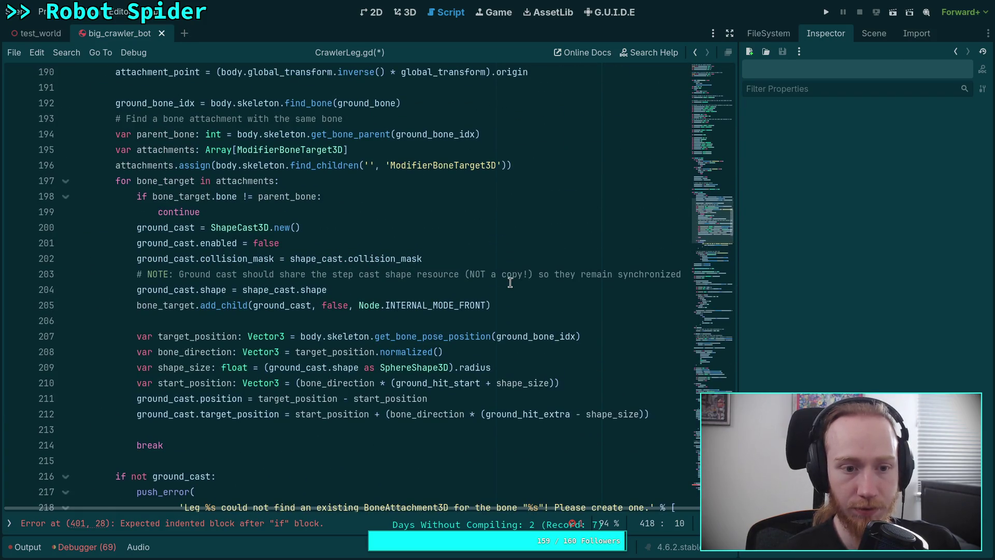
pyautogui.scroll(5, 510, 282)
pyautogui.scroll(-15, 510, 282)
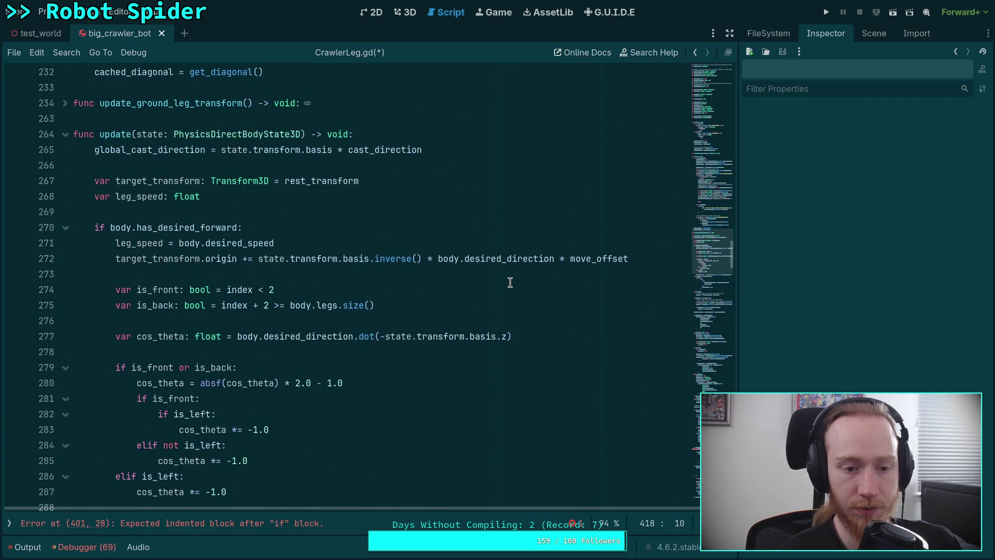
# Unfold update_ground_leg_transform and copy its ground cast debug-drawing block, lines 243–262.
pyautogui.click(65, 103)
pyautogui.scroll(-3, 311, 268)
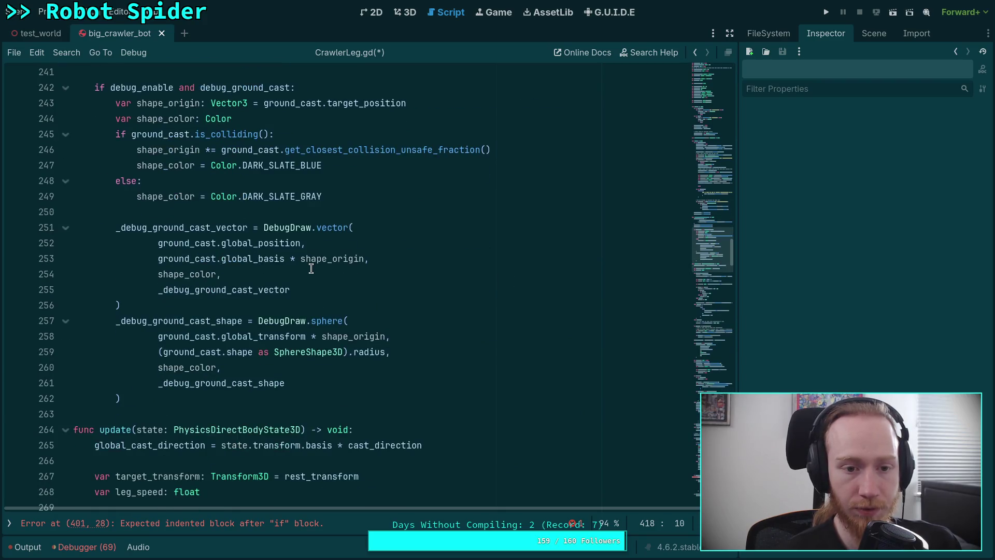
pyautogui.scroll(1, 311, 268)
pyautogui.moveTo(137, 448)
pyautogui.mouseDown()
pyautogui.moveTo(111, 197)
pyautogui.moveTo(118, 150)
pyautogui.moveTo(138, 291)
pyautogui.moveTo(140, 446)
pyautogui.mouseUp()
pyautogui.rightClick(182, 356)
pyautogui.click(209, 405)
# Place the cursor on the empty line 402 under debug_step_cast.
pyautogui.moveTo(707, 249); pyautogui.dragTo(708, 363)
pyautogui.scroll(3, 707, 368)
pyautogui.click(224, 191)
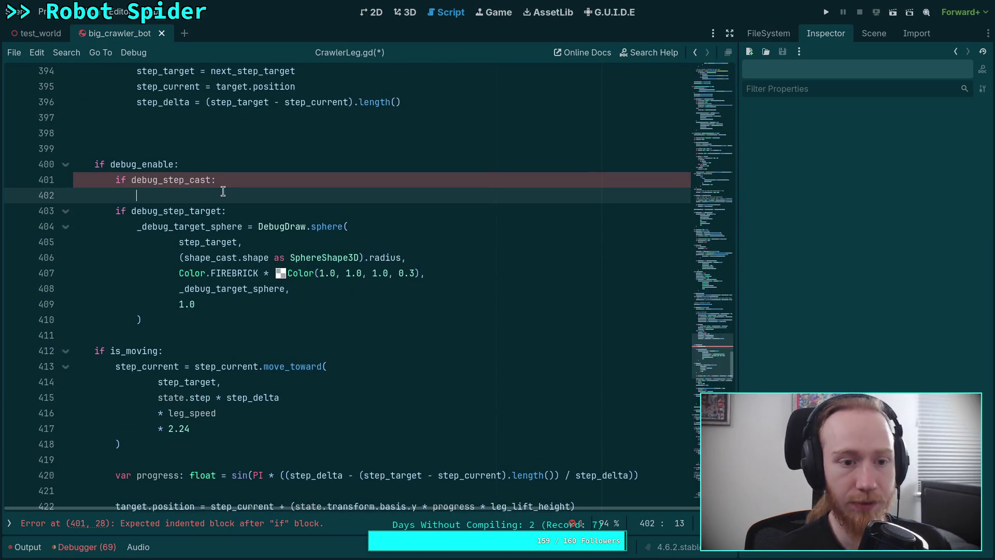
# Paste the debug-drawing code under debug_step_cast and indent it one level deeper.
pyautogui.hotkey('ctrl', 'v')
pyautogui.moveTo(121, 490)
pyautogui.mouseDown()
pyautogui.moveTo(151, 226)
pyautogui.moveTo(164, 210)
pyautogui.mouseUp()
pyautogui.press('Tab')
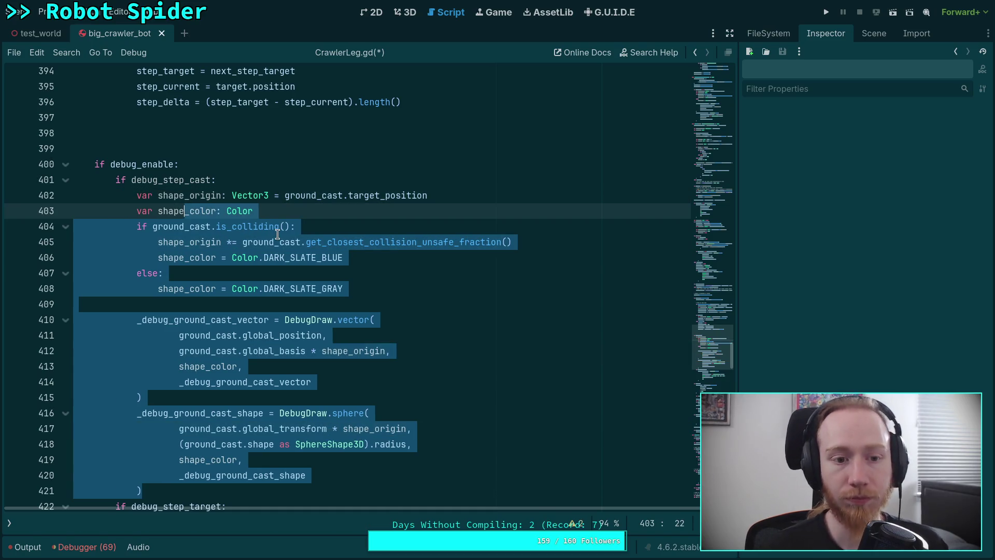
pyautogui.click(380, 196)
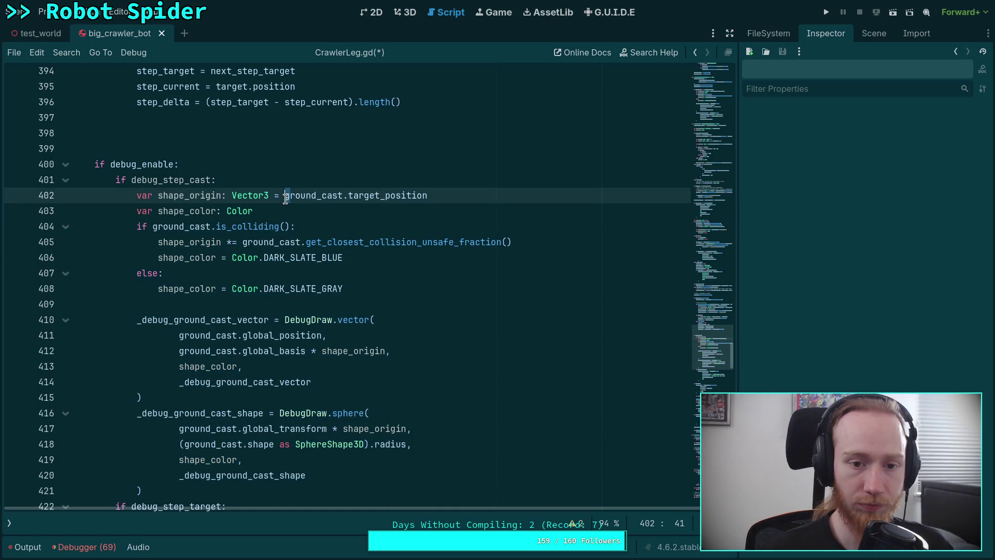
# Change the origin on line 402 from ground_cast to shape_cast.
pyautogui.moveTo(284, 195); pyautogui.dragTo(316, 195)
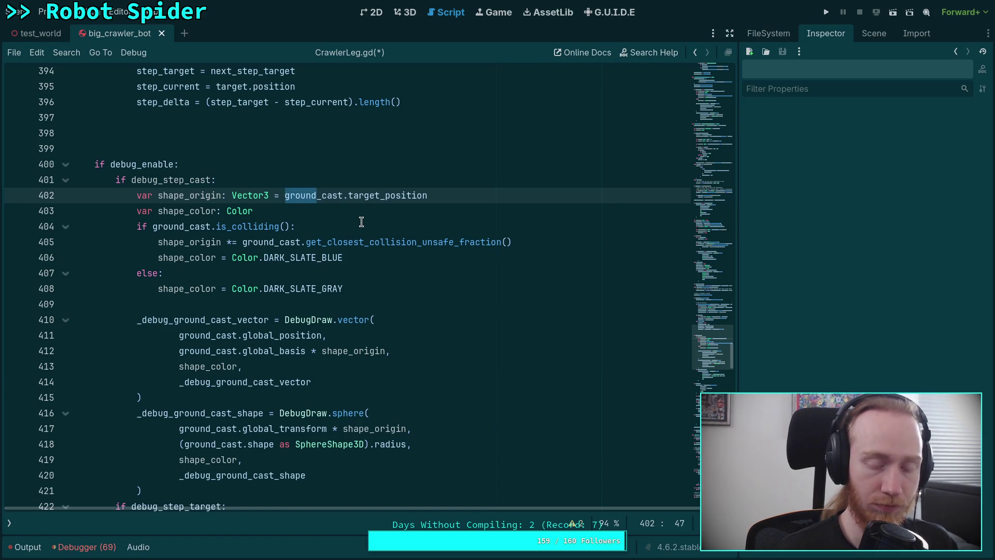
pyautogui.write('sha')
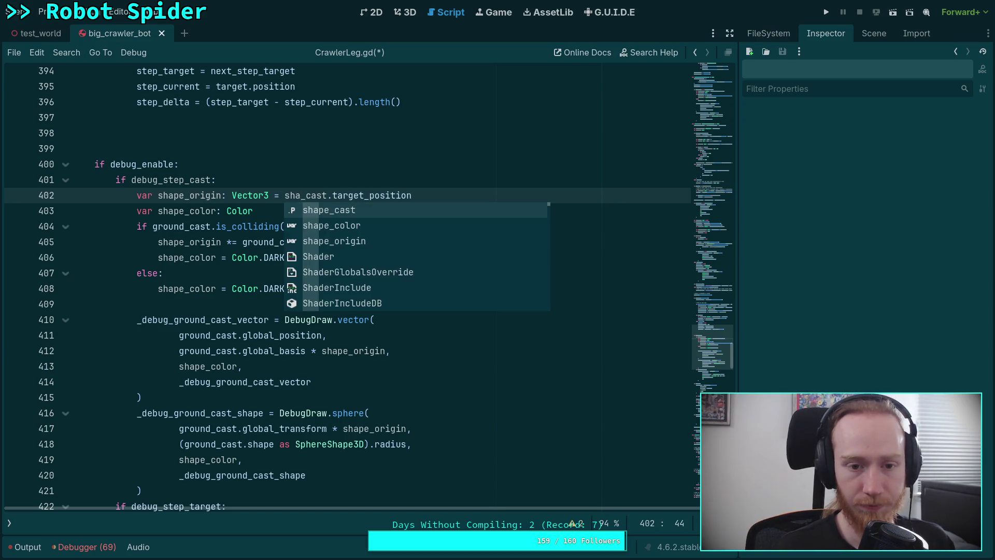
pyautogui.write('pe')
pyautogui.press('End')
pyautogui.press('Escape')
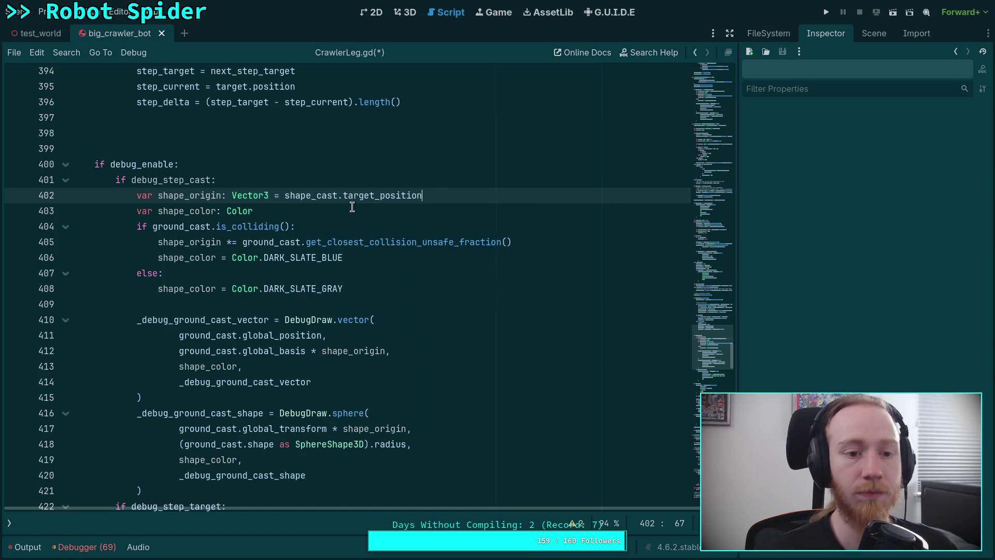
# Paste shape_cast over ground_cast in the collision check and fraction lines 404 and 405.
pyautogui.doubleClick(197, 242)
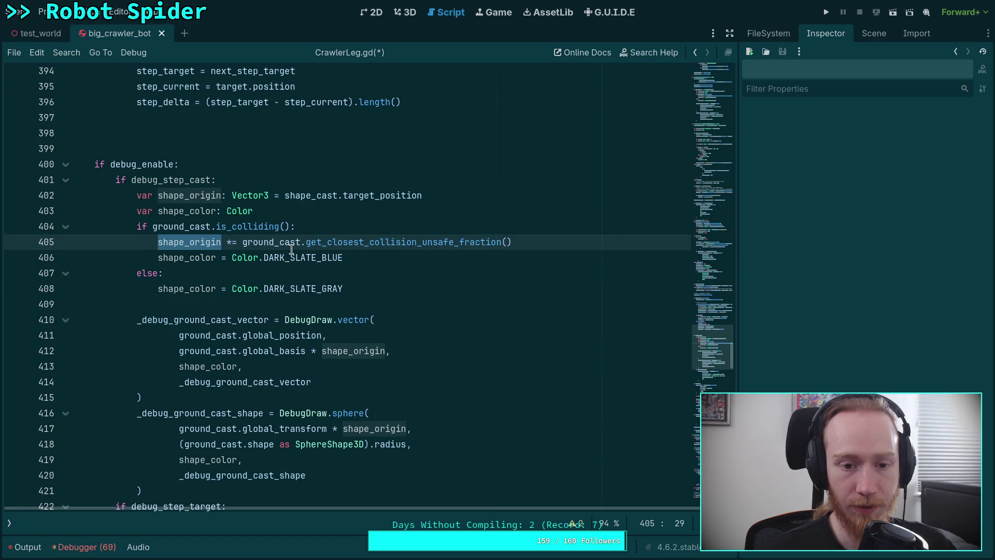
pyautogui.moveTo(241, 242); pyautogui.dragTo(274, 243)
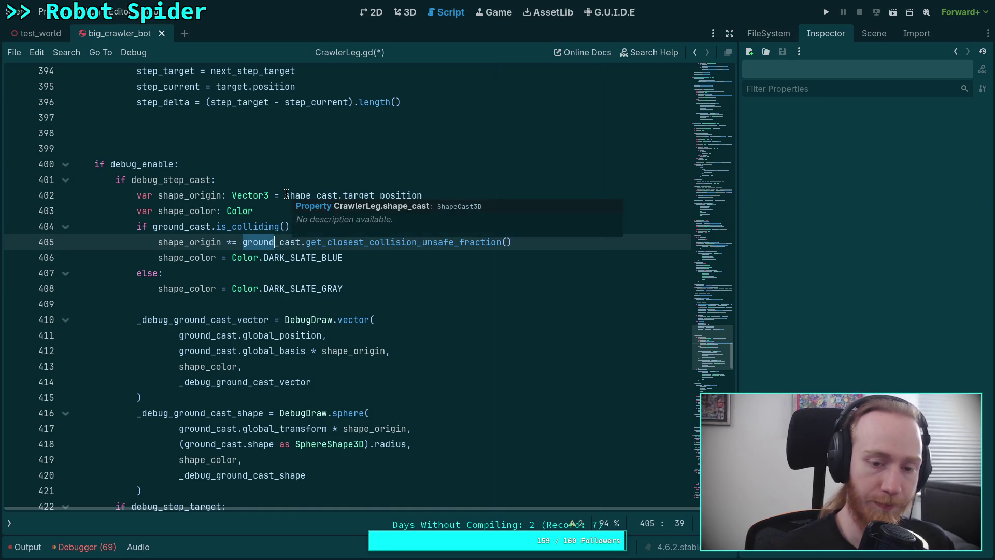
pyautogui.doubleClick(306, 196)
pyautogui.rightClick(310, 196)
pyautogui.click(326, 249)
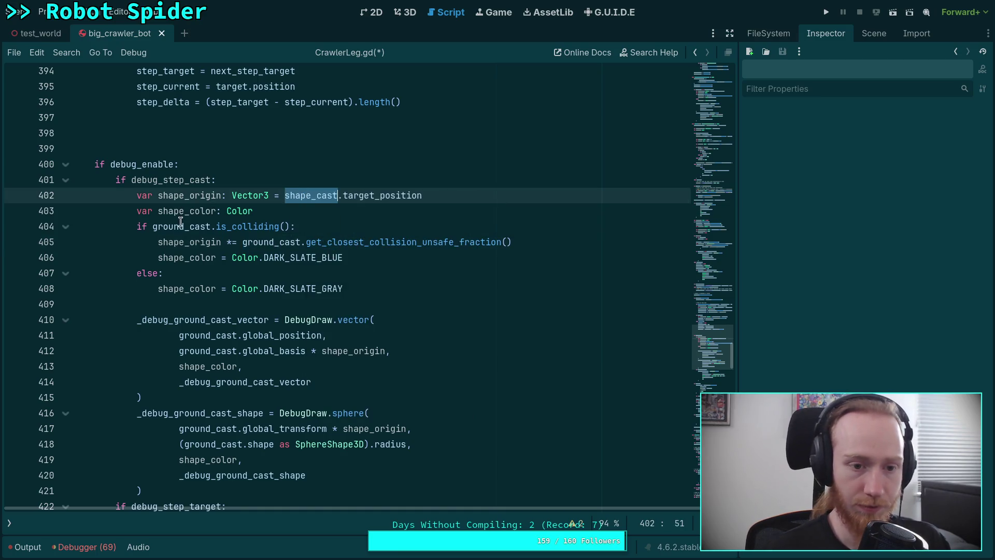
pyautogui.doubleClick(184, 228)
pyautogui.hotkey('ctrl', 'v')
pyautogui.doubleClick(271, 242)
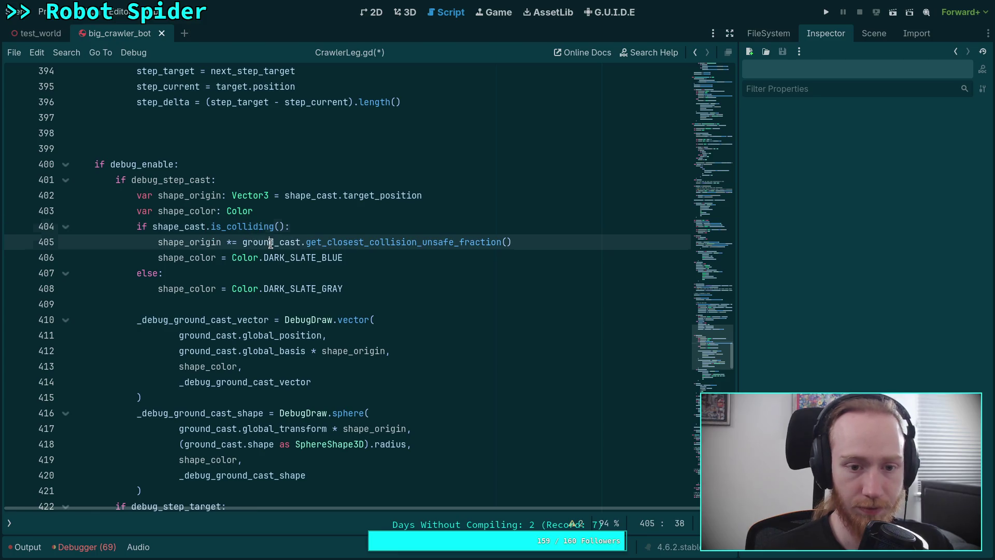
pyautogui.hotkey('ctrl', 'v')
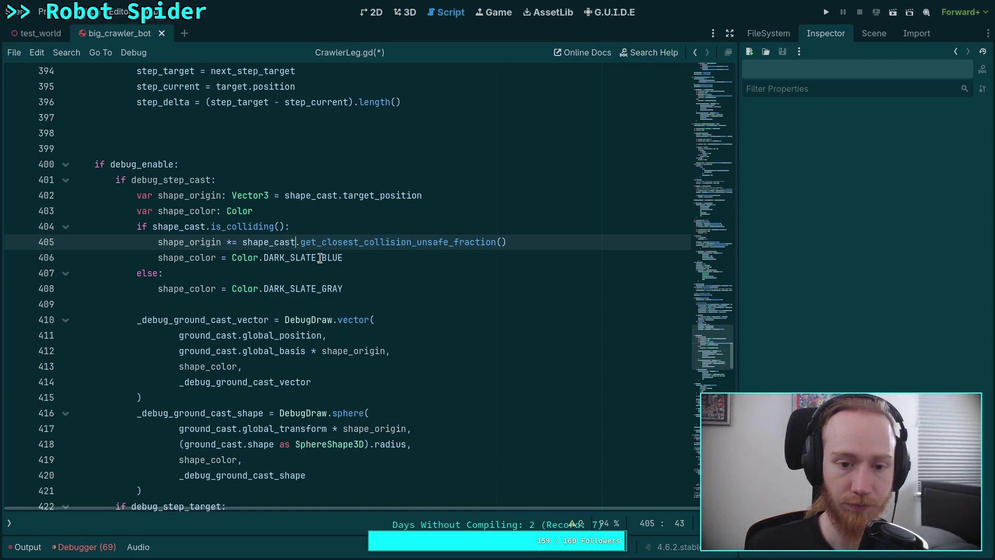
pyautogui.moveTo(264, 257); pyautogui.dragTo(343, 258)
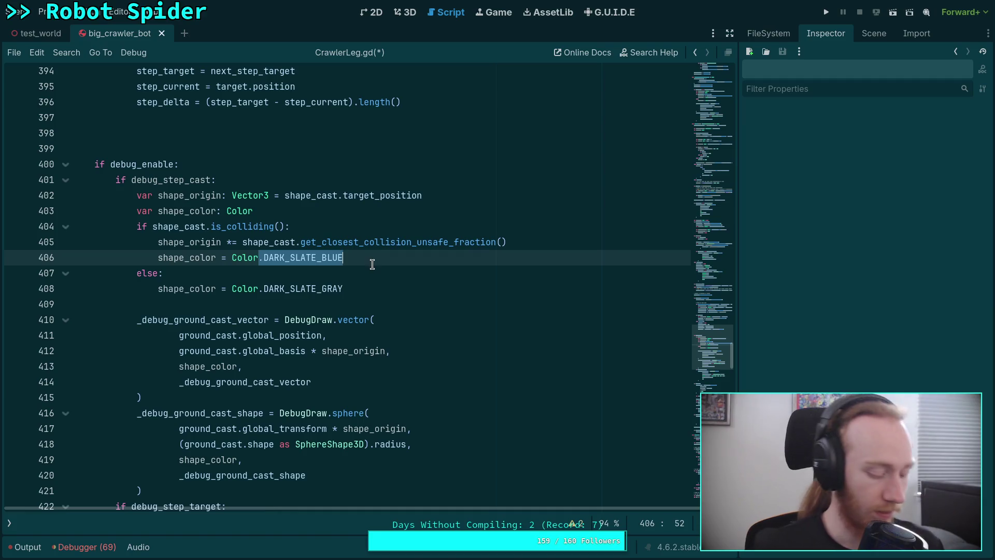
# Replace DARK_SLATE_BLUE on line 406 with Color.OLIVE_DRAB from the autocomplete list.
pyautogui.press('BackSpace')
pyautogui.press('Down')
pyautogui.press('Down')
pyautogui.press('Down')
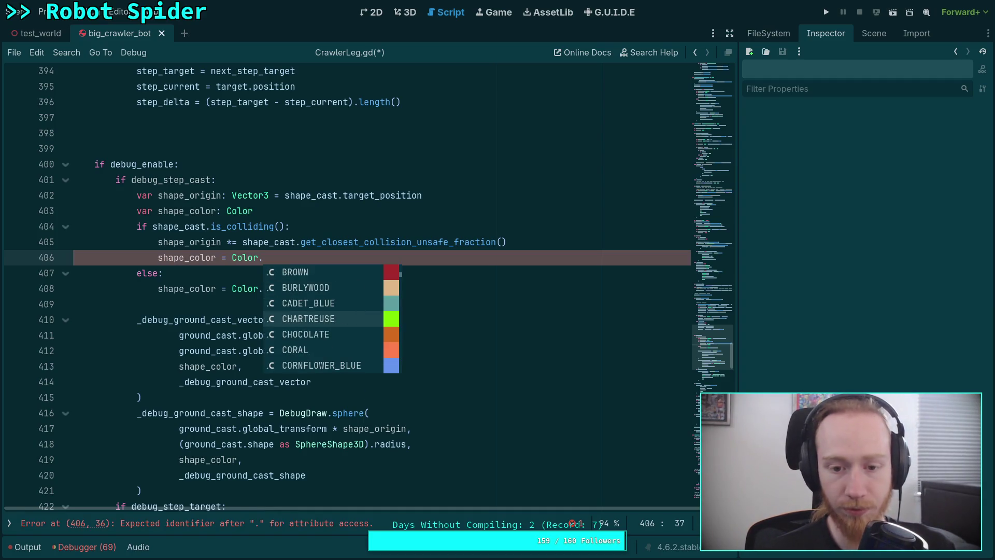
pyautogui.press('Down')
pyautogui.press('Down')
pyautogui.press('Down')
pyautogui.press('Up')
pyautogui.press('Up')
pyautogui.press('Up')
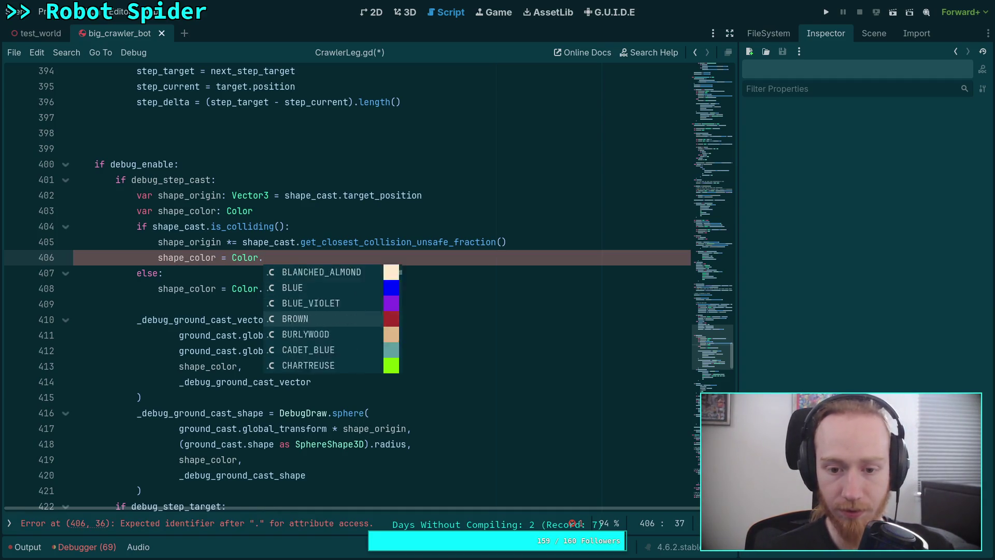
pyautogui.press('Down')
pyautogui.press('Down')
pyautogui.press('Down')
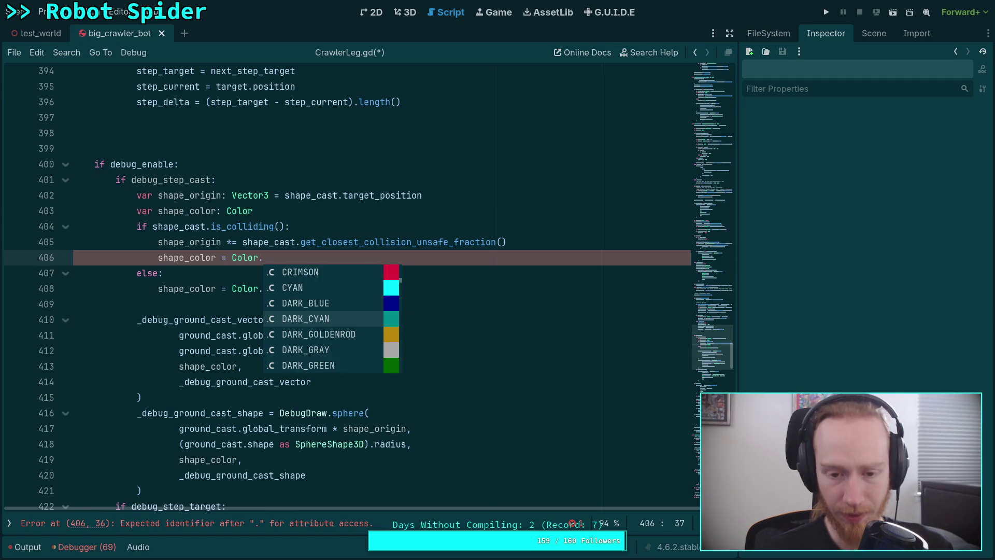
pyautogui.press('Down')
pyautogui.press('Down')
pyautogui.press('Down')
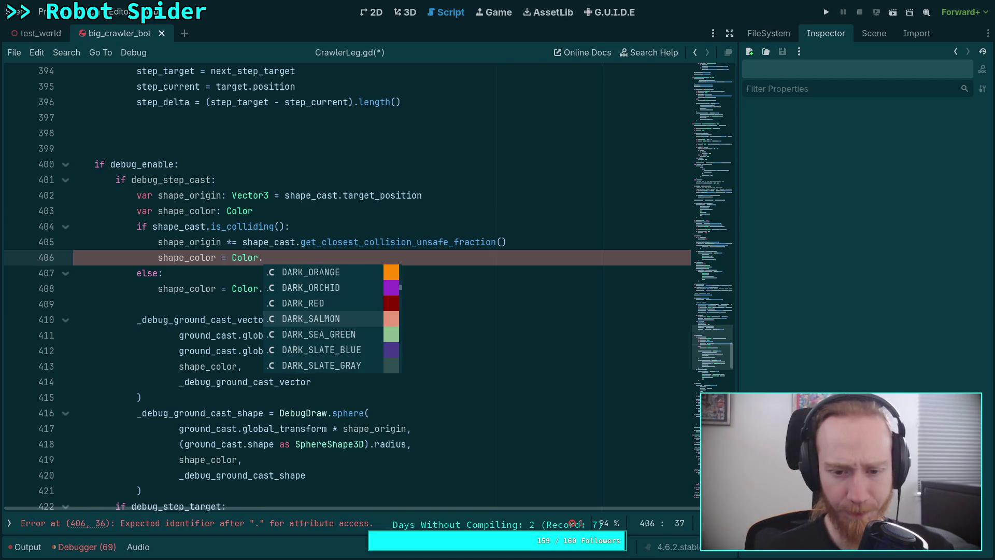
pyautogui.press('Down')
pyautogui.press('Down')
pyautogui.press('Down')
pyautogui.press('Down')
pyautogui.press('Down')
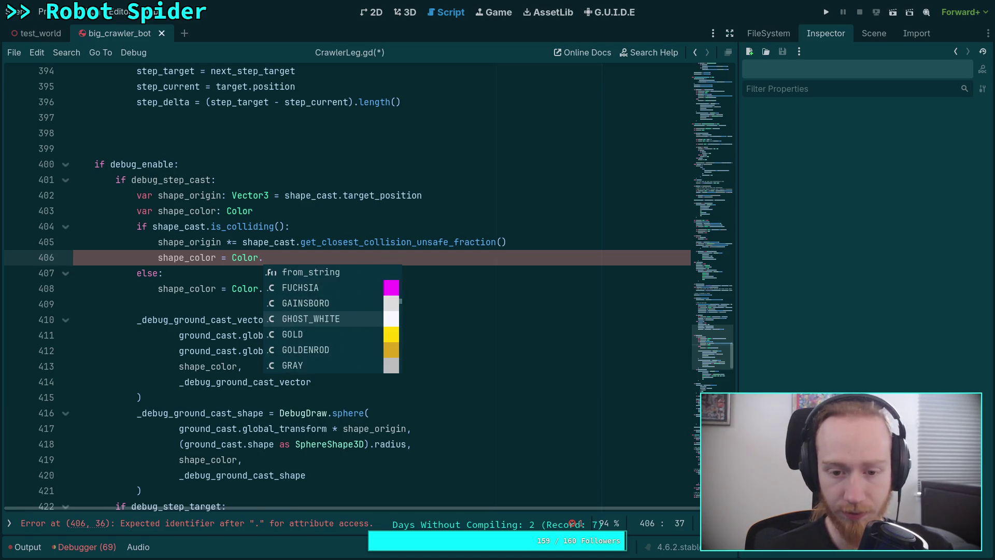
pyautogui.press('Down')
pyautogui.press('Down')
pyautogui.press('Down')
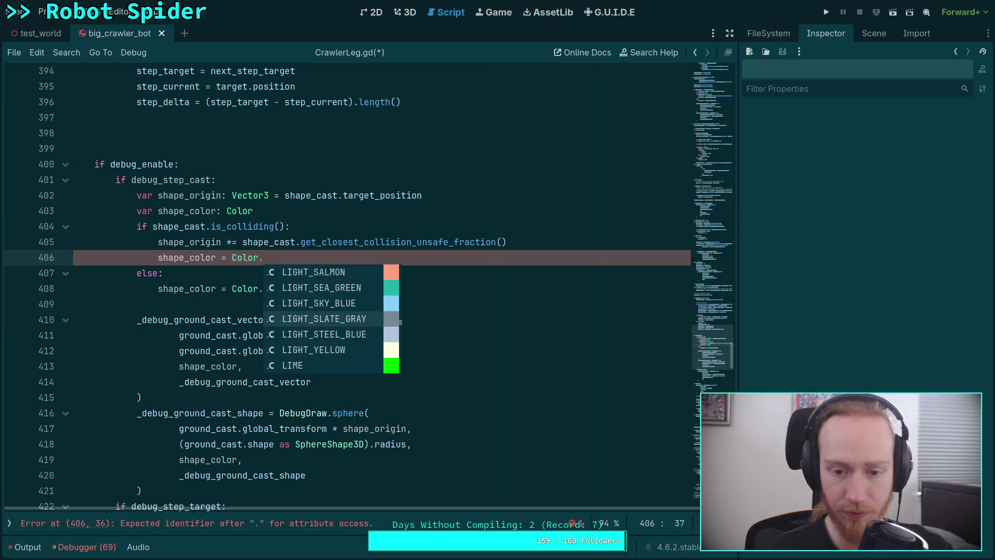
pyautogui.press('Down')
pyautogui.press('Down')
pyautogui.press('Down')
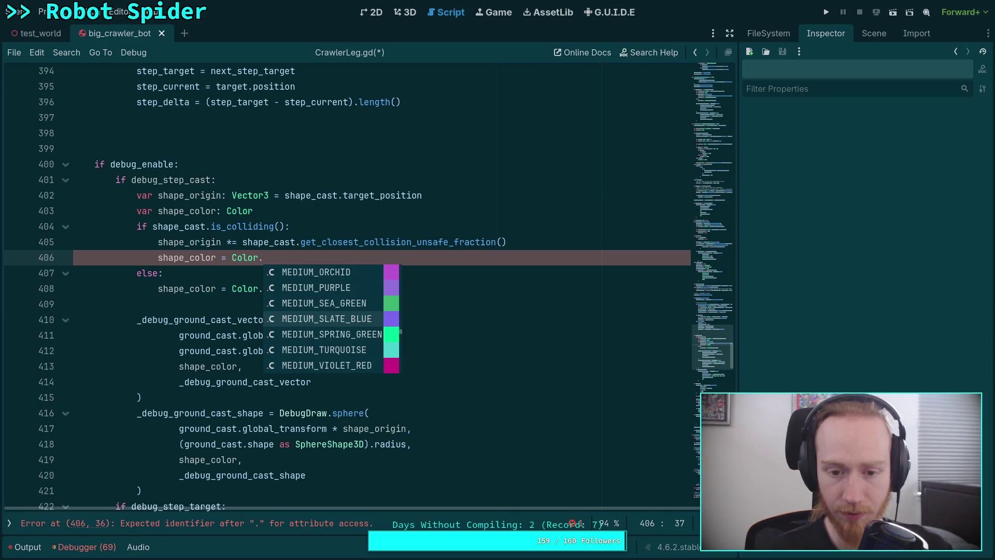
pyautogui.press('Down')
pyautogui.press('Down')
pyautogui.press('Down')
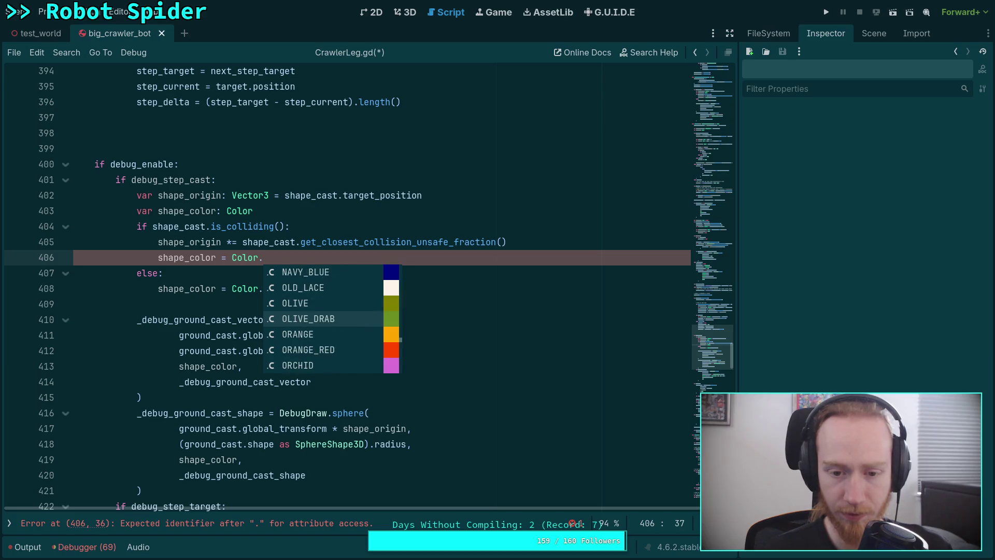
pyautogui.press('Up')
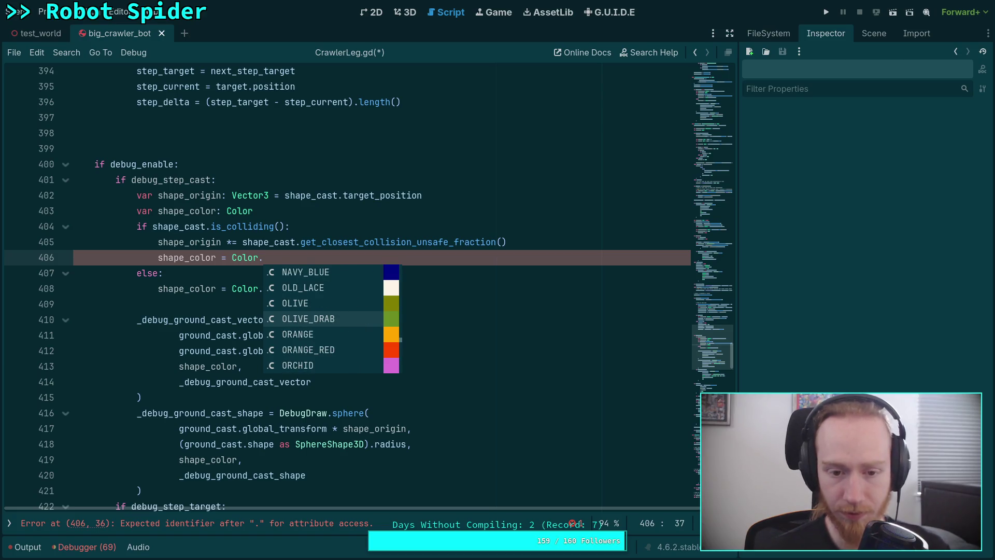
pyautogui.press('Return')
# Change 'ground' to 'shape' in the debug vector name on line 410.
pyautogui.scroll(-1, 342, 268)
pyautogui.scroll(1, 264, 280)
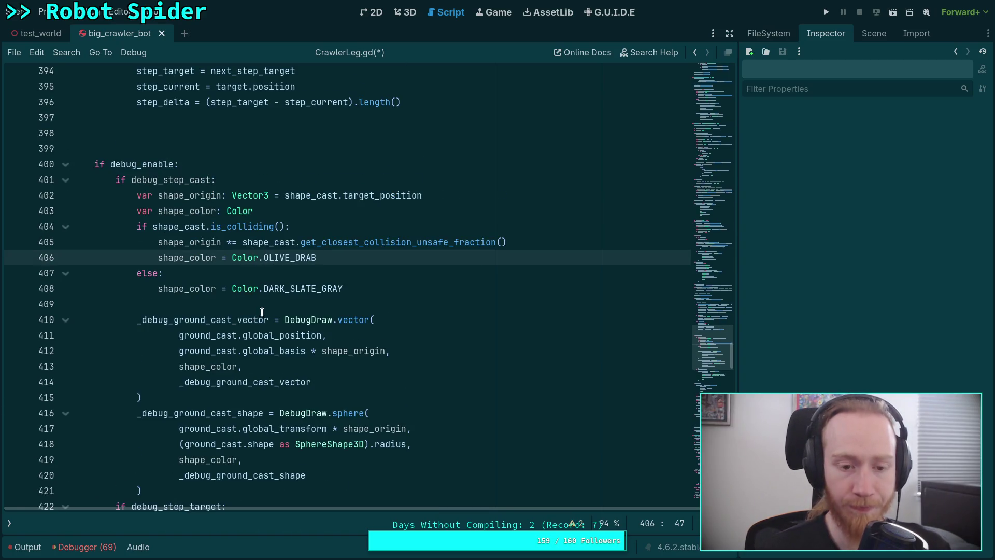
pyautogui.moveTo(174, 317); pyautogui.dragTo(204, 318)
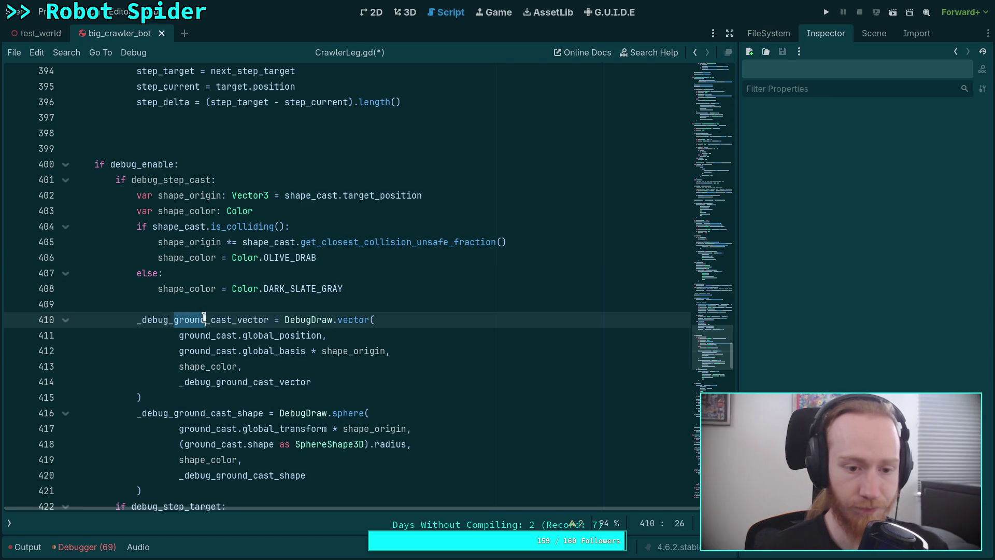
pyautogui.write('shape')
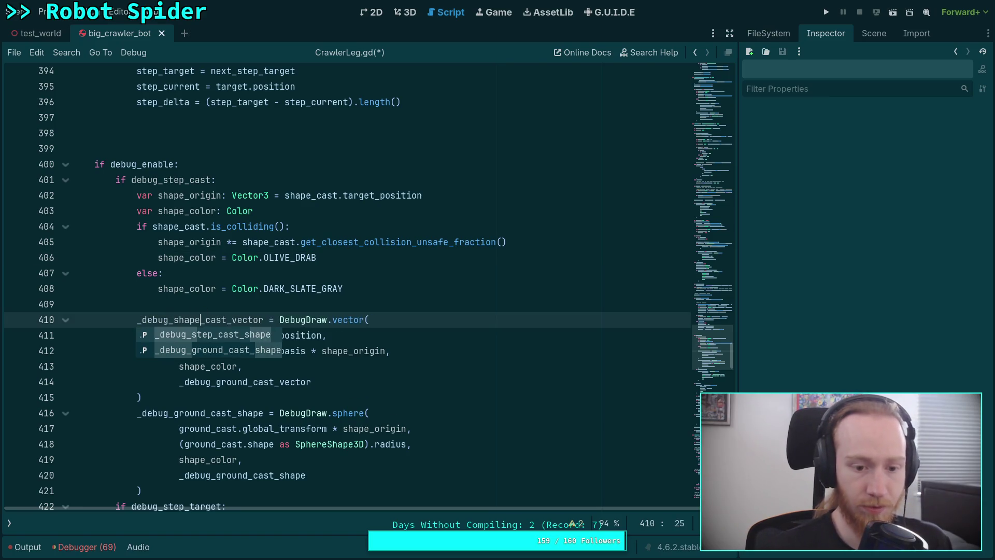
pyautogui.scroll(1, 212, 289)
pyautogui.scroll(-1, 212, 289)
pyautogui.moveTo(174, 413); pyautogui.dragTo(206, 413)
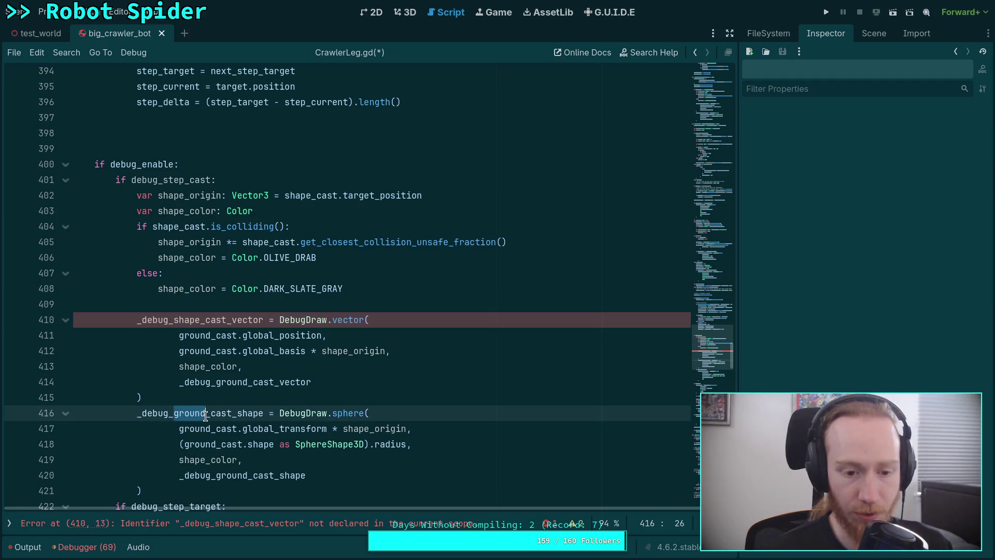
# Rename the debug variables on lines 416 and 410 to use 'step' instead of 'ground'.
pyautogui.write('sha')
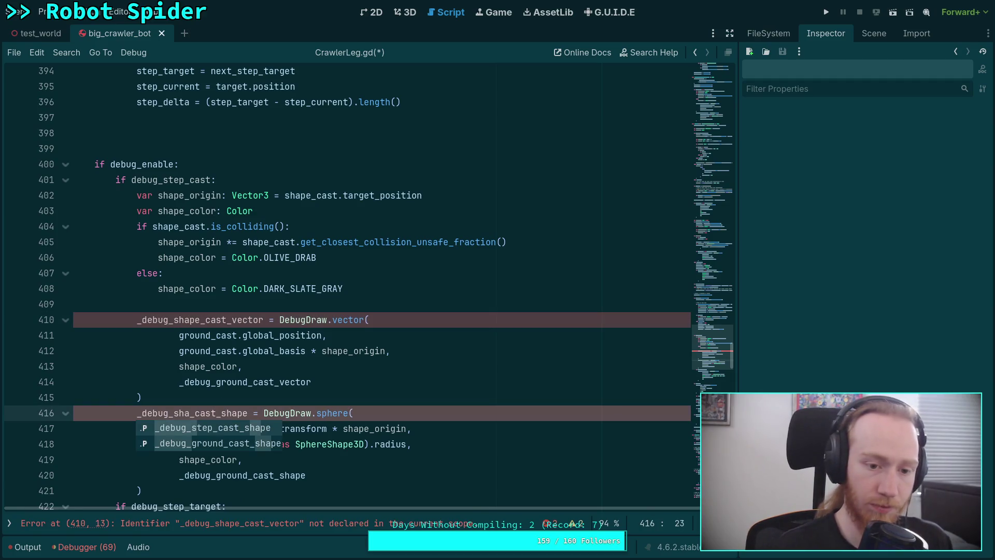
pyautogui.press('BackSpace')
pyautogui.press('BackSpace')
pyautogui.write('tep')
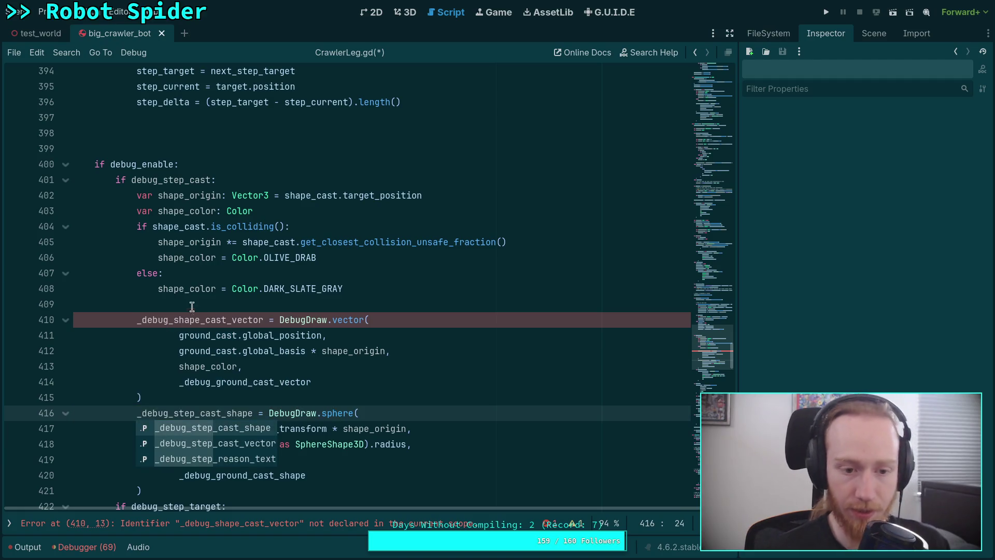
pyautogui.click(180, 320)
pyautogui.press('Delete')
pyautogui.press('Delete')
pyautogui.press('Delete')
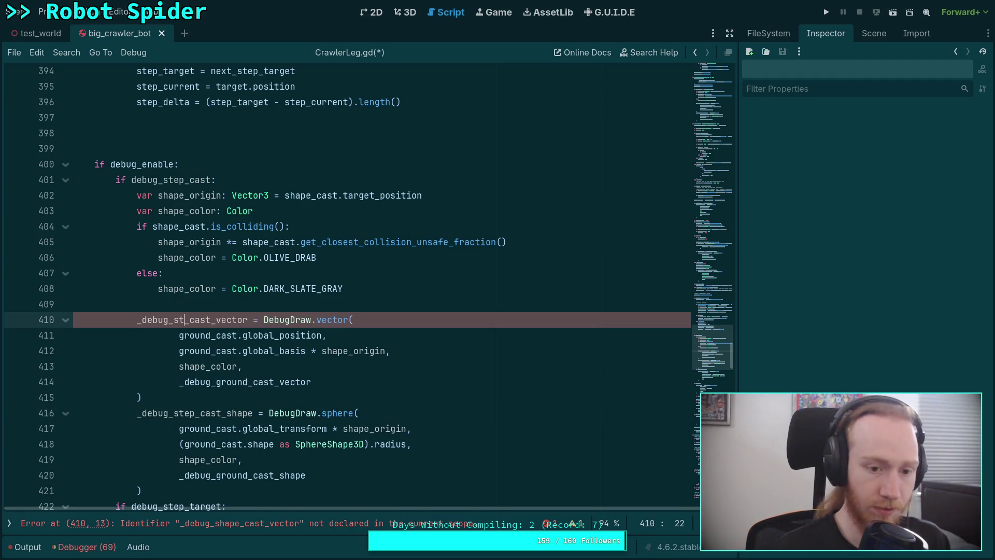
pyautogui.write('tep')
pyautogui.click(232, 292)
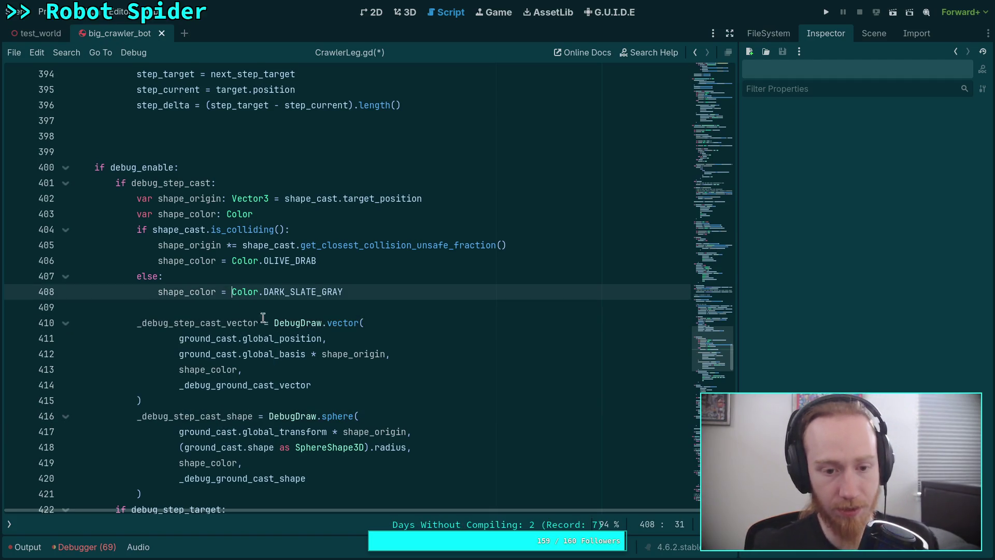
# Use shape_cast on lines 411–412 and rename line 414's debug variable with 'step'.
pyautogui.doubleClick(212, 338)
pyautogui.write('shape_cast')
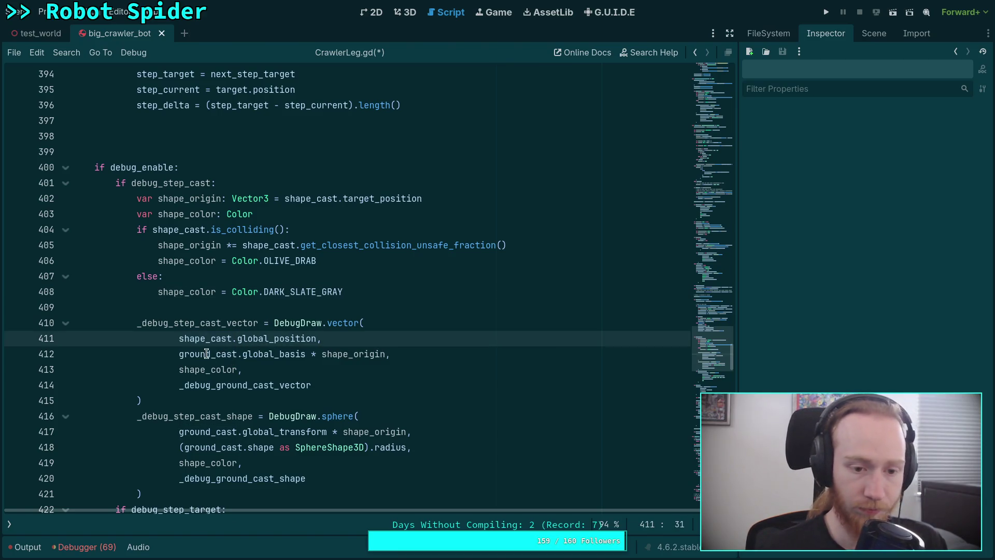
pyautogui.doubleClick(210, 353)
pyautogui.write('shape_cast')
pyautogui.scroll(-1, 298, 384)
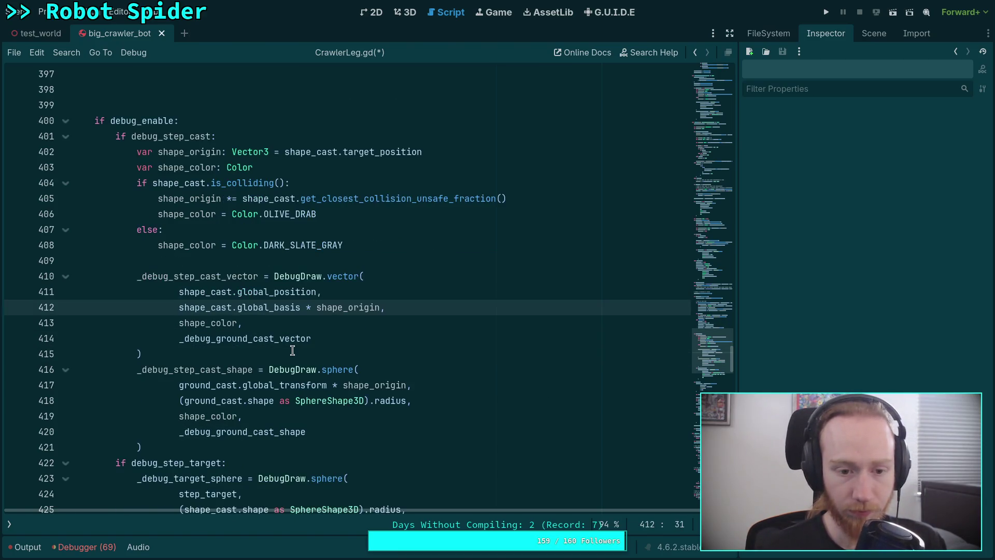
pyautogui.doubleClick(213, 341)
pyautogui.write('st')
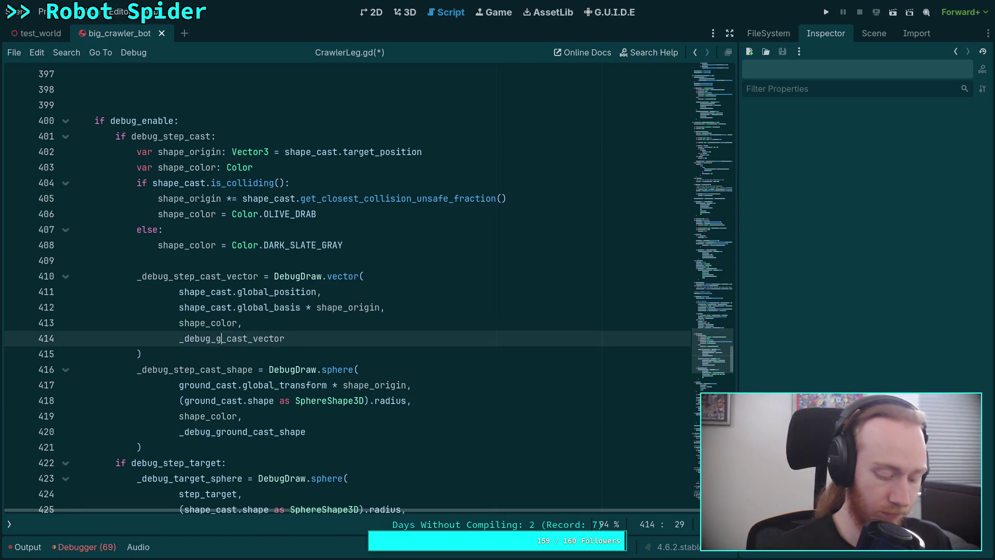
pyautogui.write('ep')
# Replace ground_cast with shape_cast in the sphere-drawing lines 417 and 418.
pyautogui.moveTo(216, 432); pyautogui.dragTo(247, 435)
pyautogui.write('step')
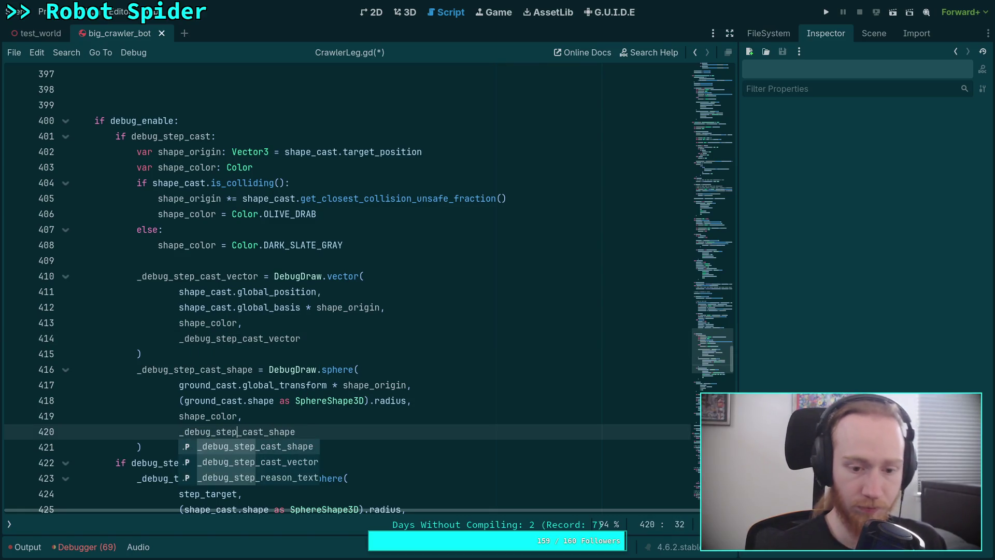
pyautogui.doubleClick(214, 403)
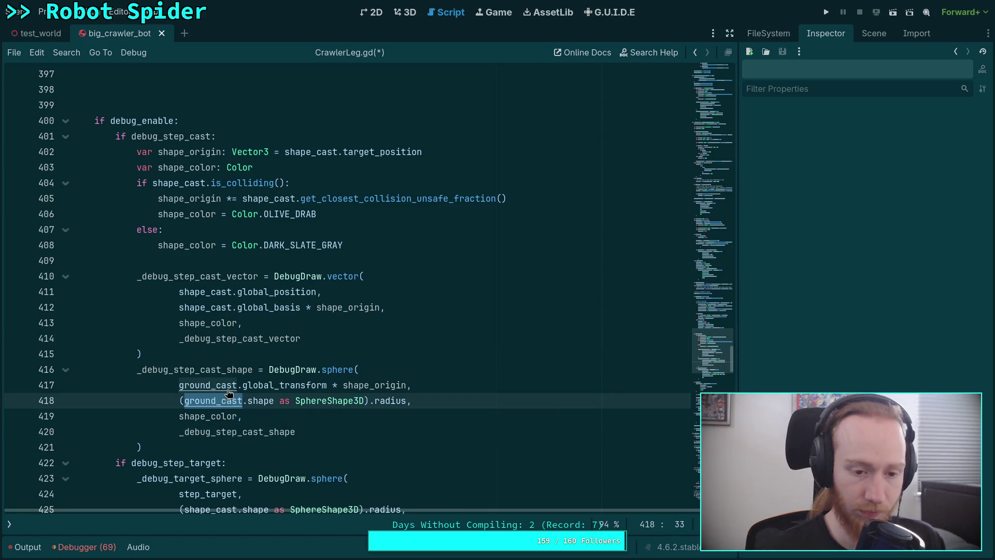
pyautogui.write('shape_cast')
pyautogui.click(210, 385)
pyautogui.doubleClick(210, 385)
pyautogui.write('shape_cast')
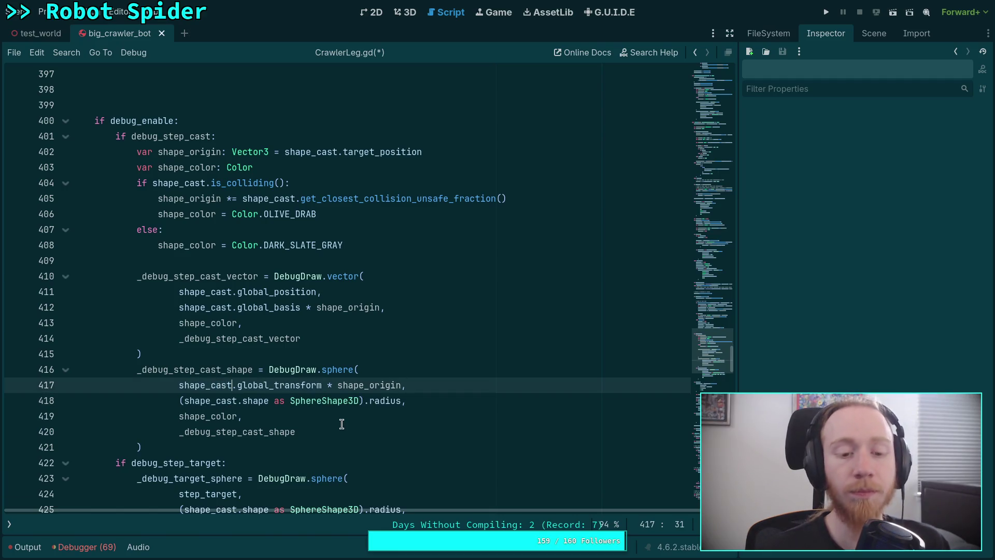
pyautogui.press('Down')
pyautogui.press('Down')
pyautogui.press('Down')
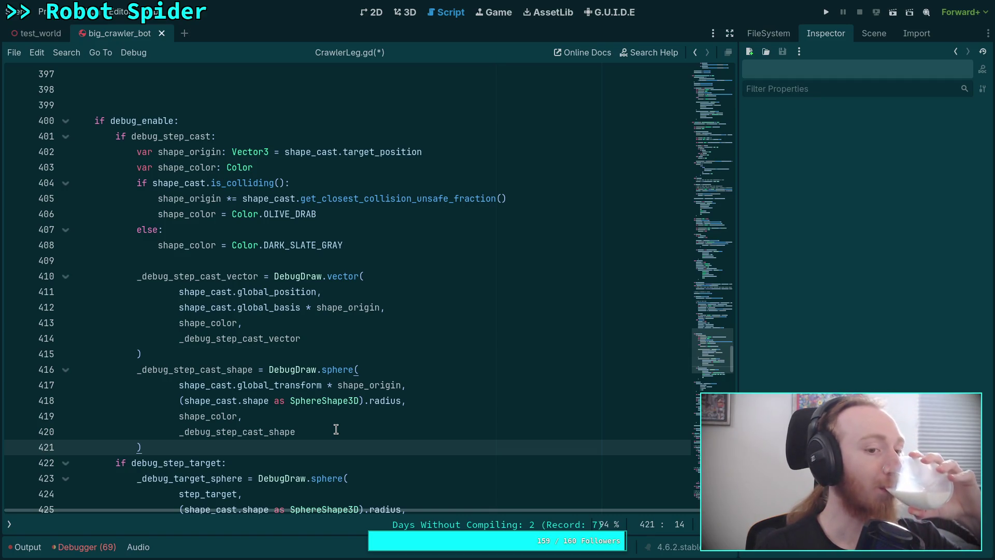
pyautogui.scroll(3, 186, 314)
# Delete the two surplus blank lines 397–398.
pyautogui.click(194, 232)
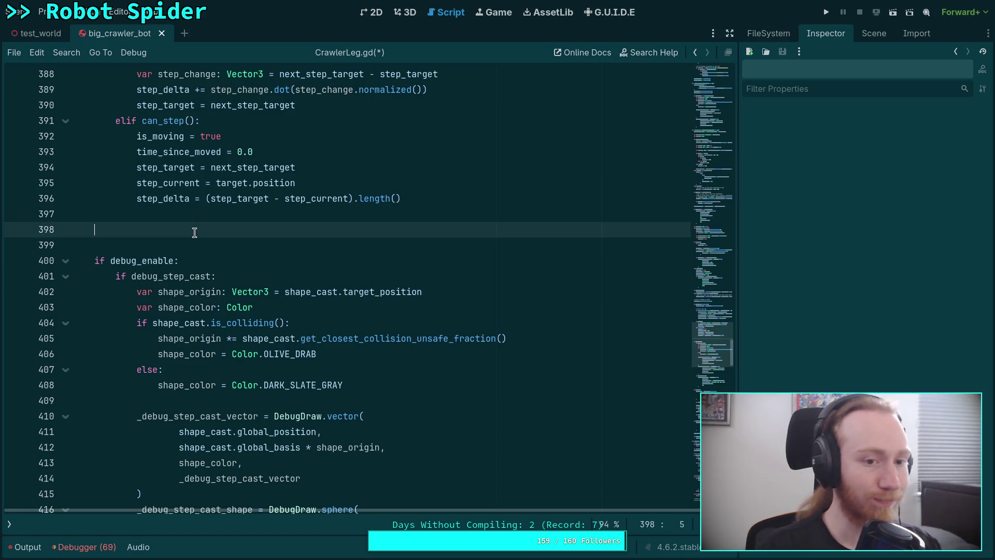
pyautogui.press('BackSpace')
pyautogui.press('BackSpace')
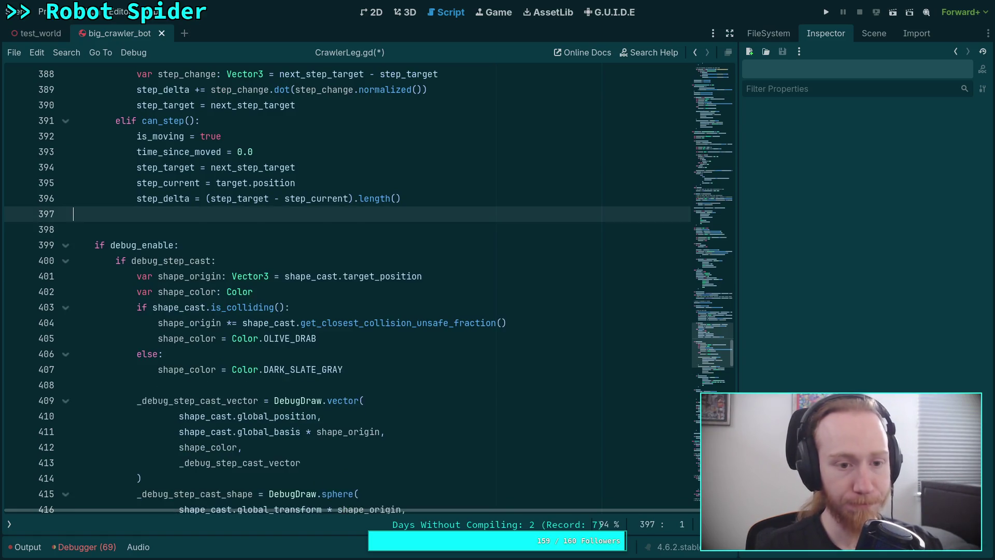
pyautogui.scroll(6, 247, 338)
pyautogui.scroll(2, 247, 338)
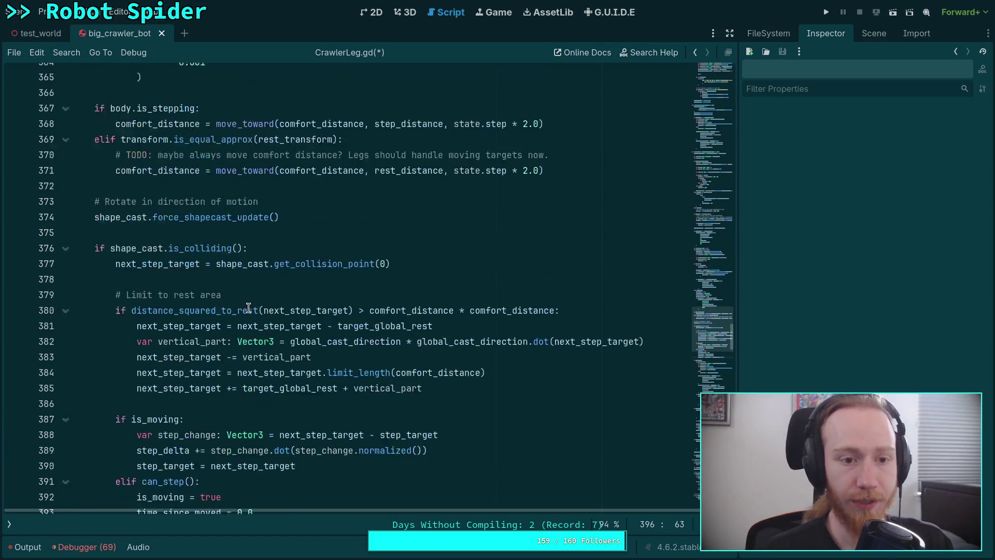
# Open a new blank line beneath the '# Rotate in direction of motion' comment.
pyautogui.click(325, 200)
pyautogui.click(449, 227)
pyautogui.press('Up')
pyautogui.scroll(2, 490, 239)
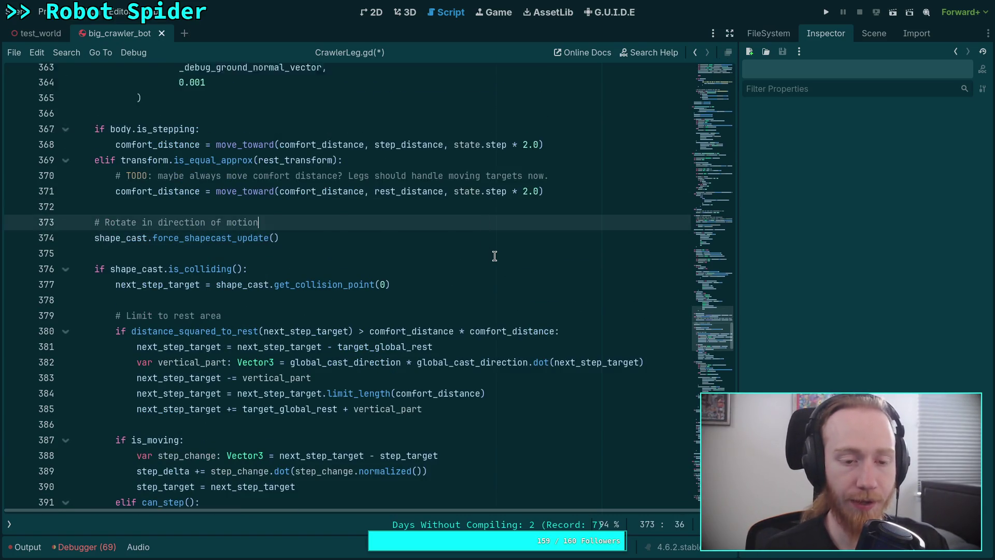
pyautogui.press('Return')
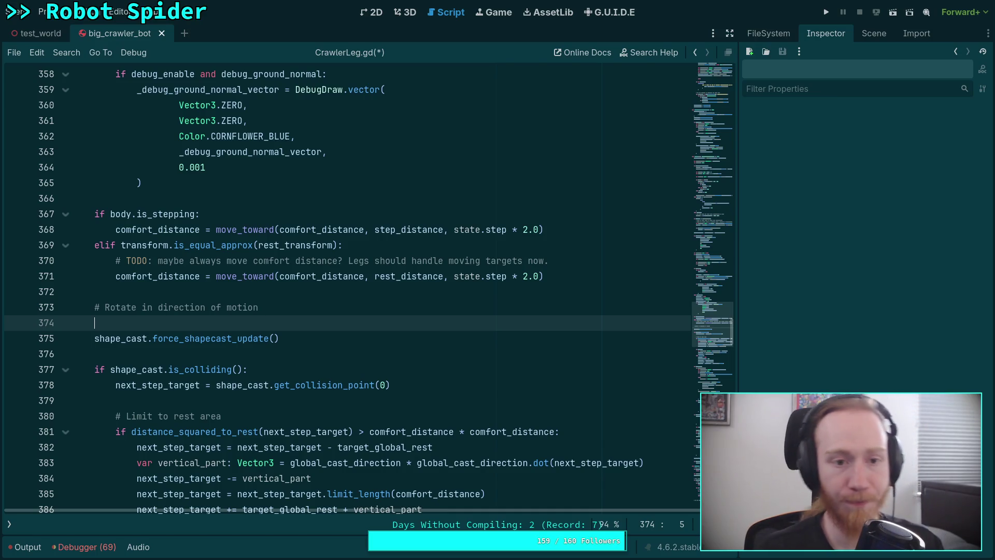
# Select the cos_theta leg-direction calculation, lines 274–287.
pyautogui.scroll(6, 473, 269)
pyautogui.scroll(-6, 450, 281)
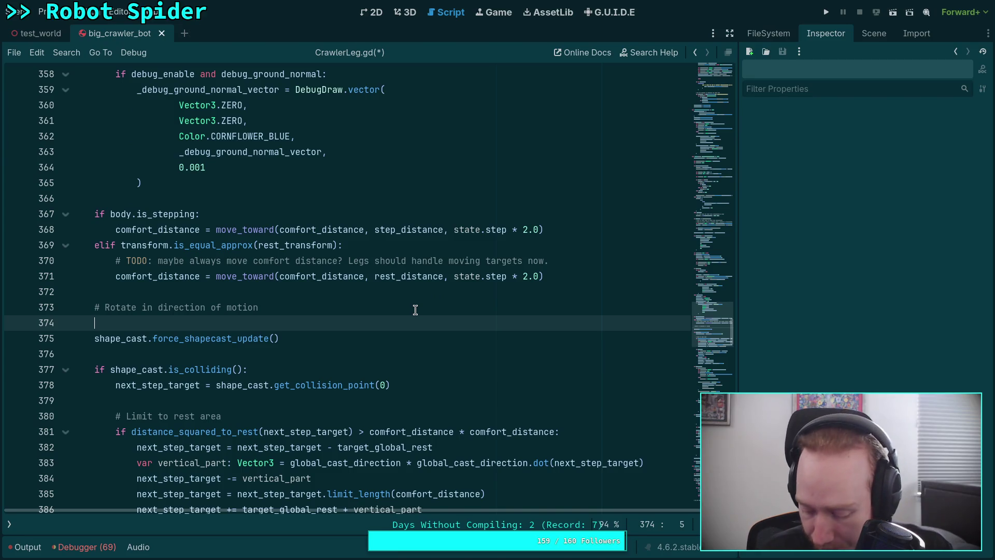
pyautogui.scroll(19, 415, 310)
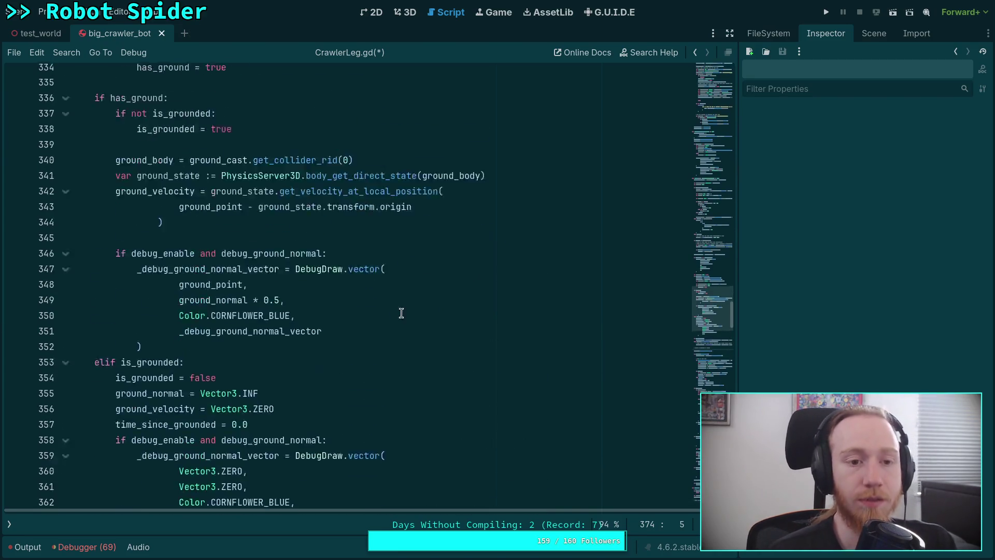
pyautogui.scroll(11, 313, 307)
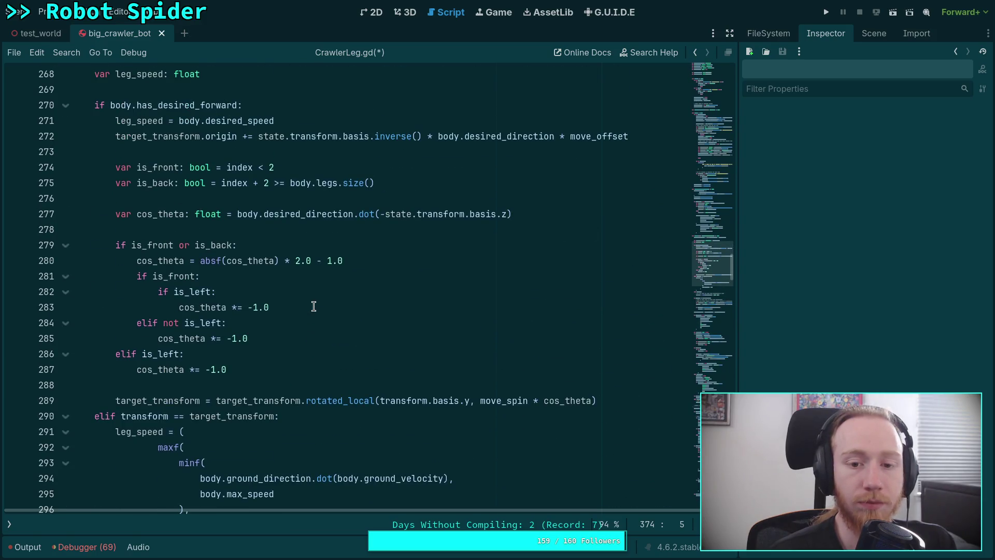
pyautogui.click(151, 218)
pyautogui.click(273, 233)
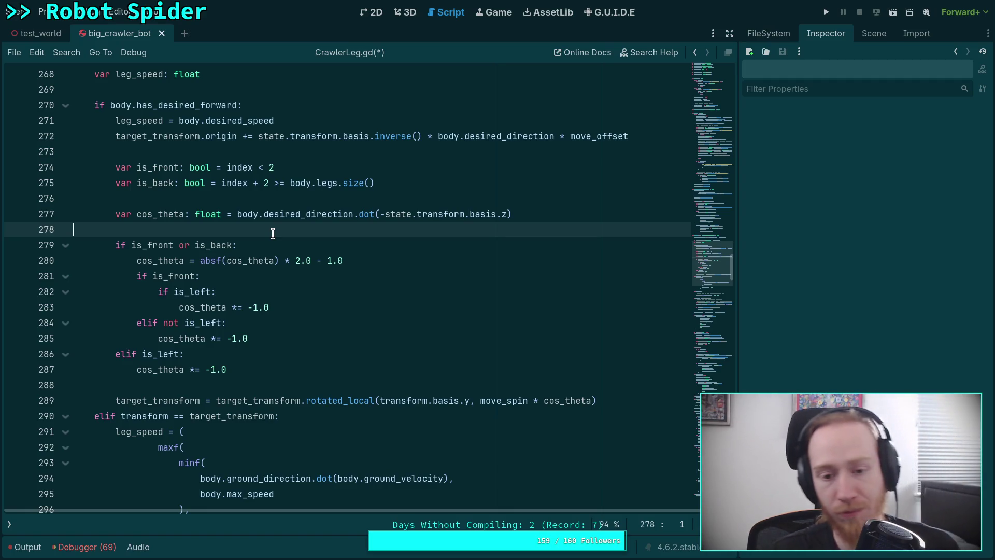
pyautogui.doubleClick(166, 214)
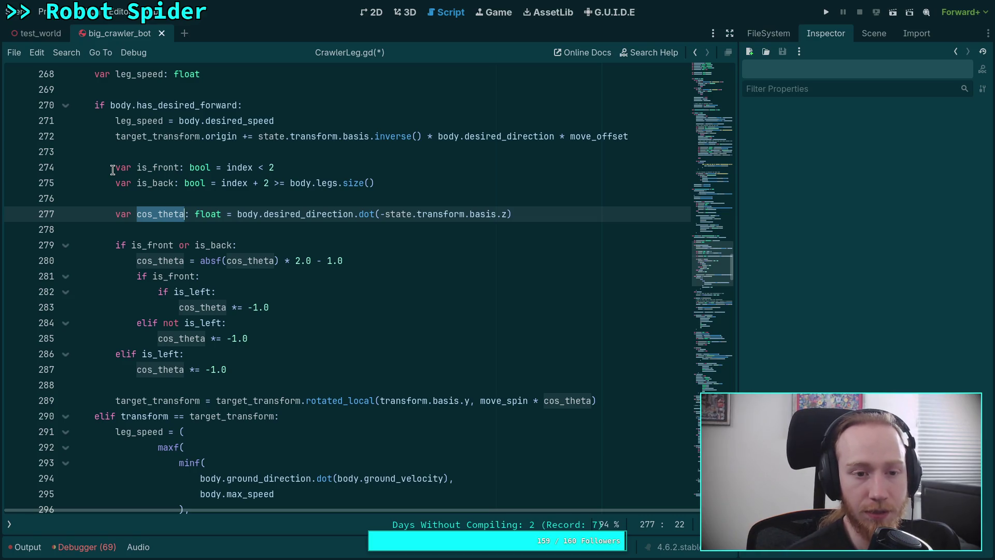
pyautogui.moveTo(112, 170); pyautogui.dragTo(296, 371)
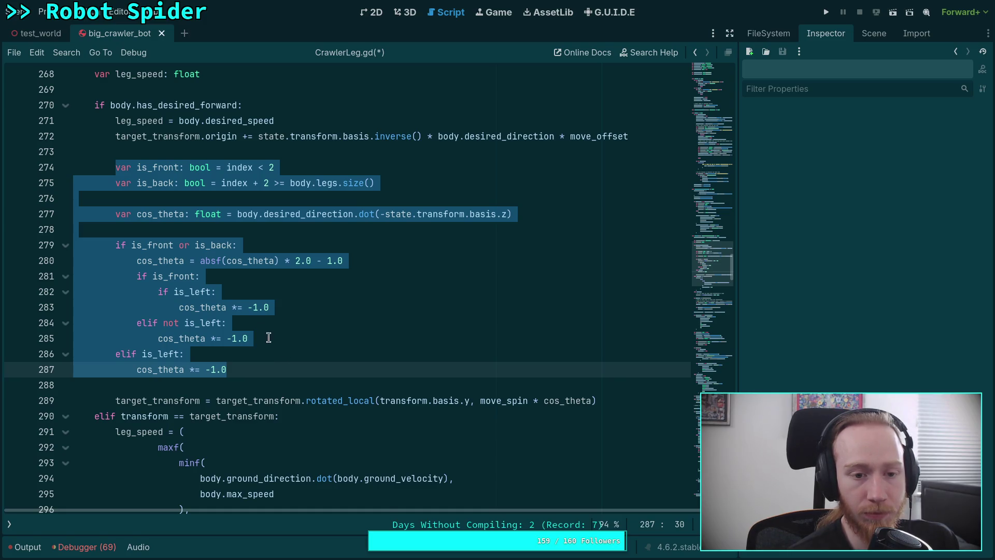
# Copy the selected cos_theta leg-direction block.
pyautogui.rightClick(220, 314)
pyautogui.click(256, 361)
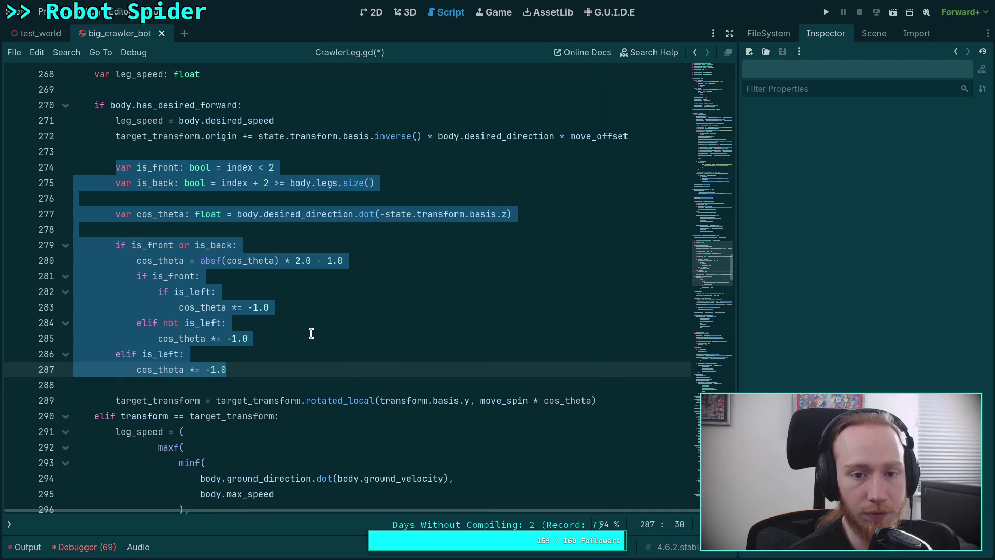
pyautogui.scroll(-20, 311, 332)
pyautogui.scroll(-10, 311, 333)
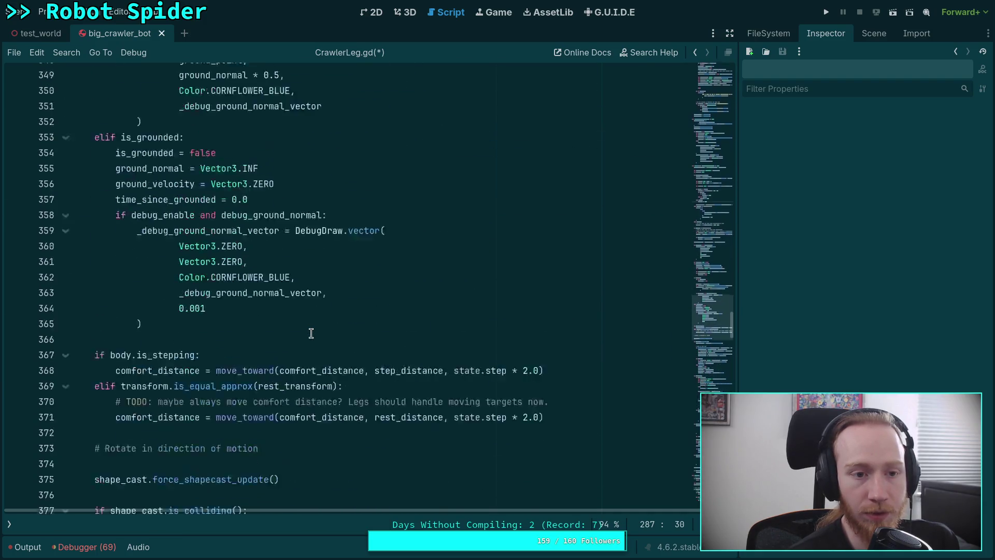
# Under the rotate-in-direction comment, write if not is_zero_approx(step_cast_angle): and paste the cos_theta block beneath.
pyautogui.click(293, 226)
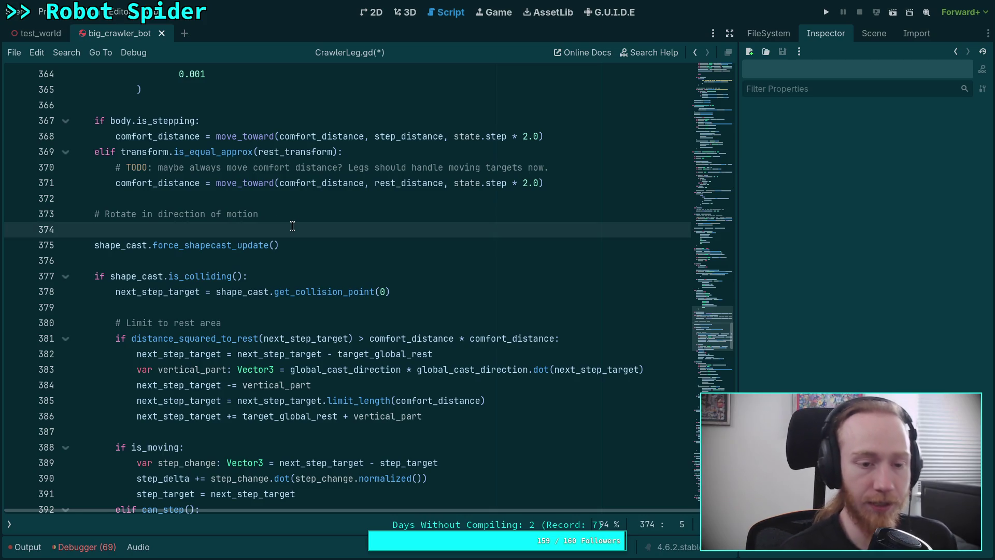
pyautogui.press('Return')
pyautogui.press('Up')
pyautogui.write('if step')
pyautogui.press('Return')
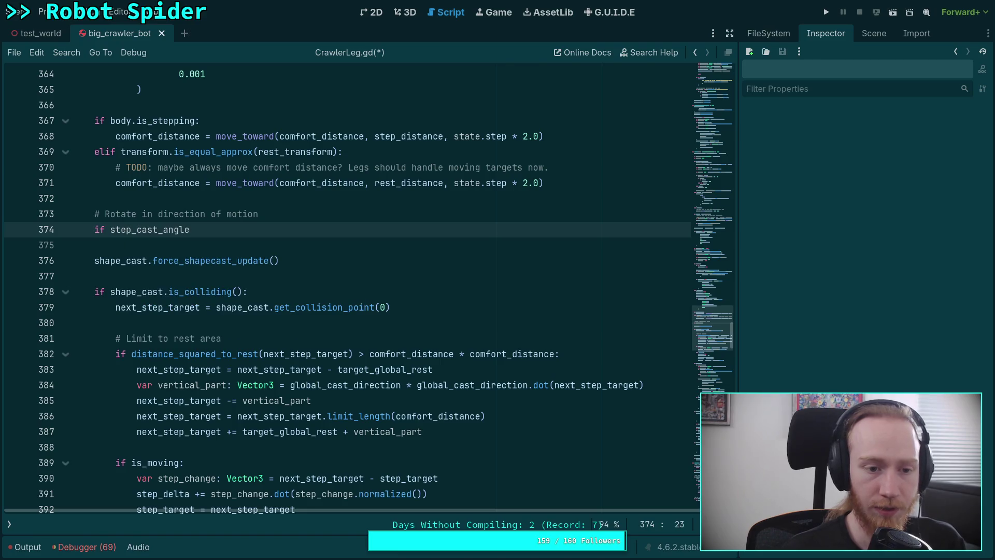
pyautogui.press('Left')
pyautogui.press('Left')
pyautogui.write('not is')
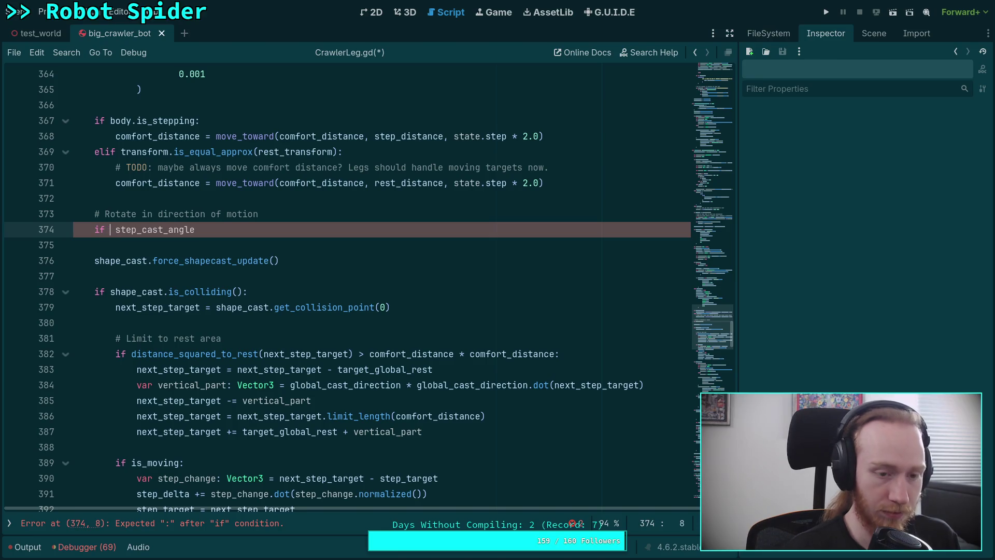
pyautogui.write('ze')
pyautogui.press('Return')
pyautogui.press('Delete')
pyautogui.click(291, 229)
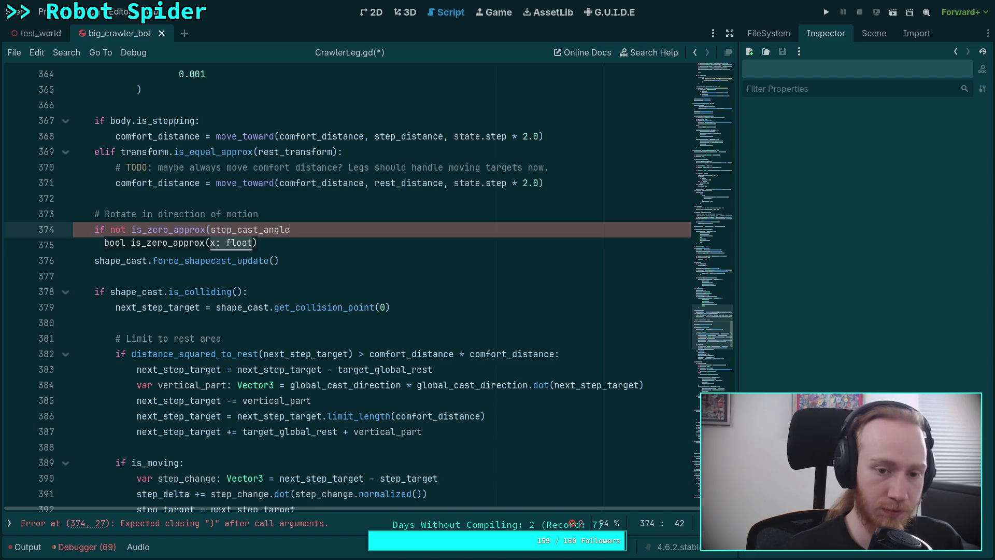
pyautogui.write('):')
pyautogui.press('Return')
pyautogui.hotkey('ctrl', 'v')
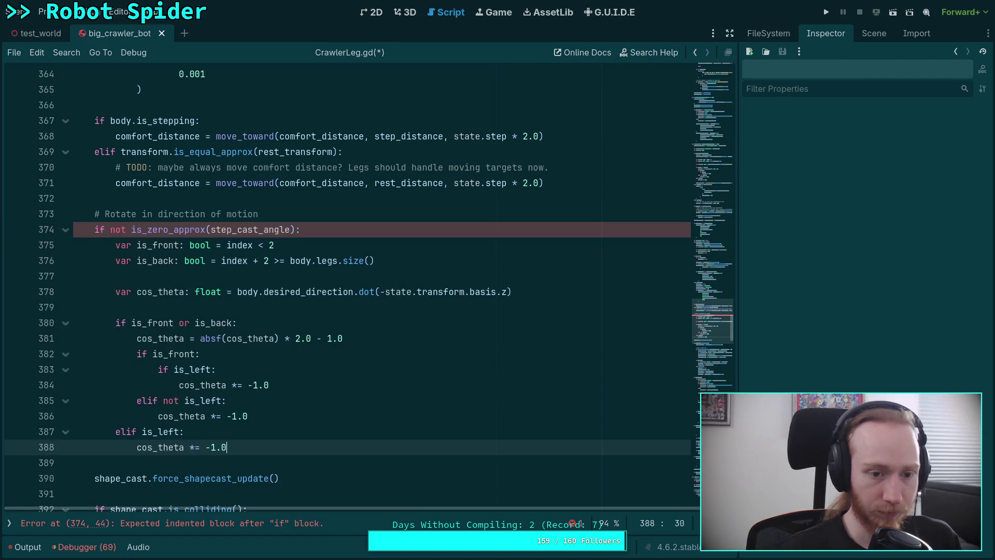
# Highlight desired_direction and look through its other uses in the script.
pyautogui.scroll(-1, 308, 300)
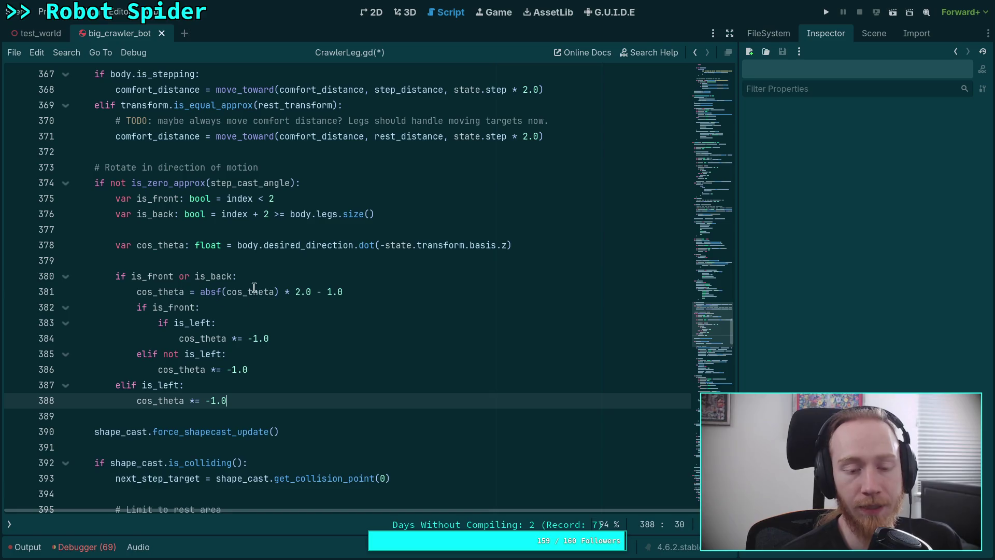
pyautogui.scroll(1, 308, 301)
pyautogui.doubleClick(291, 292)
pyautogui.scroll(10, 311, 289)
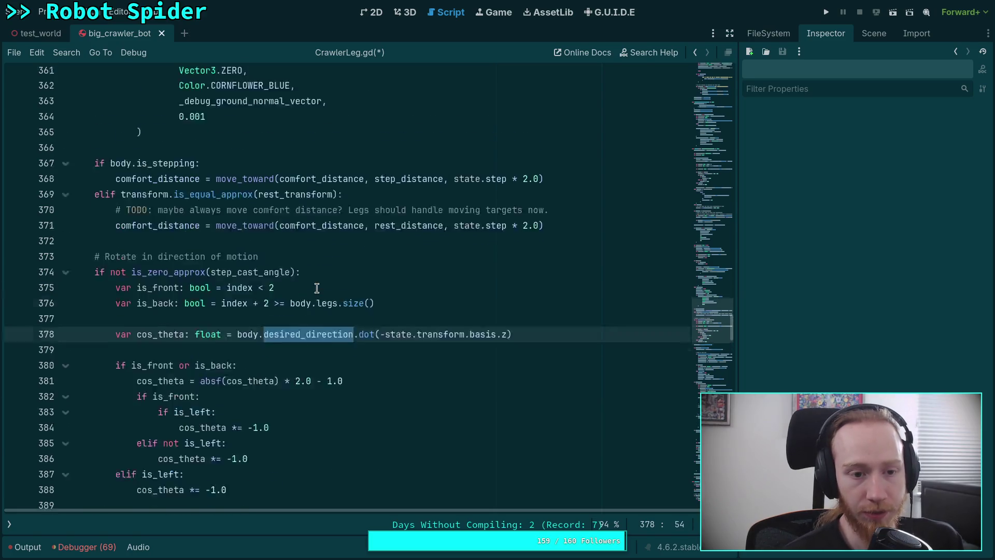
pyautogui.scroll(20, 317, 288)
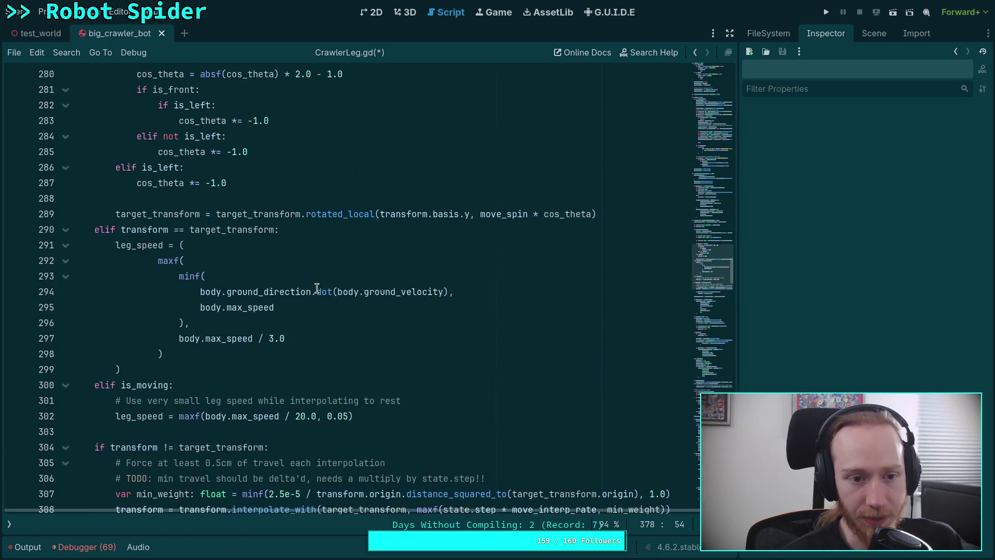
pyautogui.scroll(4, 316, 289)
pyautogui.scroll(-6, 317, 288)
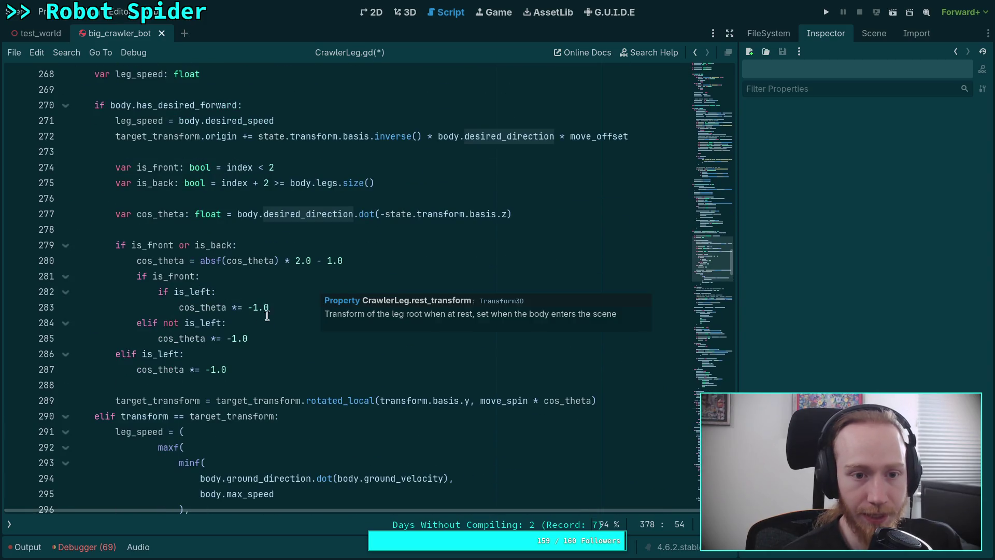
pyautogui.scroll(-1, 355, 323)
pyautogui.scroll(-20, 355, 323)
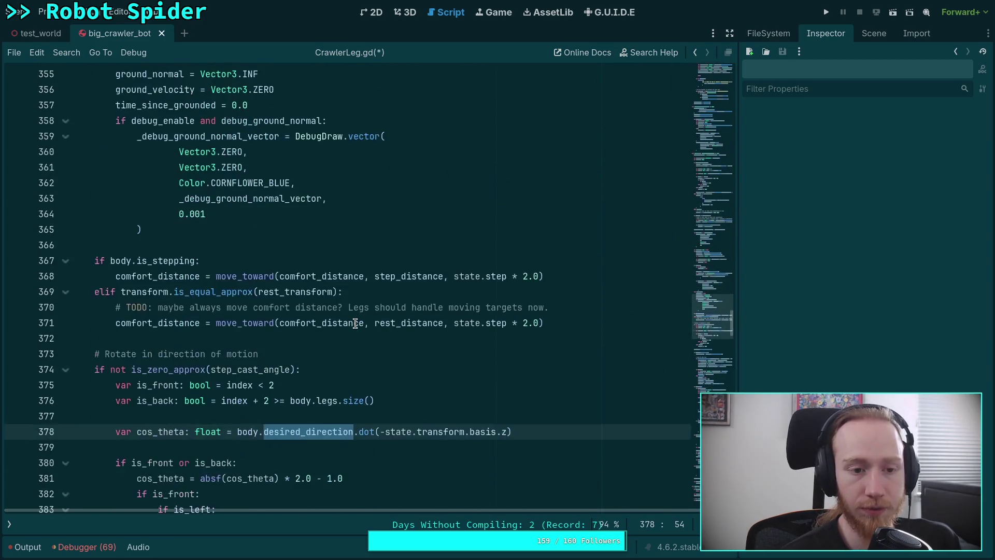
# Prefix the condition with body.has_desired_forward and.
pyautogui.click(110, 230)
pyautogui.write('body.has')
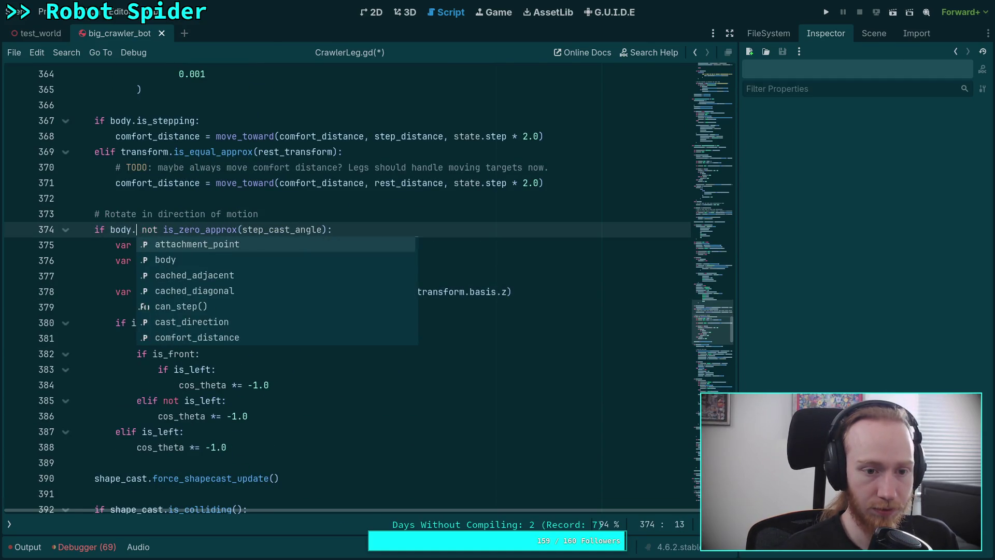
pyautogui.press('Down')
pyautogui.press('Return')
pyautogui.write('and')
pyautogui.click(241, 206)
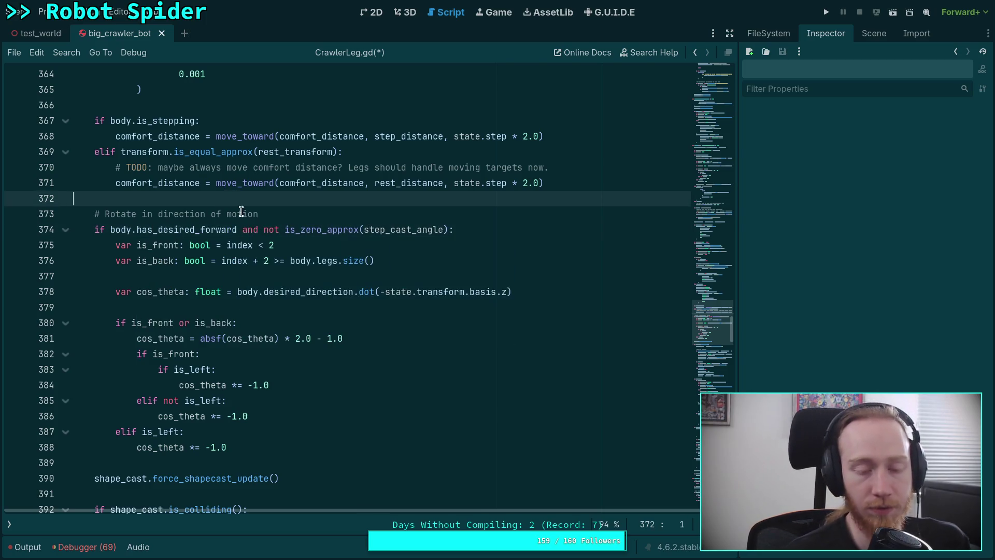
pyautogui.doubleClick(305, 294)
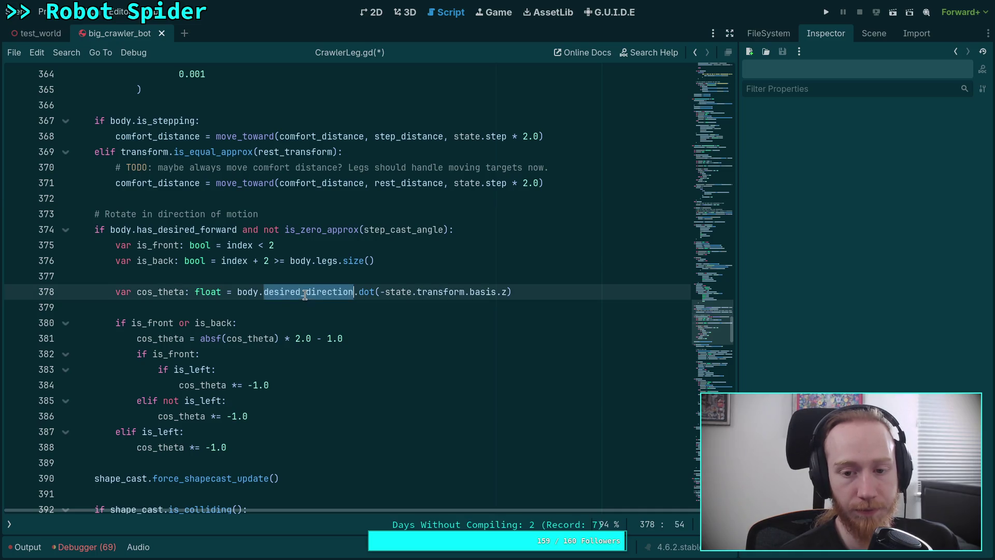
pyautogui.click(277, 306)
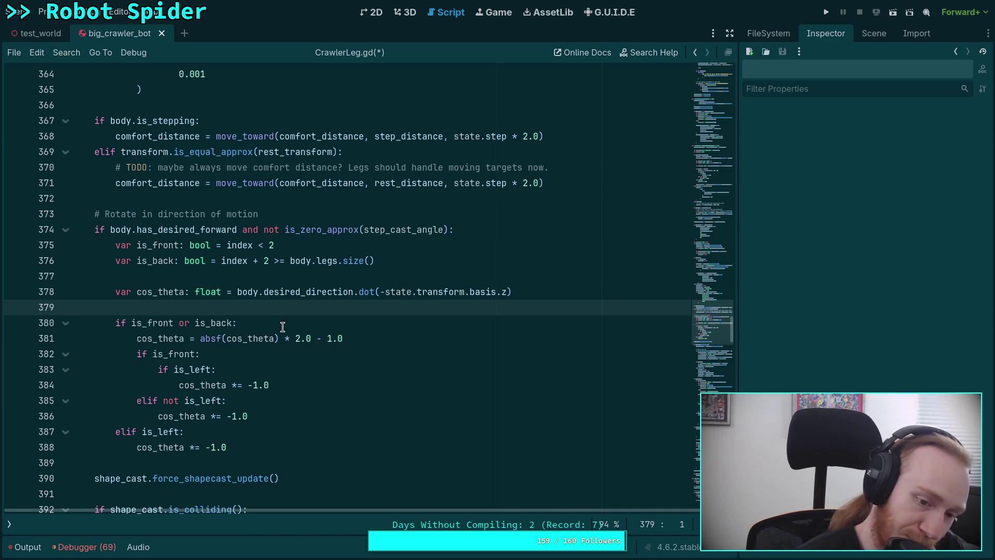
# Save CrawlerLeg.gd with Ctrl+S.
pyautogui.click(230, 463)
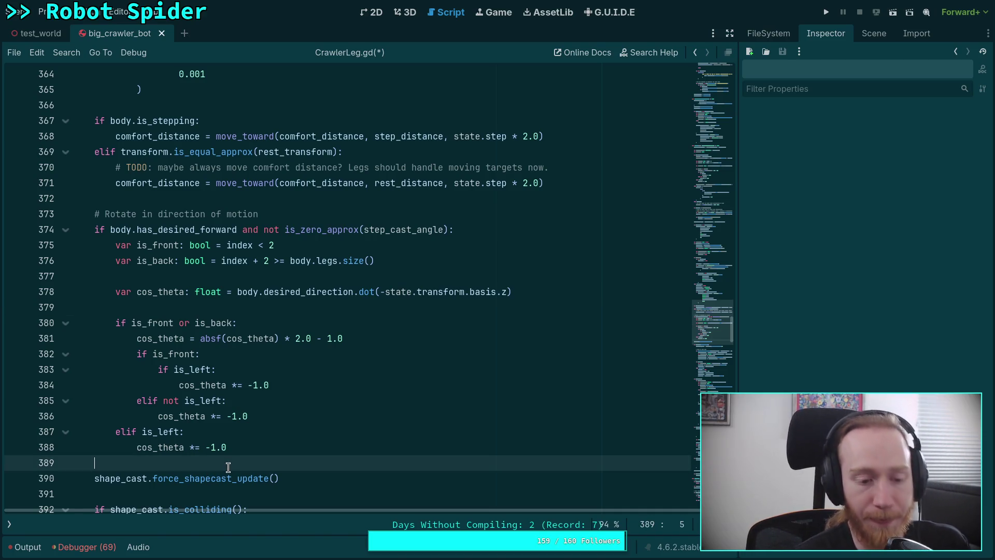
pyautogui.hotkey('ctrl', 's')
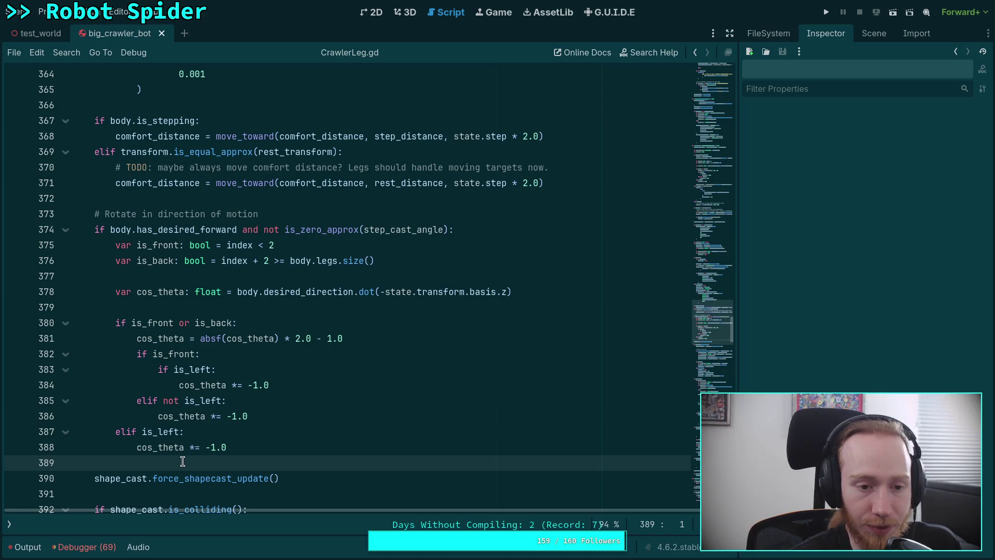
pyautogui.click(192, 311)
pyautogui.click(196, 276)
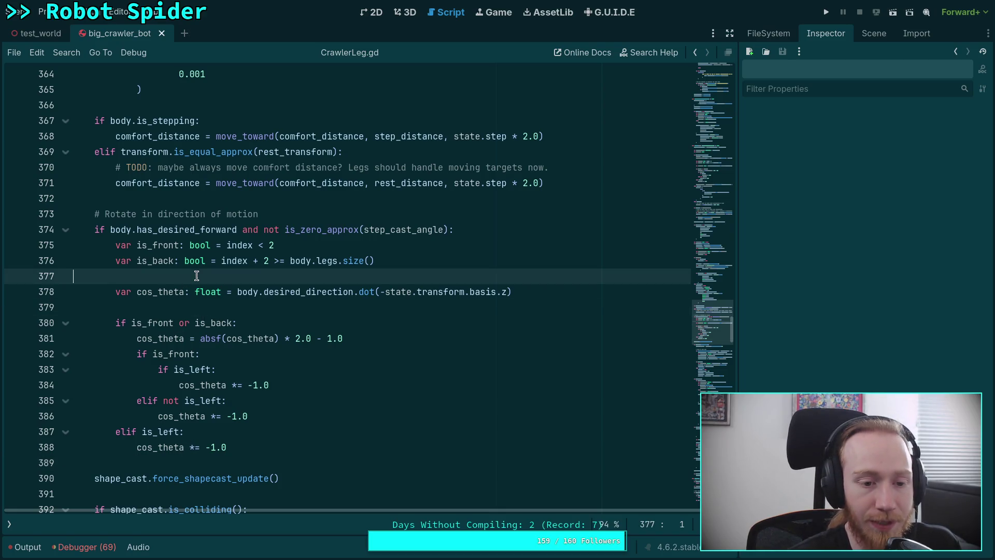
# Review the lines around the new rotation block and the force_shapecast_update call.
pyautogui.scroll(-3, 261, 352)
pyautogui.click(180, 322)
pyautogui.click(236, 354)
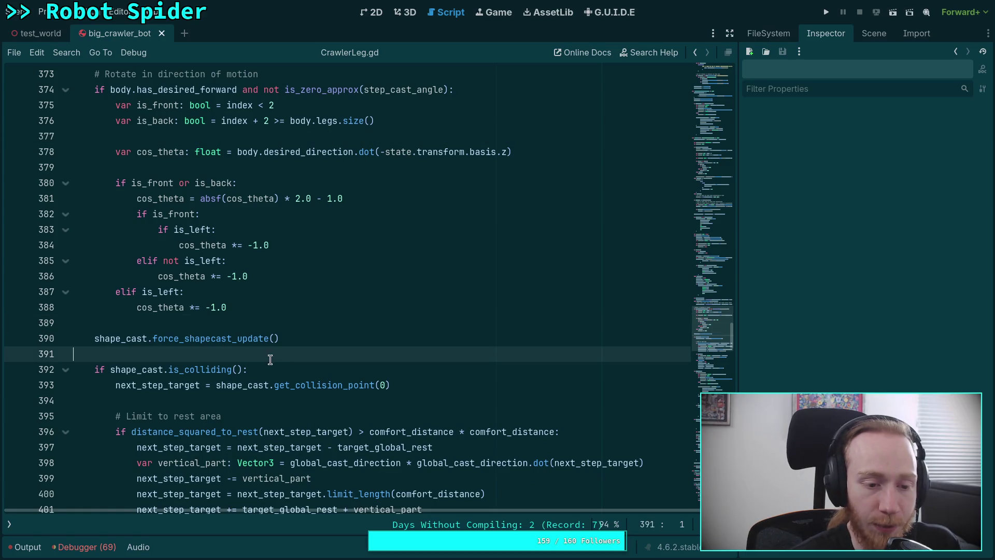
pyautogui.scroll(2, 307, 379)
pyautogui.click(253, 417)
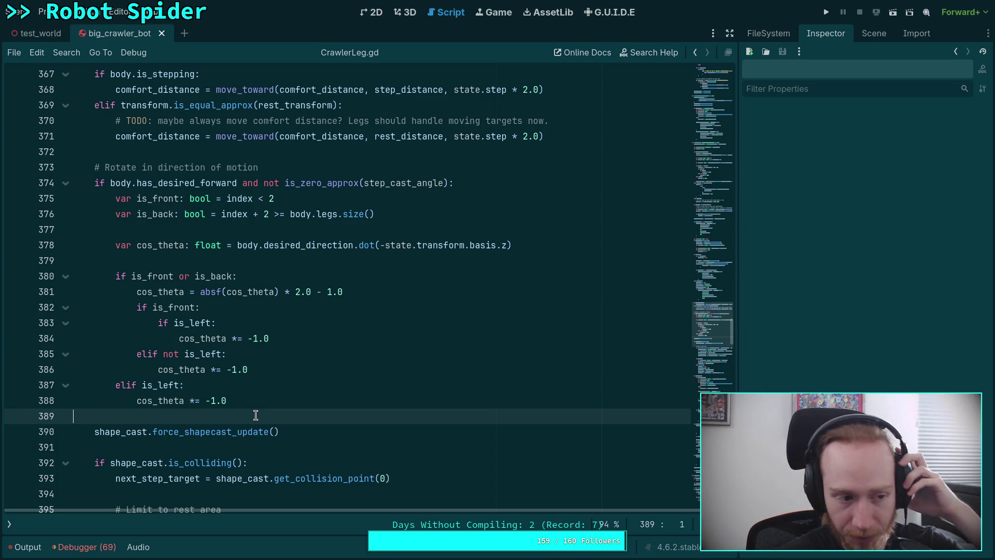
pyautogui.moveTo(254, 424)
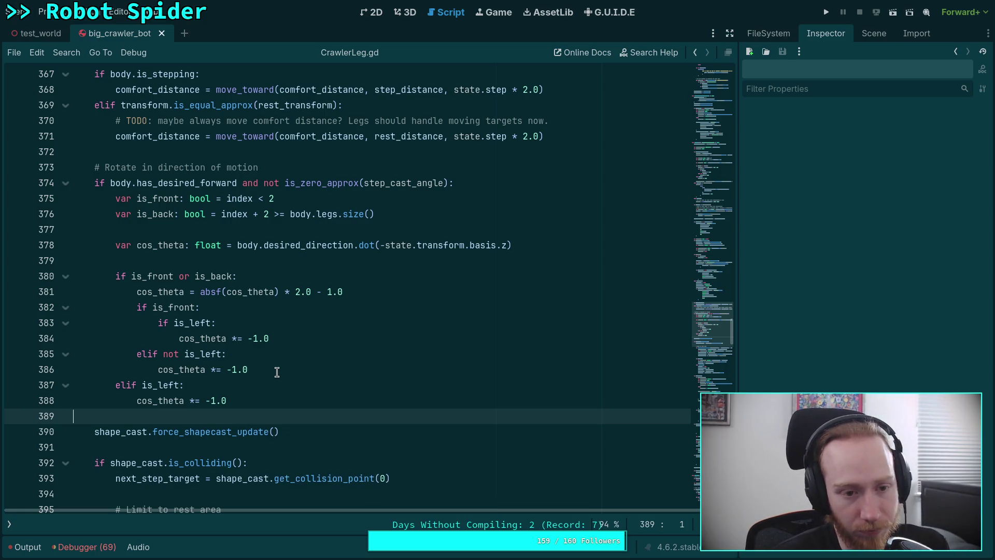
pyautogui.scroll(1, 277, 372)
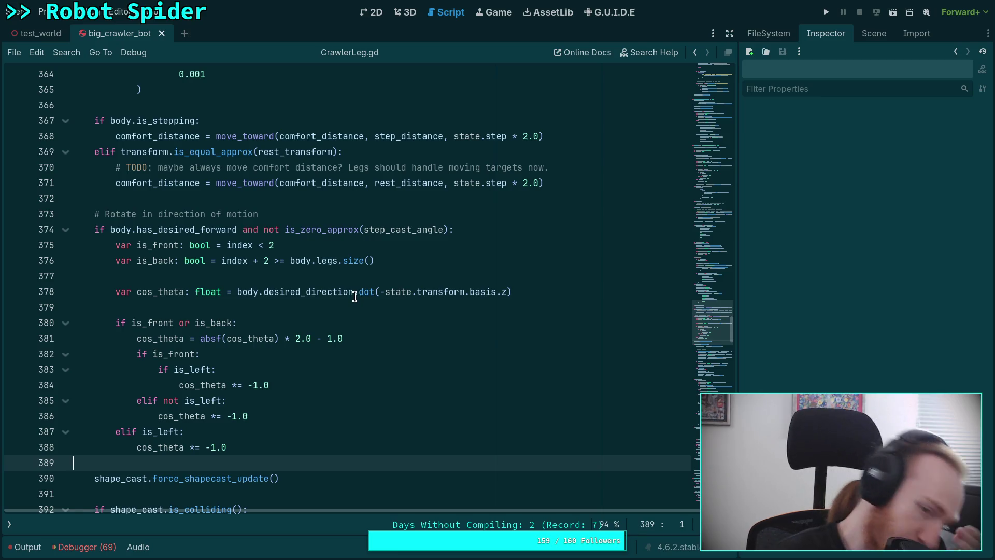
pyautogui.moveTo(354, 296)
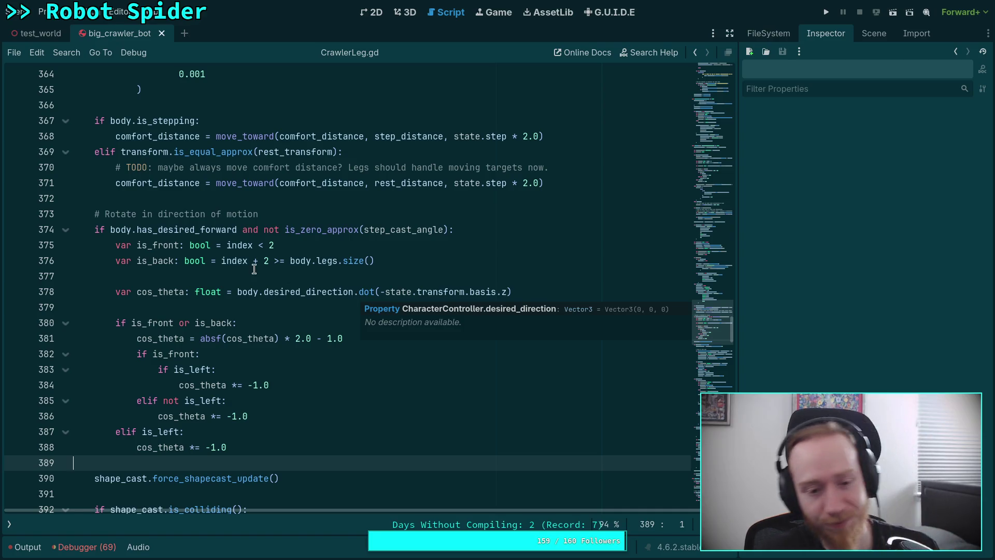
# Select the copied block body from the is_front line down to the last cos_theta line.
pyautogui.click(285, 318)
pyautogui.click(313, 303)
pyautogui.click(569, 297)
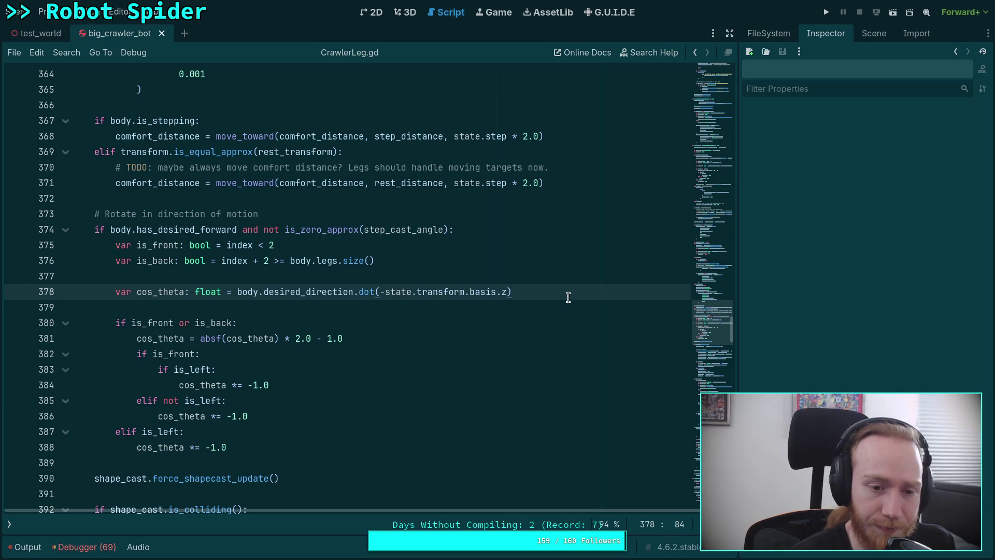
pyautogui.press('Up')
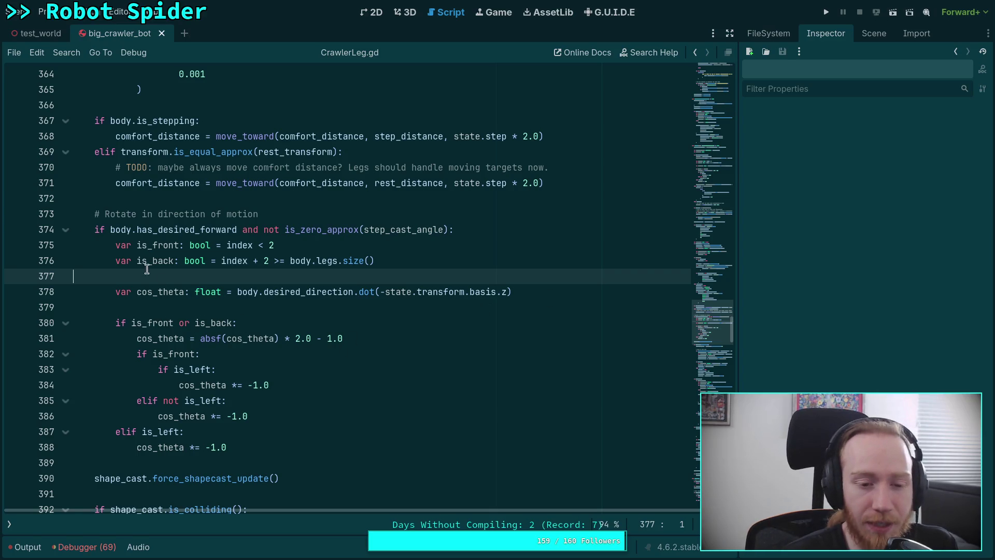
pyautogui.moveTo(254, 444); pyautogui.dragTo(115, 246)
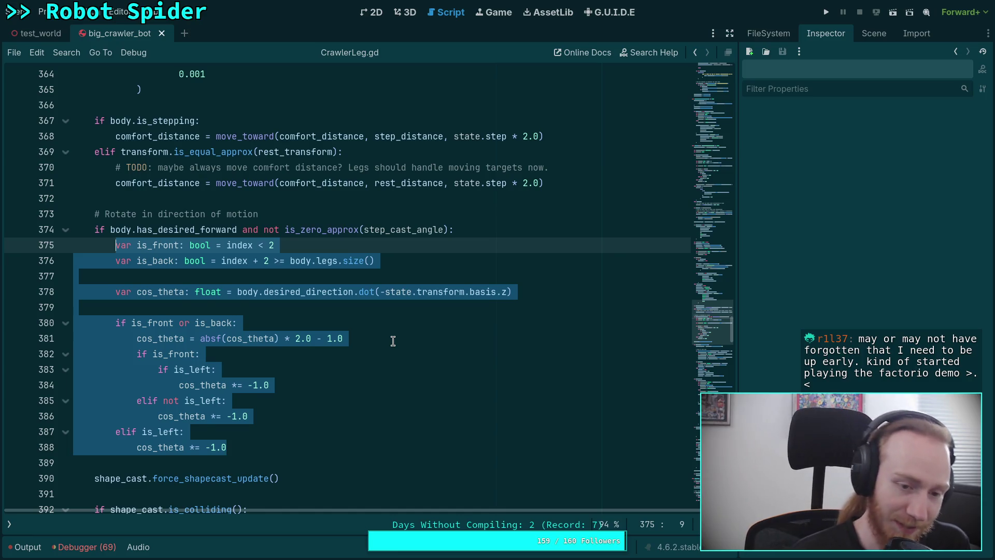
# Delete the selected cos_theta body and show the scripts and methods list.
pyautogui.press('Delete')
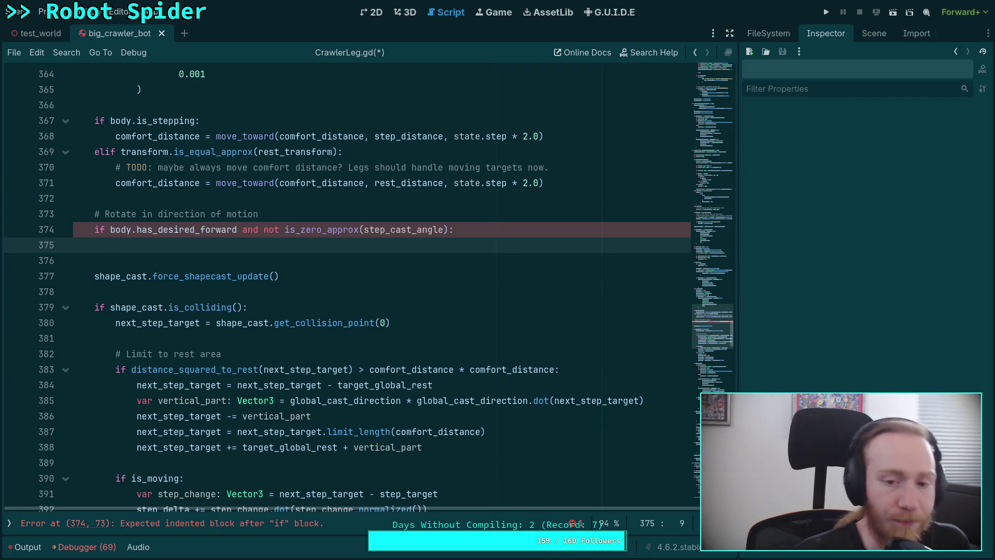
pyautogui.click(9, 523)
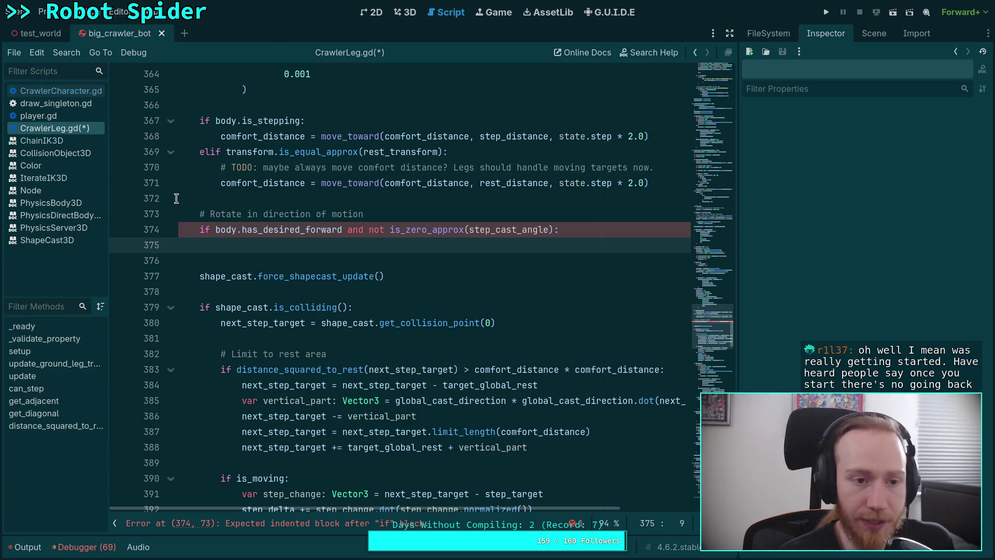
pyautogui.click(72, 90)
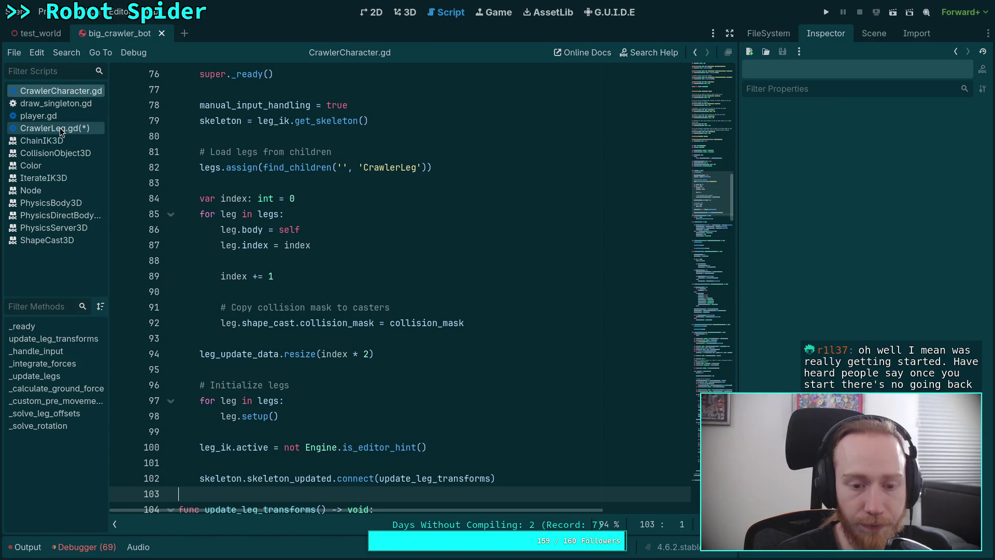
pyautogui.scroll(4, 119, 156)
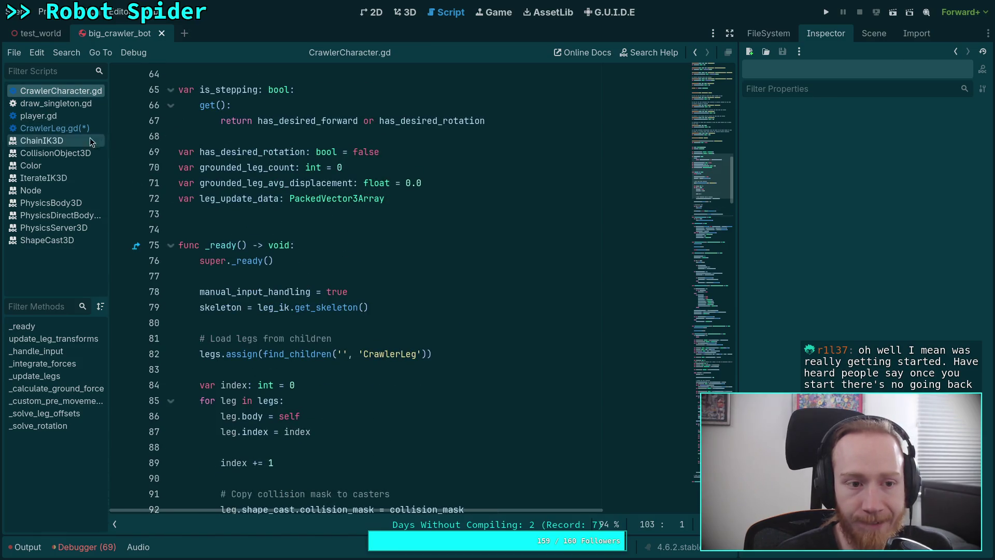
pyautogui.click(77, 129)
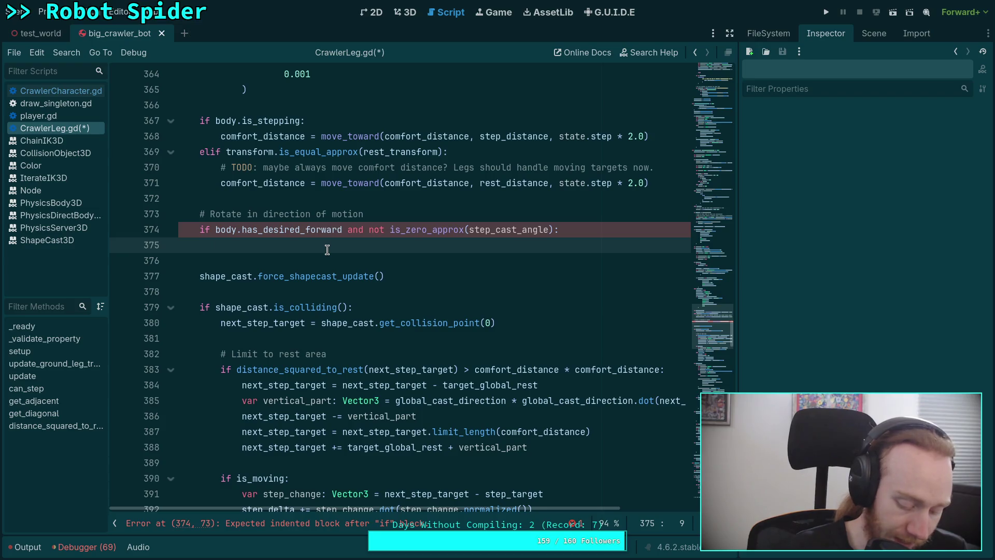
# Write var rot_axis: Vector3 = body.desired_direction.cross(body.global_basis.y) on line 375, then open a new line.
pyautogui.write('var rot_axis: Vector3 = ')
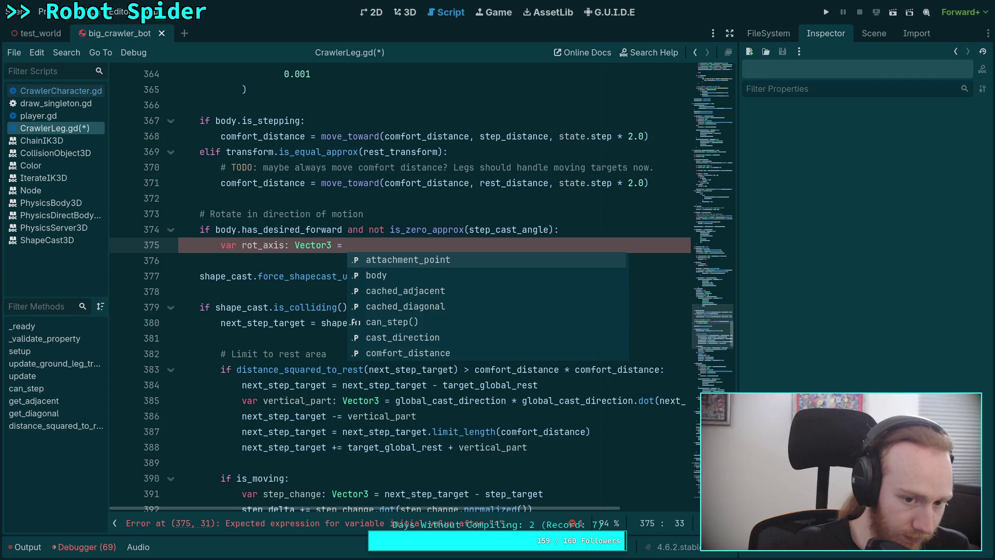
pyautogui.write('body.d')
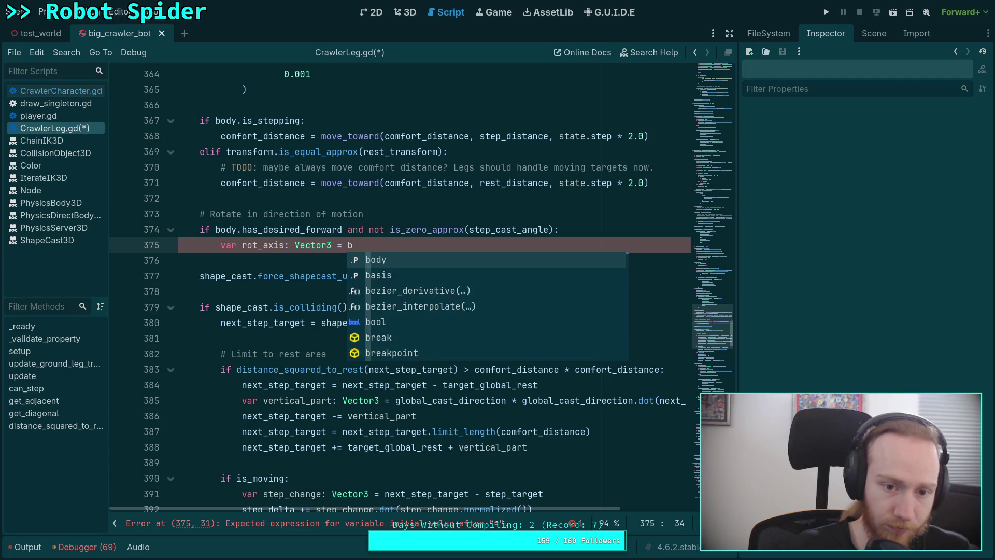
pyautogui.write('esir')
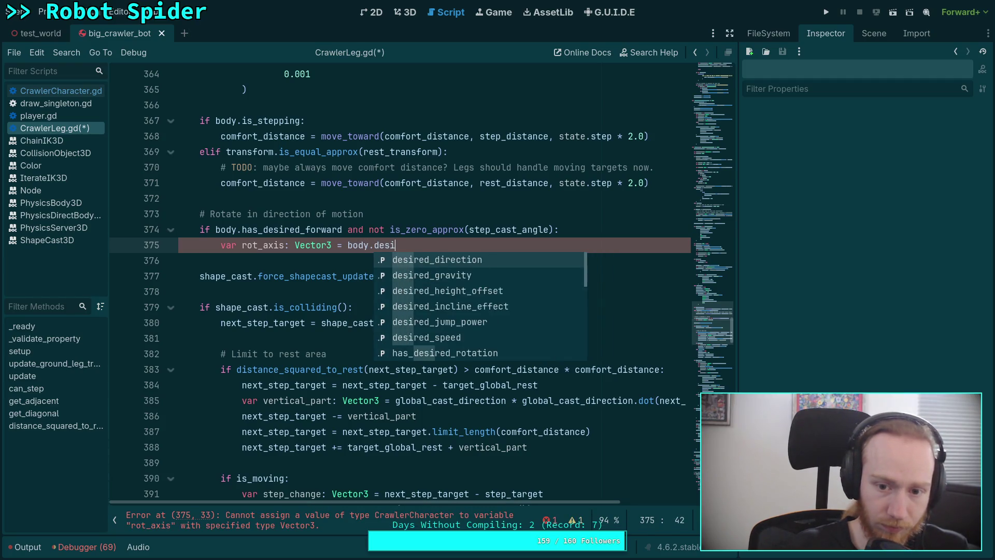
pyautogui.press('Down')
pyautogui.press('Down')
pyautogui.press('Down')
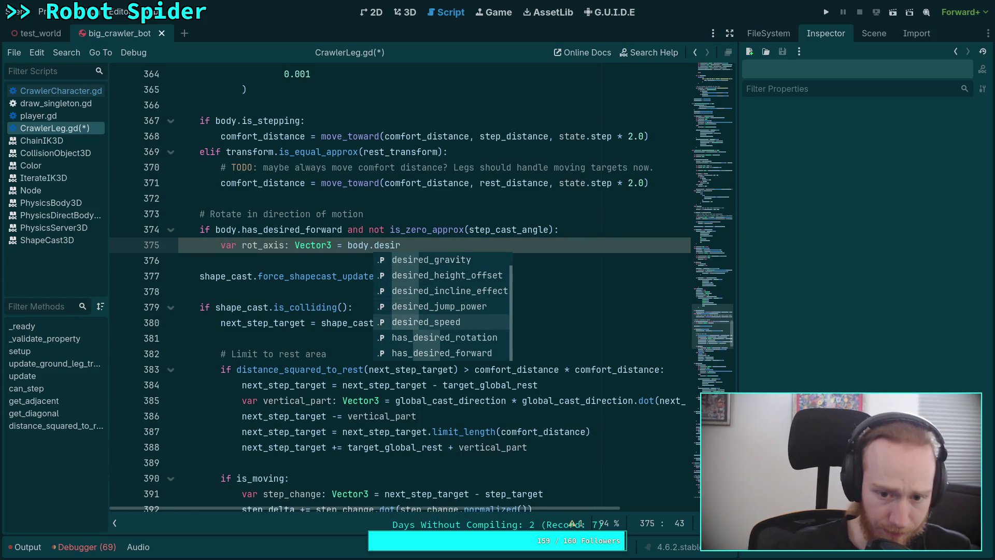
pyautogui.press('Up')
pyautogui.press('Up')
pyautogui.press('Up')
pyautogui.press('Return')
pyautogui.write('.c')
pyautogui.press('Return')
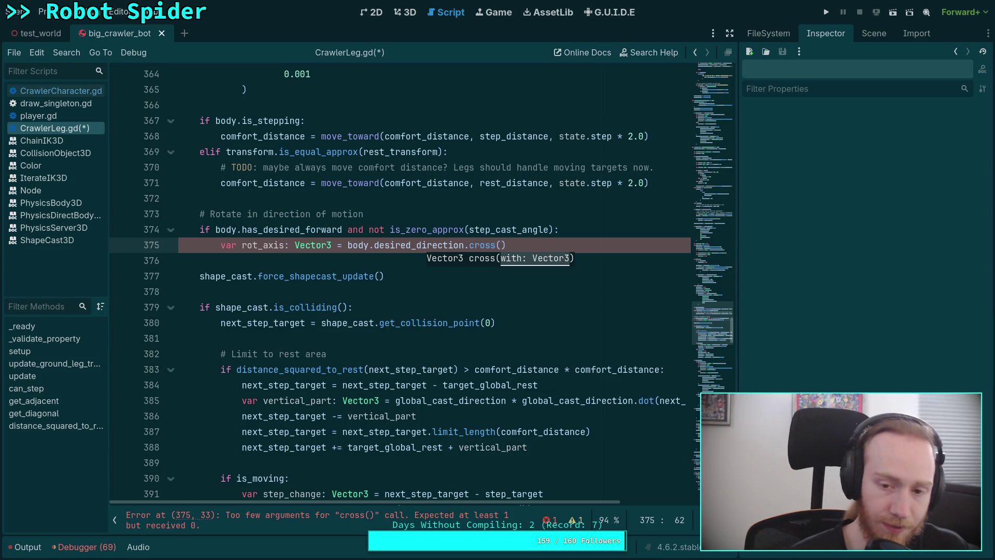
pyautogui.write('body.')
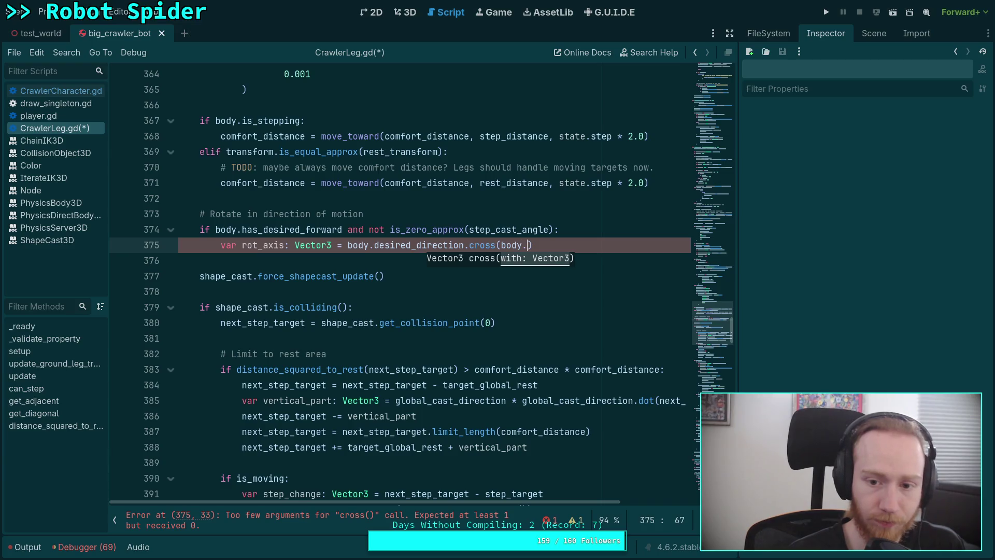
pyautogui.write('gr')
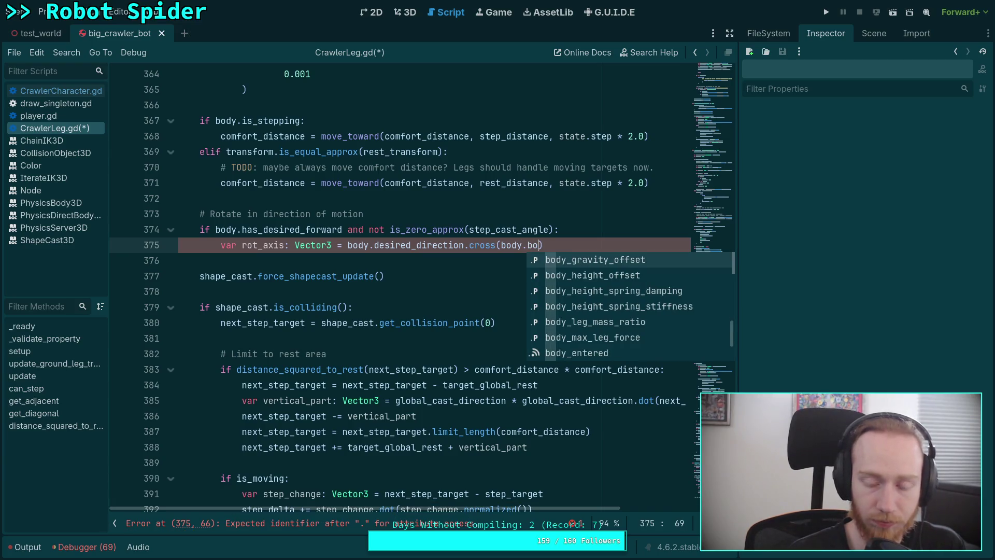
pyautogui.press('BackSpace')
pyautogui.write('loba')
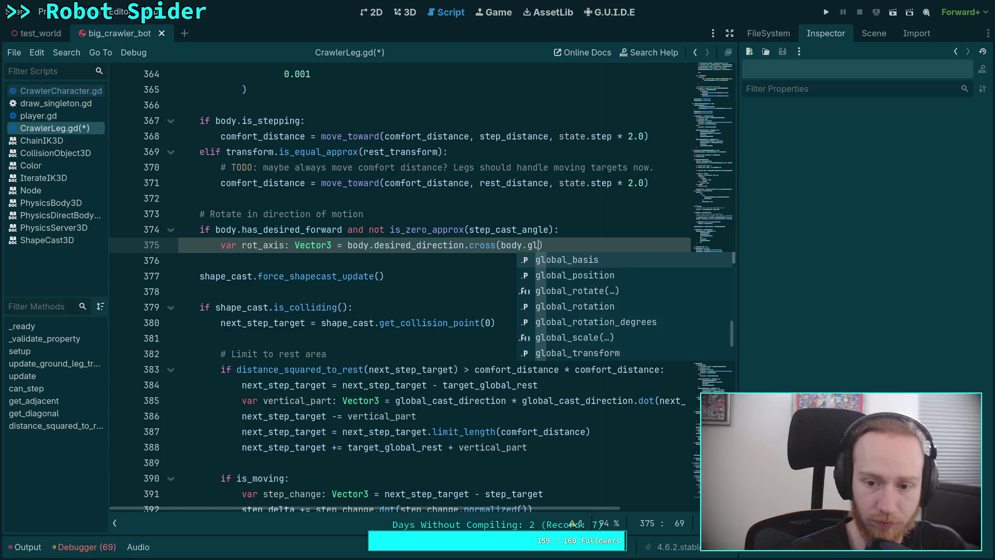
pyautogui.press('Return')
pyautogui.write('.')
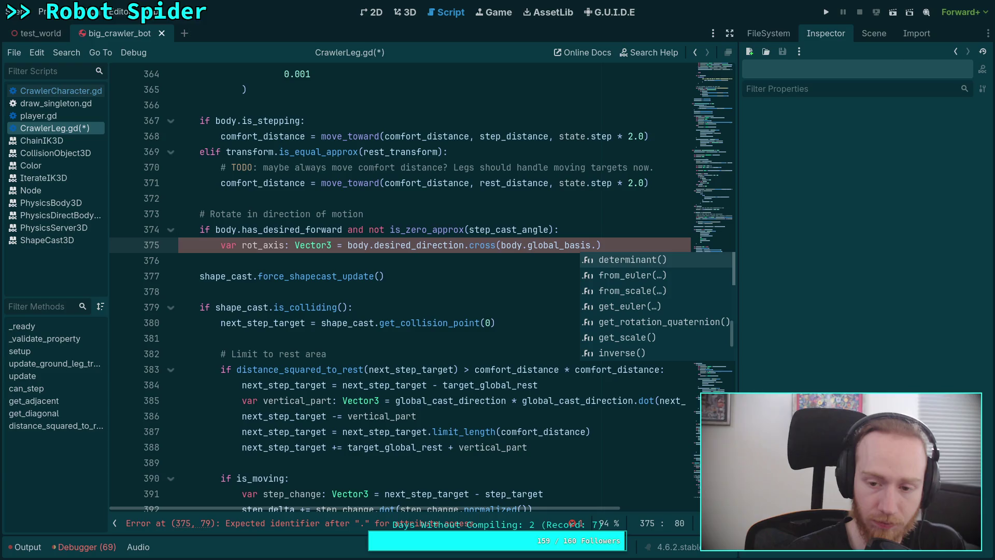
pyautogui.write('y)')
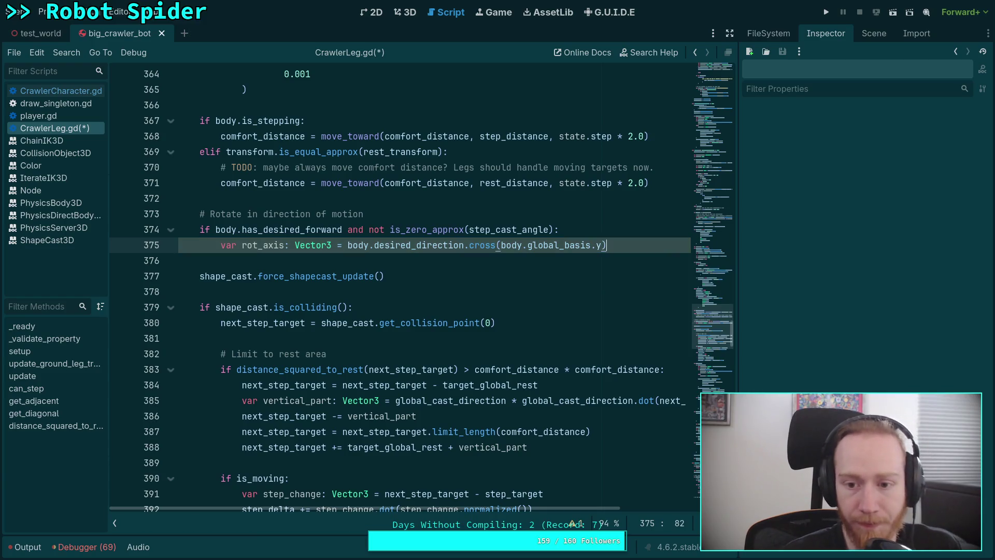
pyautogui.press('Return')
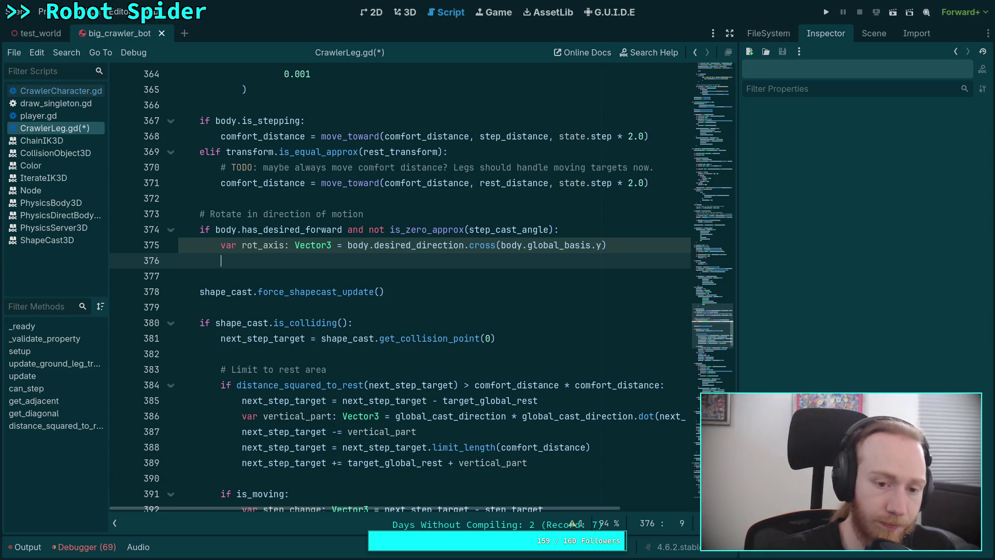
# Declare var angle: float = step_cast_angle * (1.0 - absf(...)) using global_basis.tdoty(body.desired_direction).
pyautogui.write('var ')
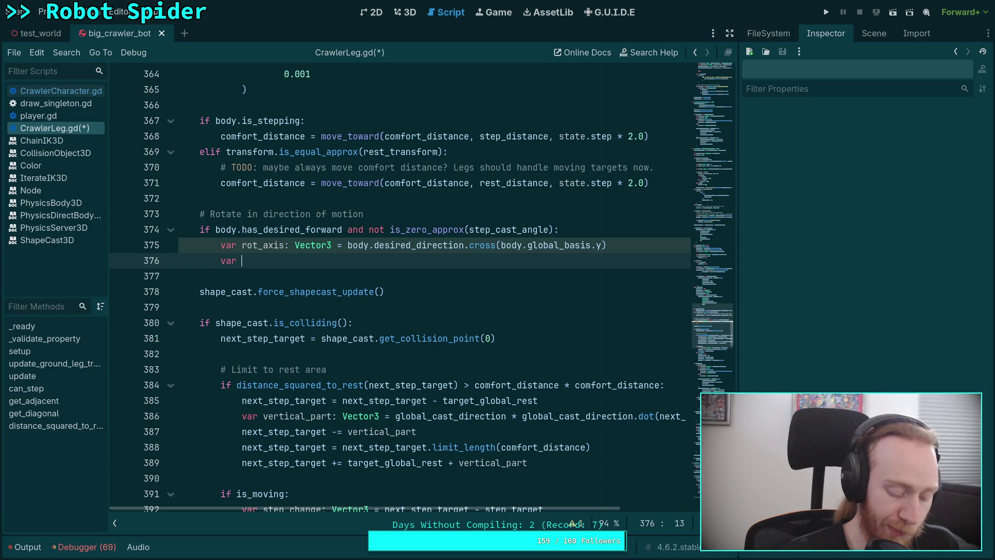
pyautogui.write('angle: float = ')
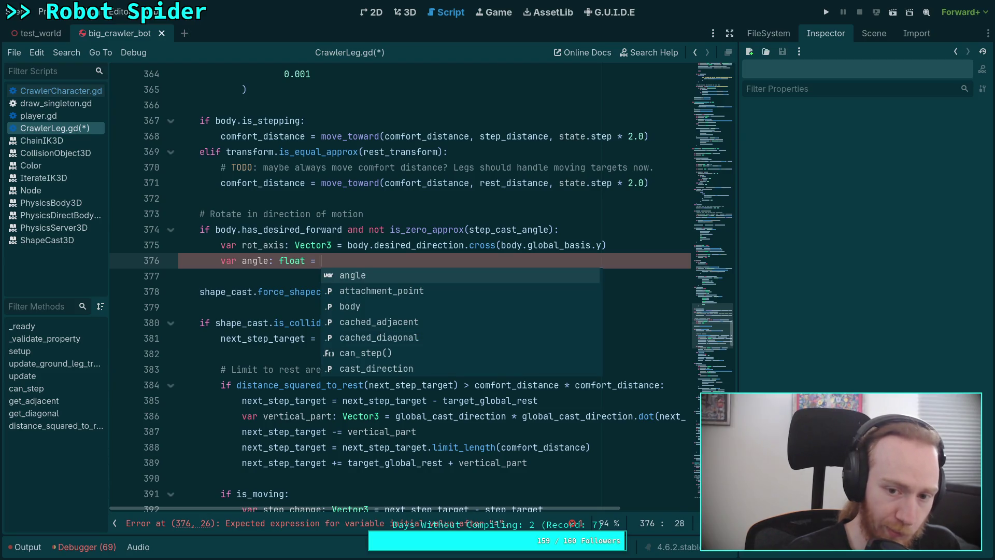
pyautogui.write('step_cast_angle * ')
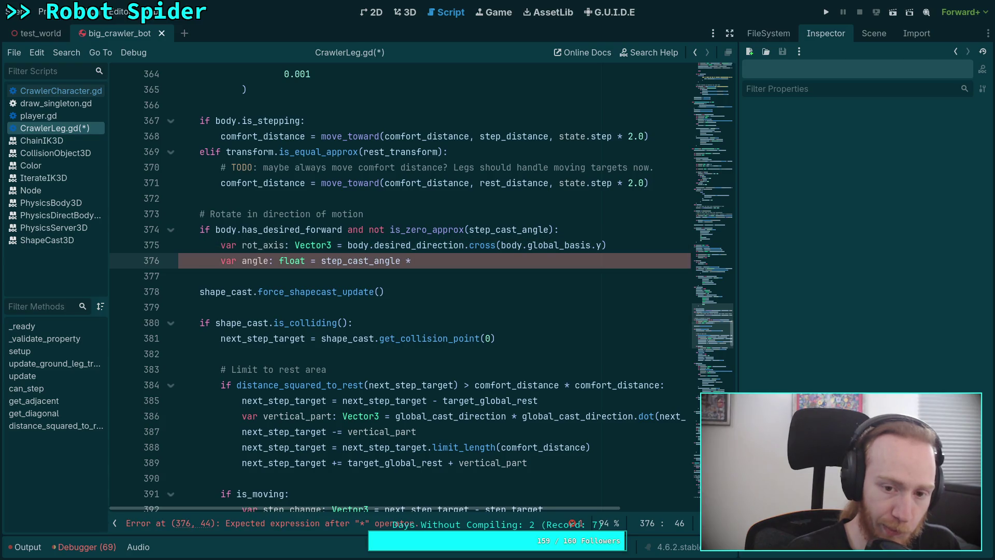
pyautogui.write('body.')
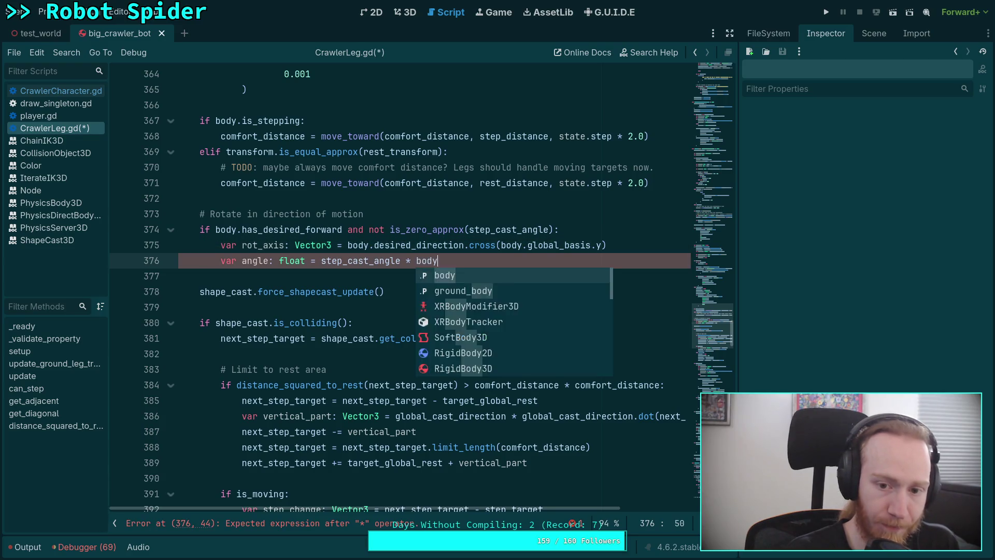
pyautogui.write('desi')
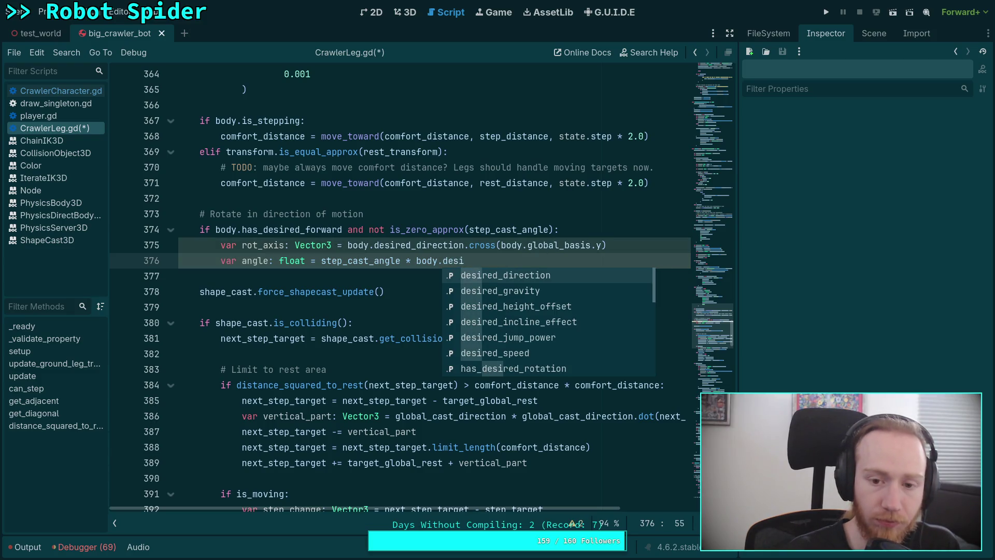
pyautogui.press('BackSpace')
pyautogui.press('BackSpace')
pyautogui.press('BackSpace')
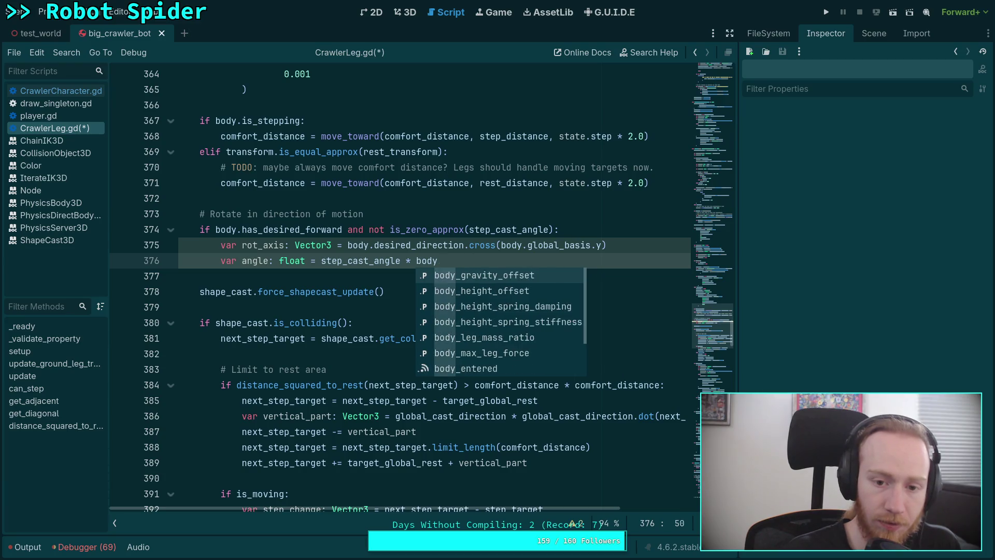
pyautogui.write('.')
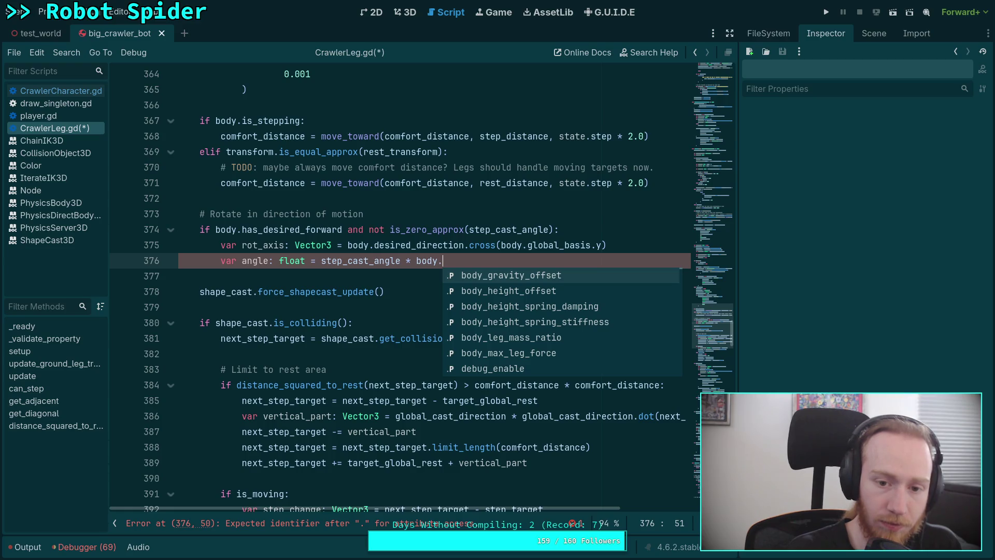
pyautogui.write('desired_direction.do')
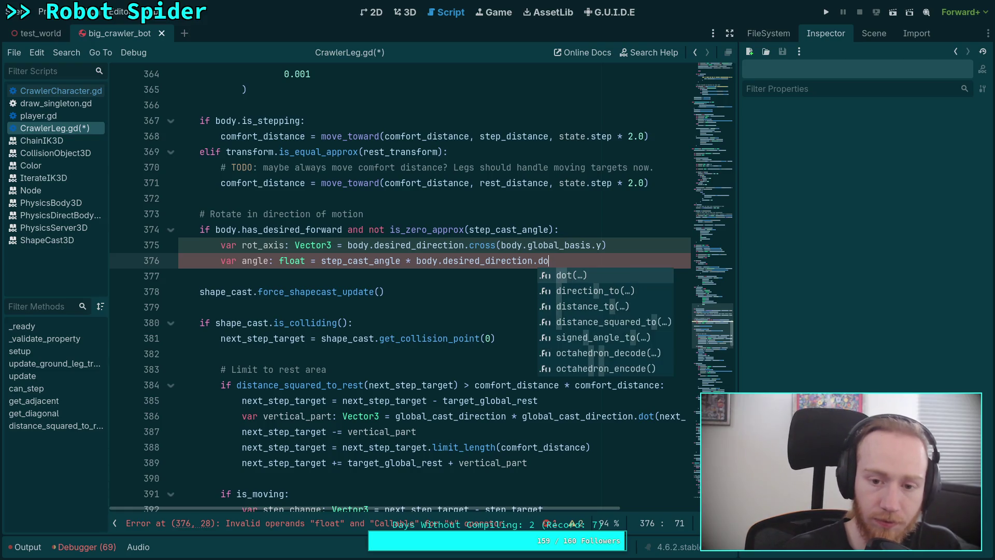
pyautogui.press('BackSpace')
pyautogui.press('BackSpace')
pyautogui.press('BackSpace')
pyautogui.write('globa')
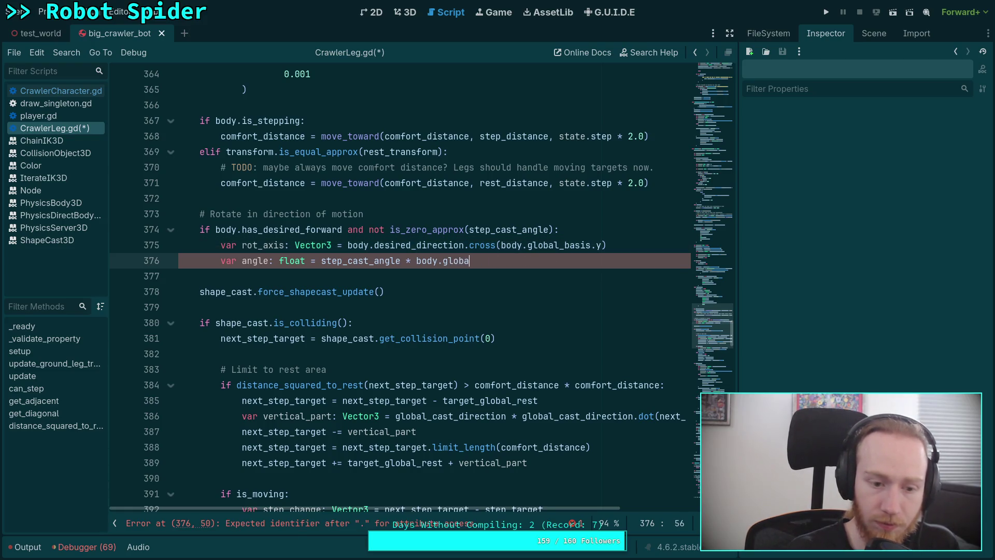
pyautogui.write('l_basis.t')
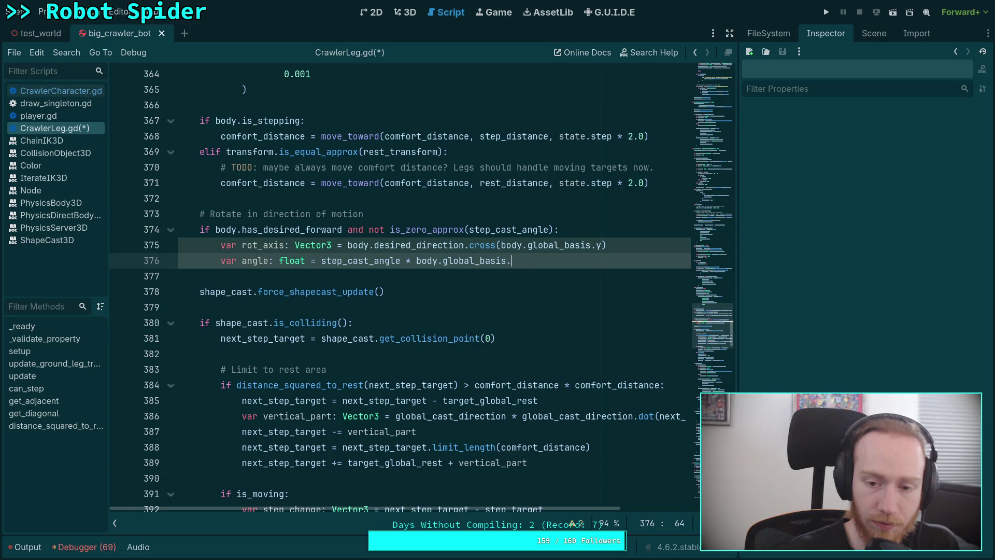
pyautogui.press('Down')
pyautogui.press('Return')
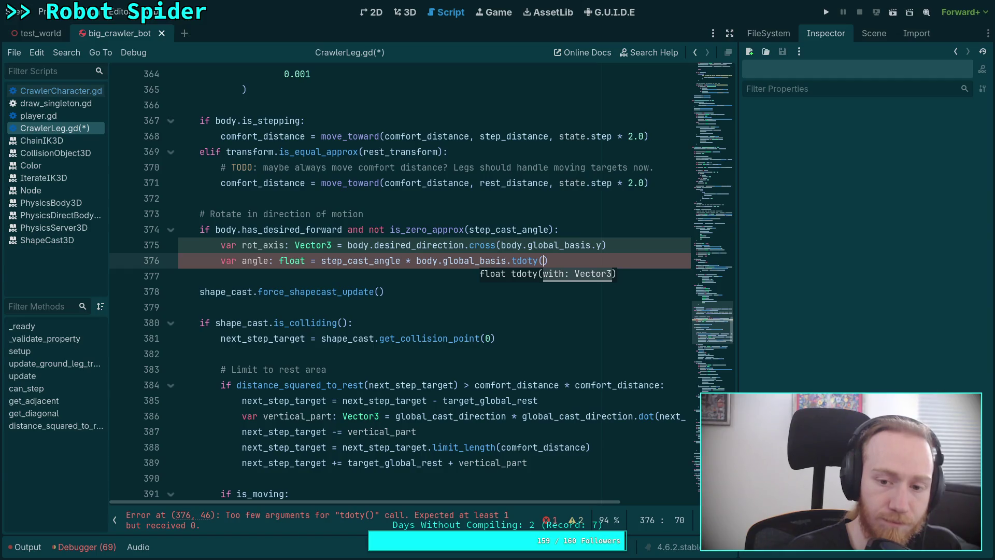
pyautogui.write('body.di')
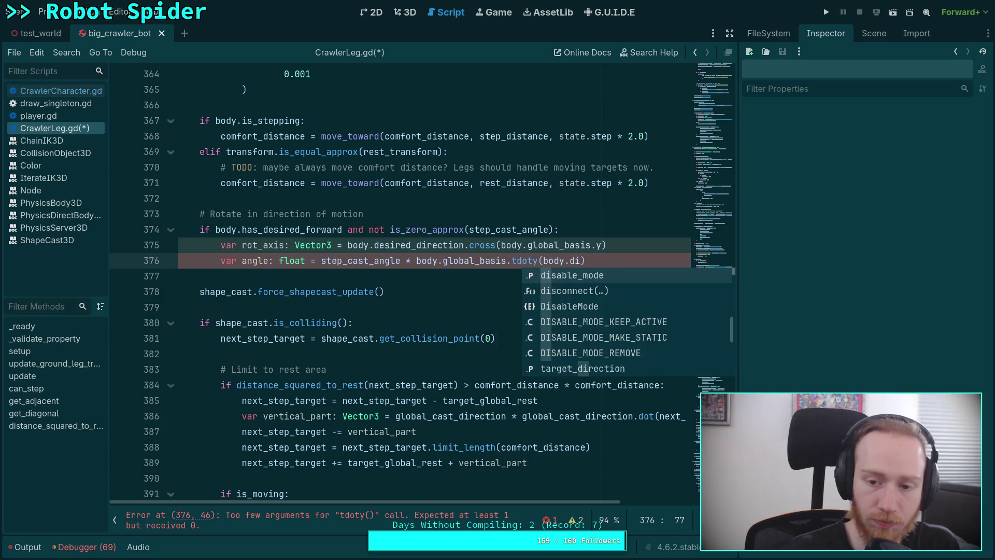
pyautogui.write('es')
pyautogui.press('Return')
pyautogui.click(416, 261)
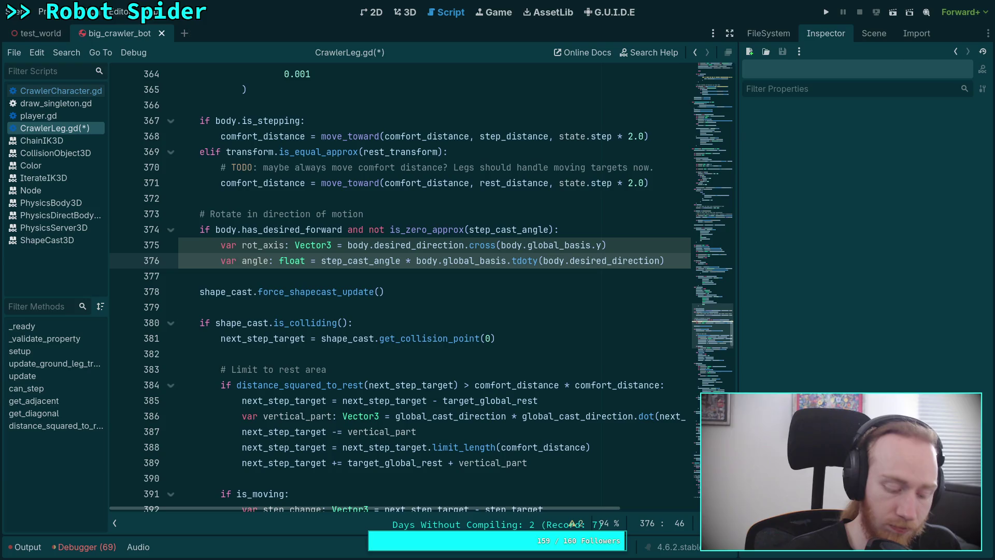
pyautogui.write('(1.0 -')
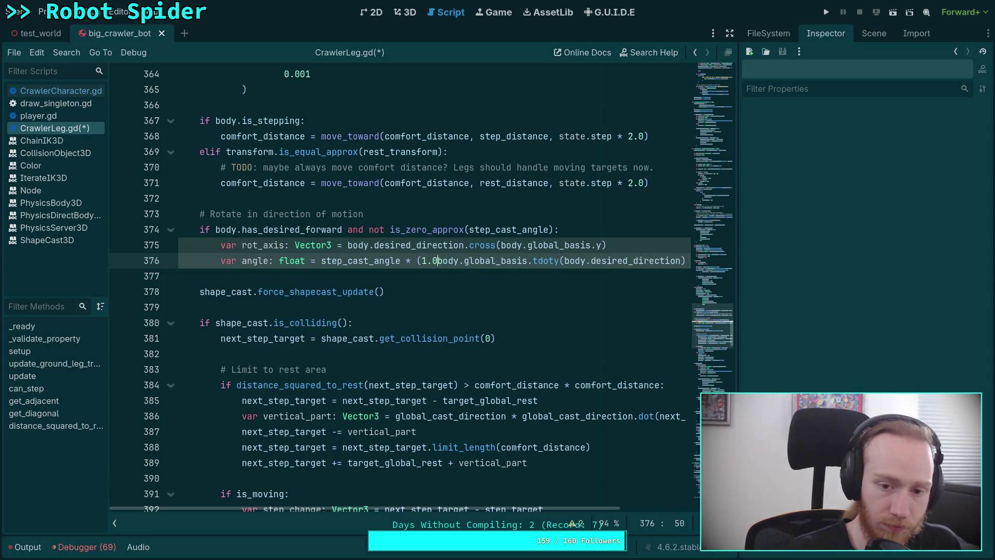
pyautogui.write(' absf')
pyautogui.press('Return')
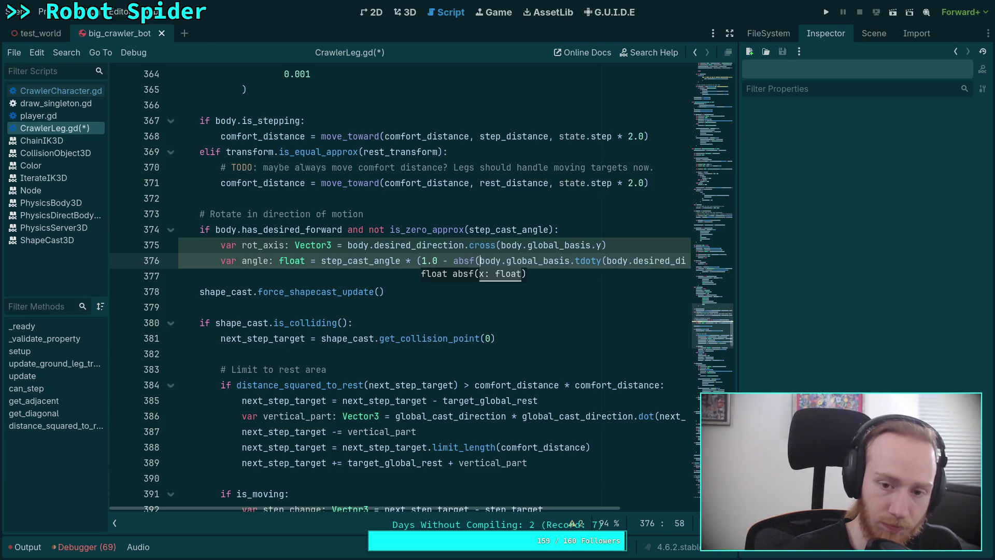
pyautogui.click(201, 292)
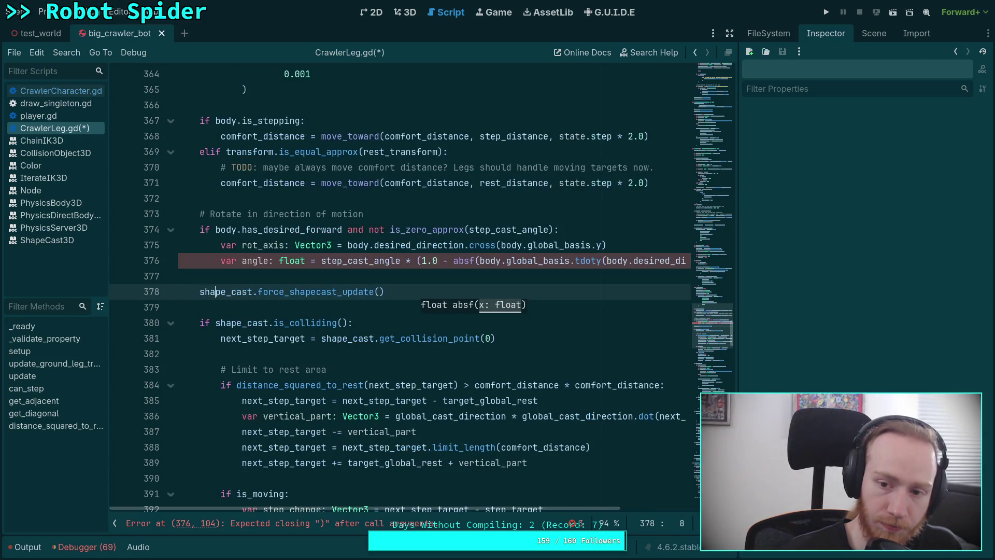
pyautogui.press('Up')
pyautogui.press('Up')
pyautogui.press('End')
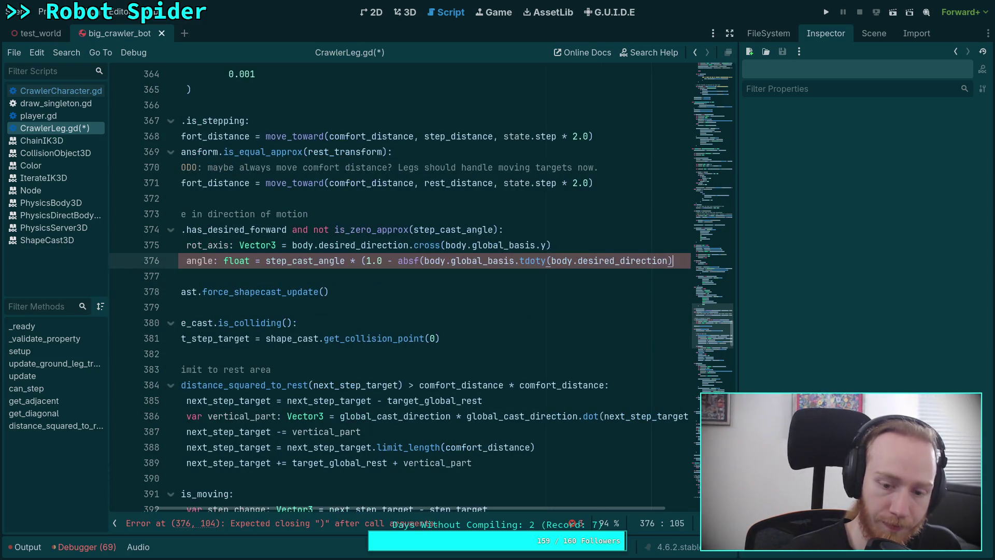
pyautogui.write(')')
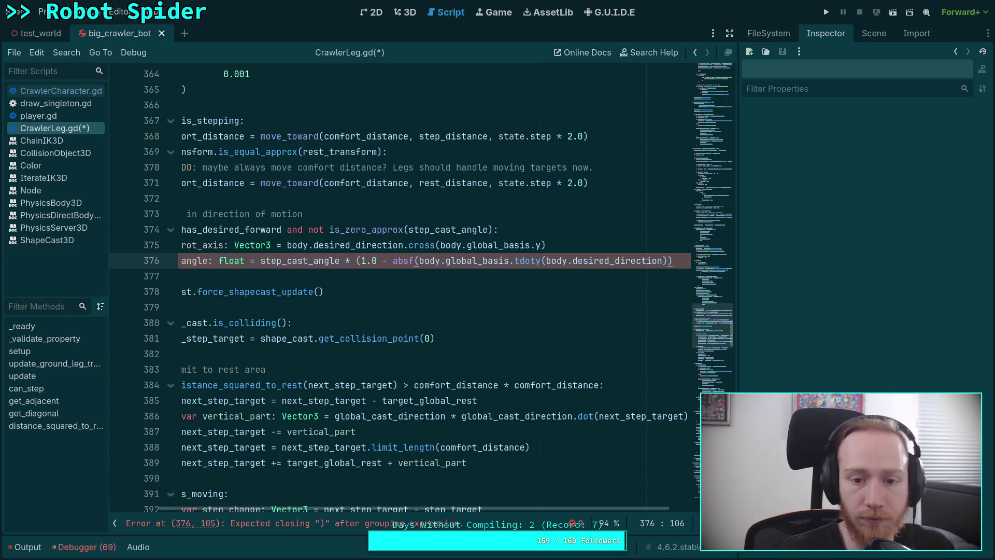
# Add an indented line below the angle declaration, begin a var there, and inspect the update call.
pyautogui.press('Up')
pyautogui.press('Home')
pyautogui.hotkey('shift', 'Down')
pyautogui.hotkey('shift', 'Down')
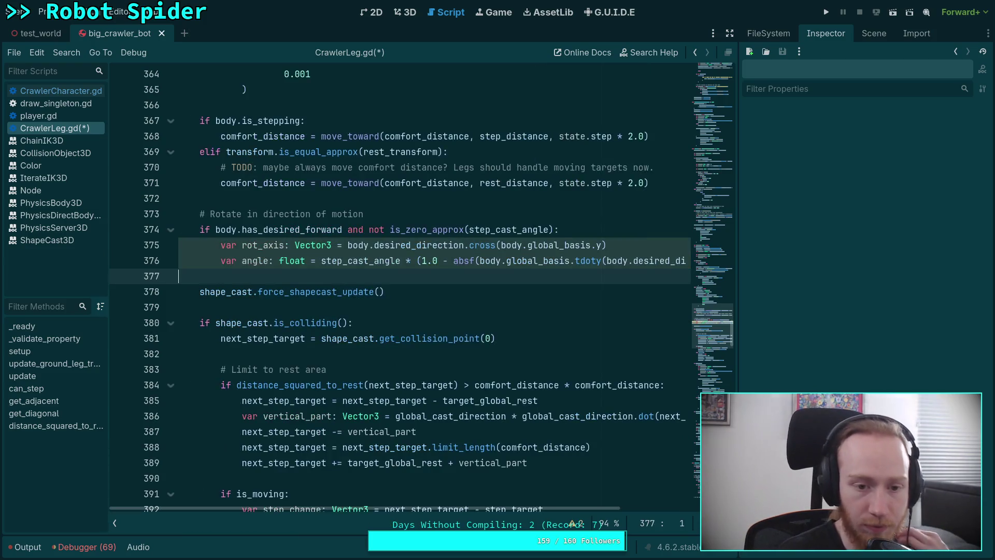
pyautogui.hotkey('ctrl', 'shift', 'Return')
pyautogui.press('Tab')
pyautogui.press('Tab')
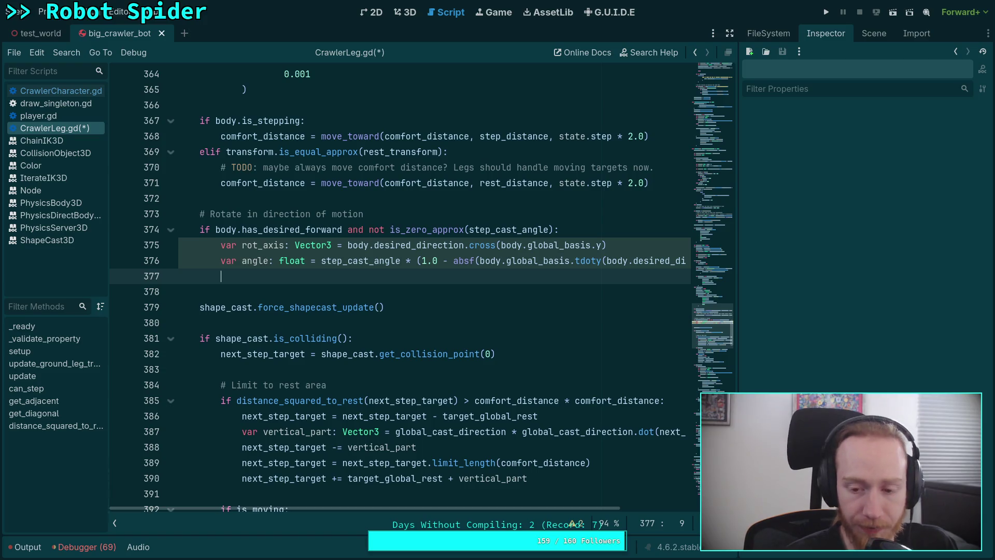
pyautogui.write('var')
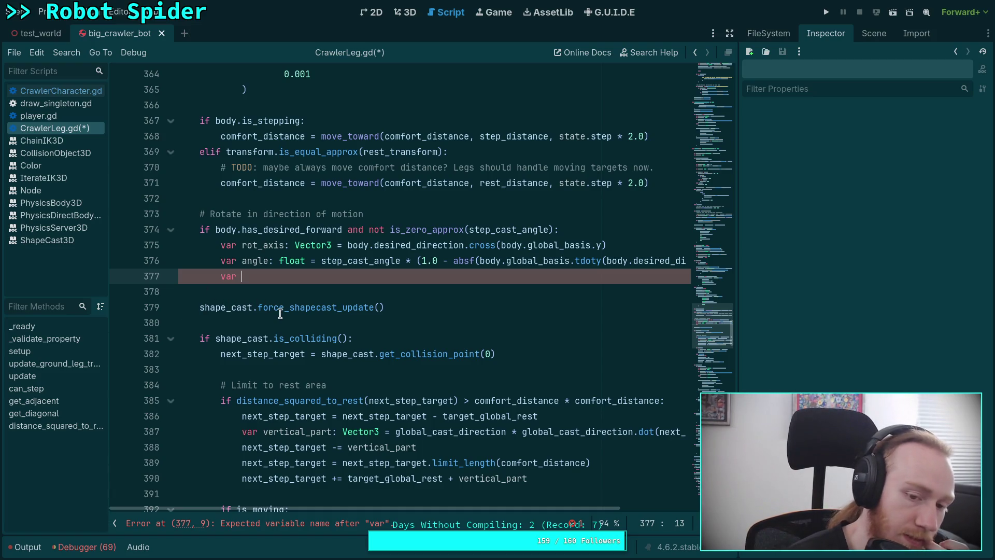
pyautogui.moveTo(280, 311)
pyautogui.doubleClick(226, 307)
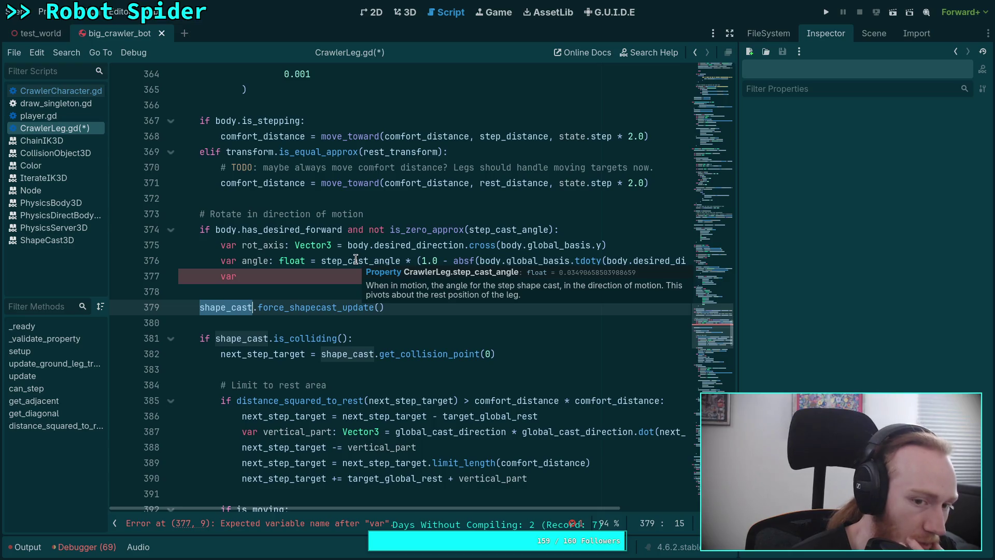
pyautogui.click(382, 212)
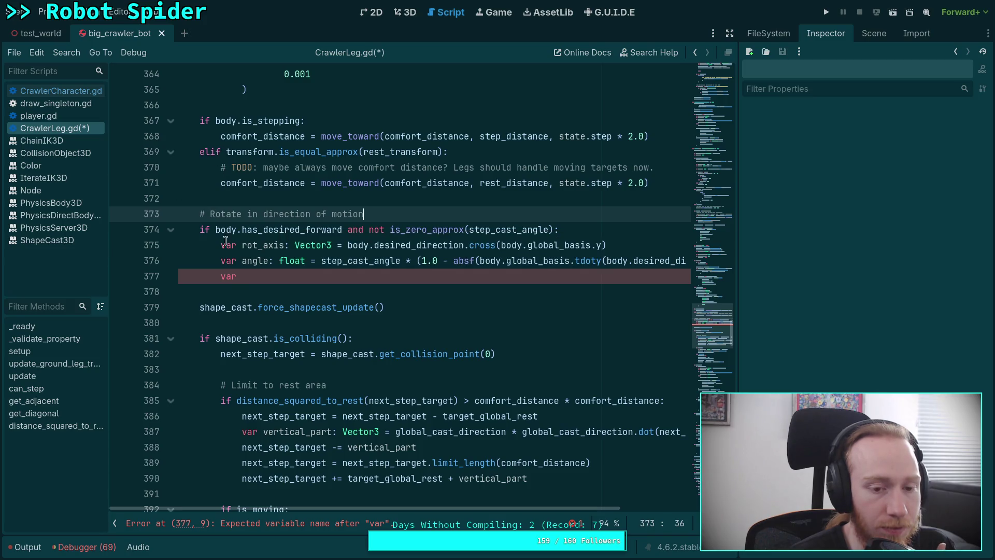
pyautogui.click(199, 307)
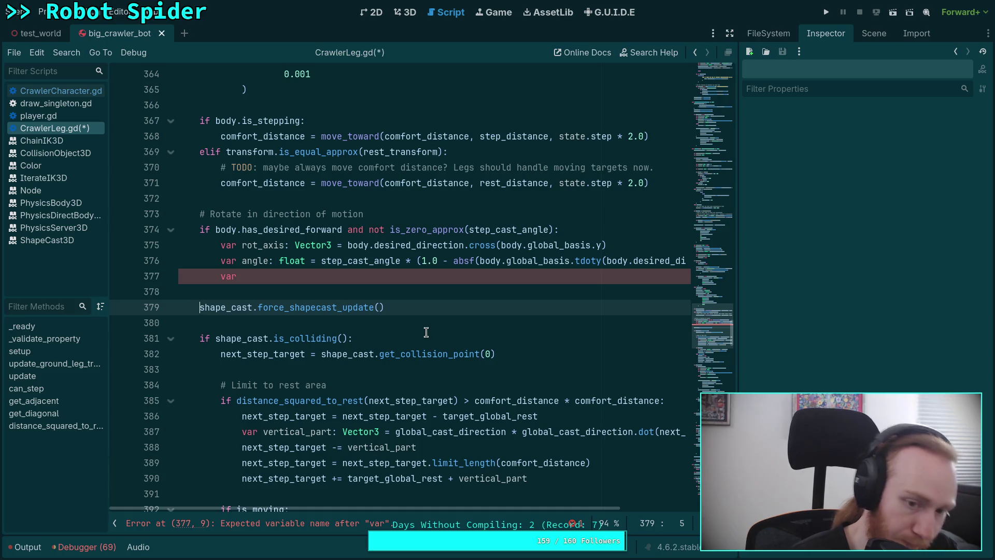
# Add an else: branch holding the indented update call, with a copy of the update in the if branch.
pyautogui.press('Up')
pyautogui.write('else:')
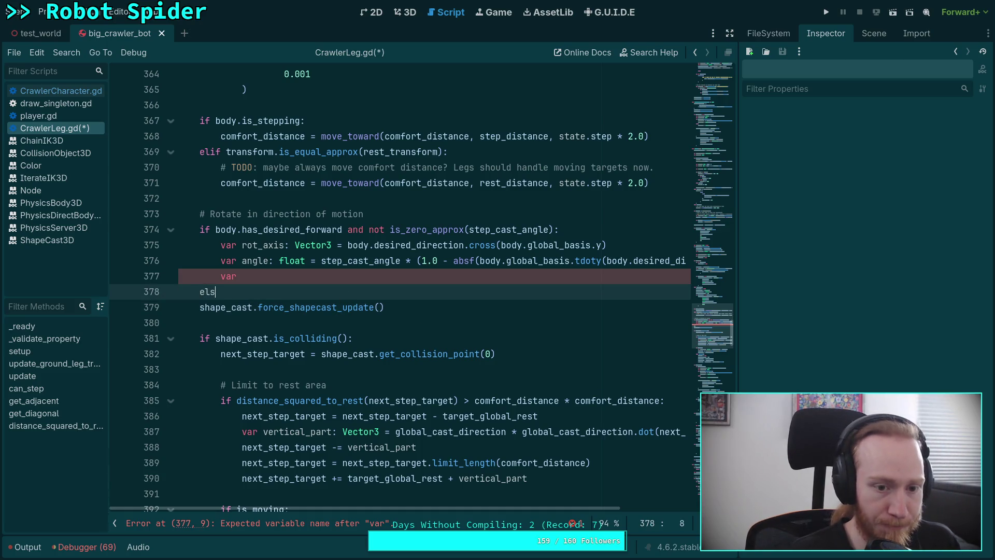
pyautogui.click(198, 307)
pyautogui.press('Tab')
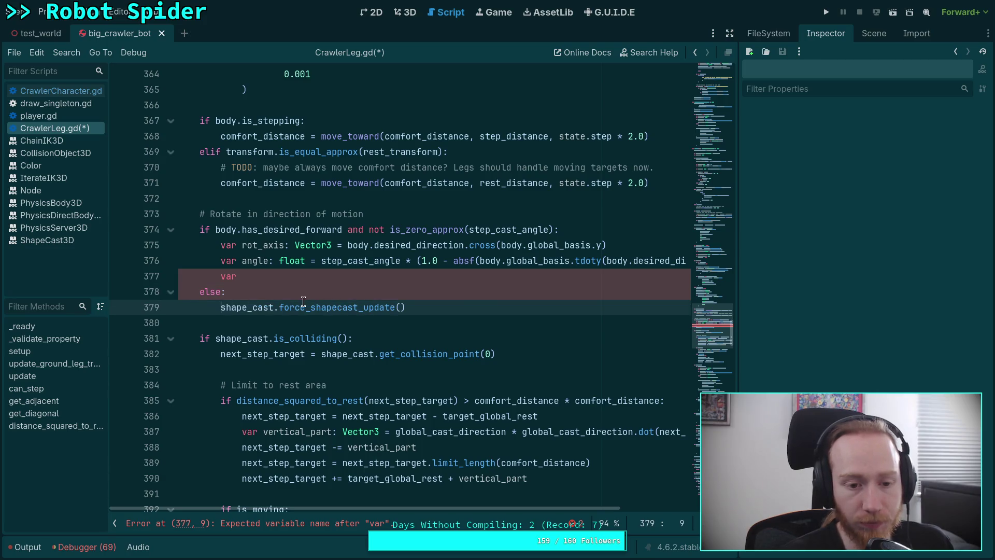
pyautogui.press('Up')
pyautogui.hotkey('ctrl', 'Right')
pyautogui.write('shape_cast.force_shapecast_update()')
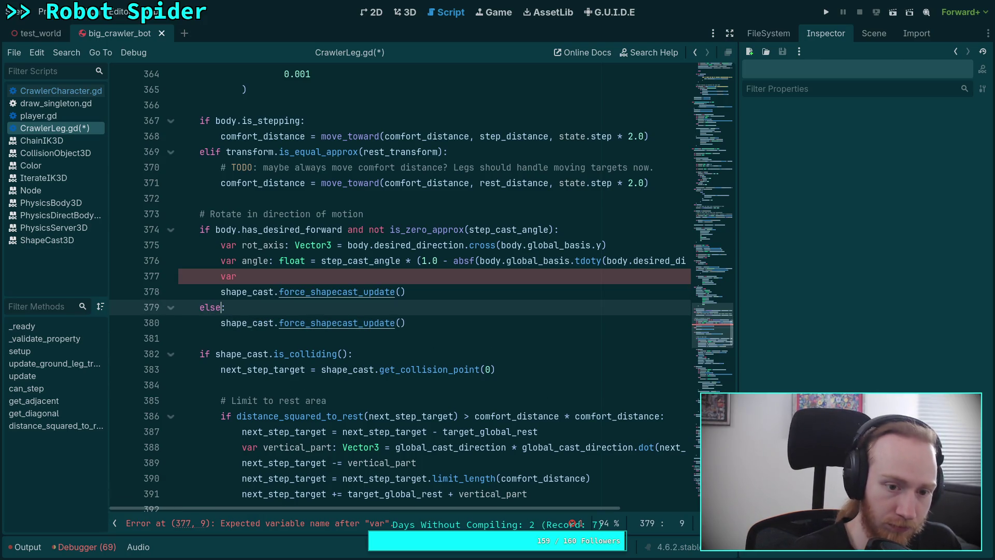
pyautogui.press('Up')
pyautogui.press('Up')
pyautogui.press('Up')
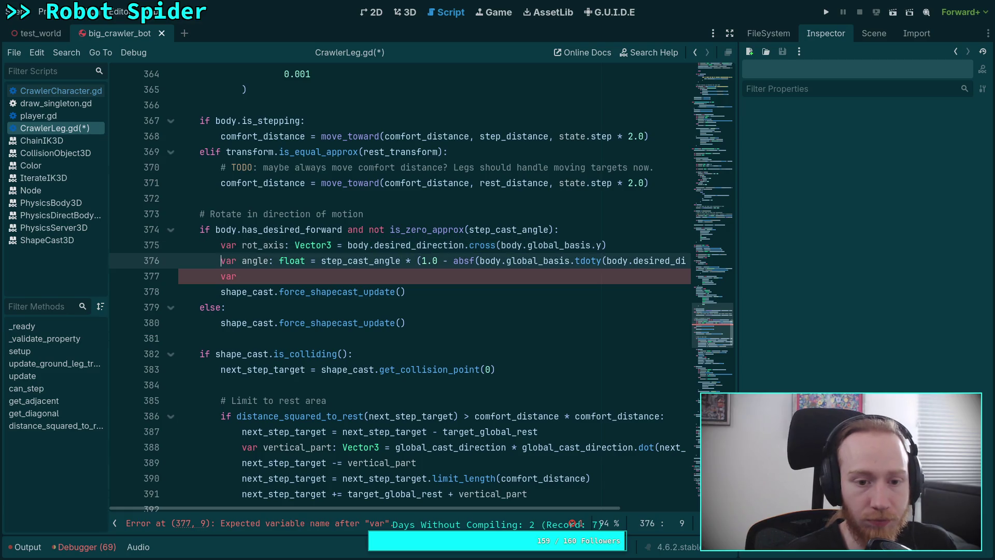
# Complete the var line as old_transform: Transform3D = shape_cast.transform.
pyautogui.press('Down')
pyautogui.press('Down')
pyautogui.press('End')
pyautogui.write('old_transform: ')
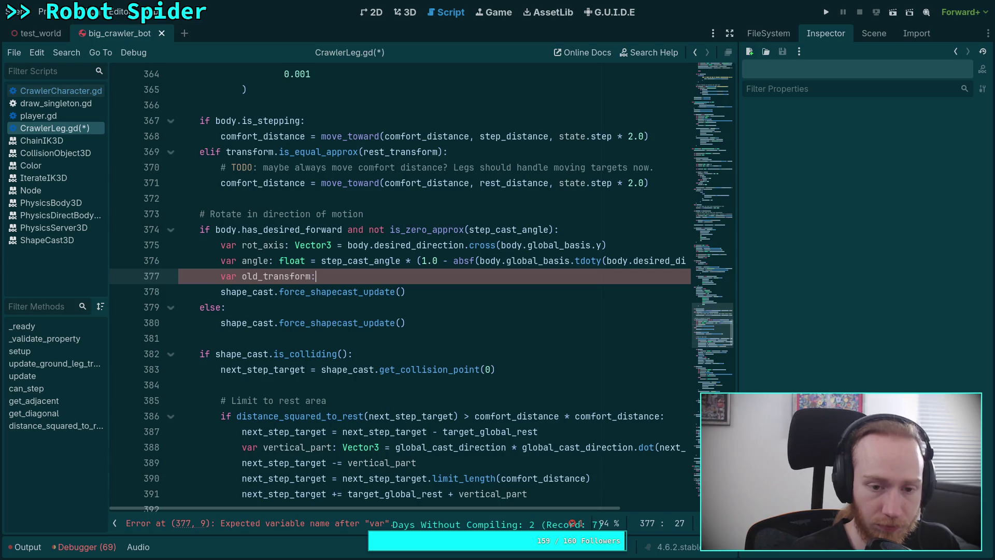
pyautogui.write('Transform')
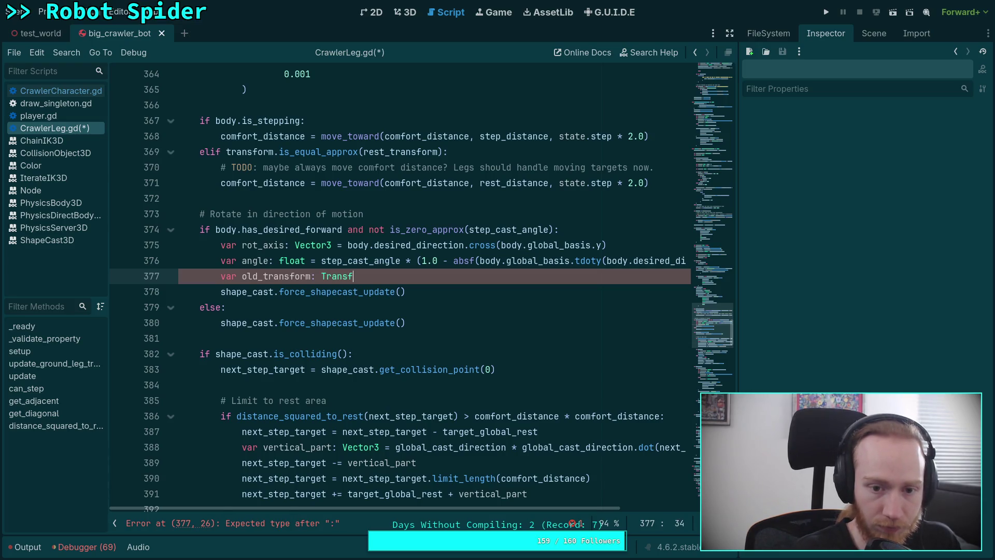
pyautogui.write('3D = ')
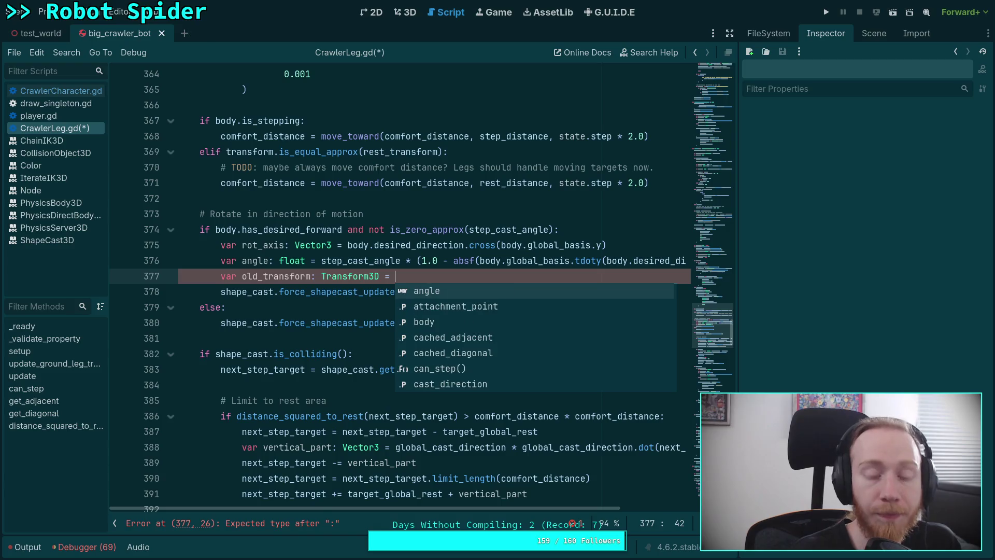
pyautogui.write('shape_cast.')
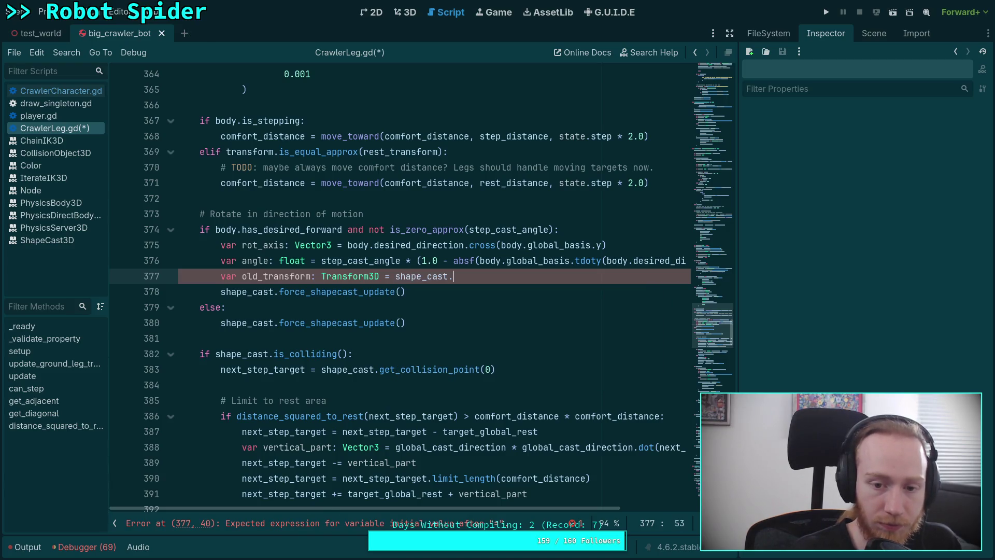
pyautogui.write('tr')
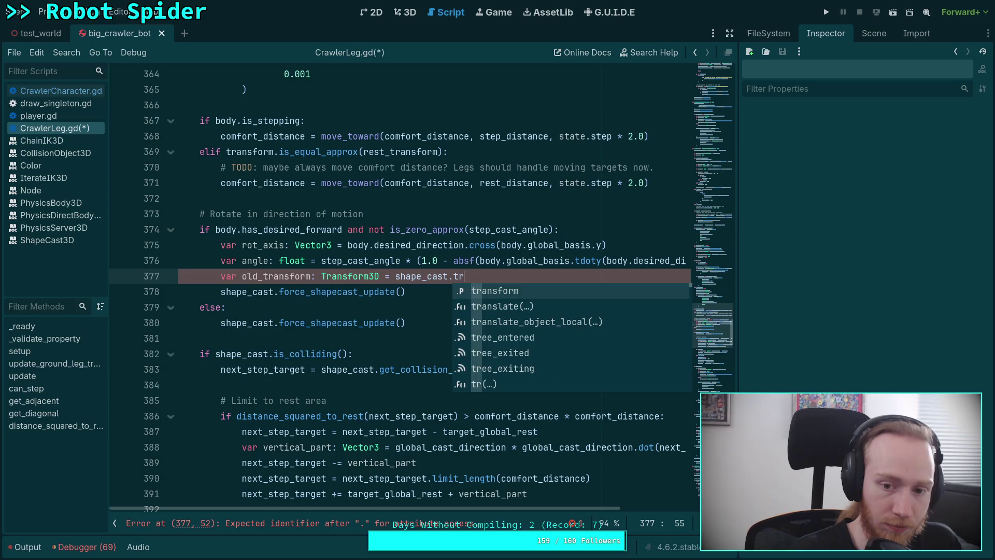
pyautogui.press('Return')
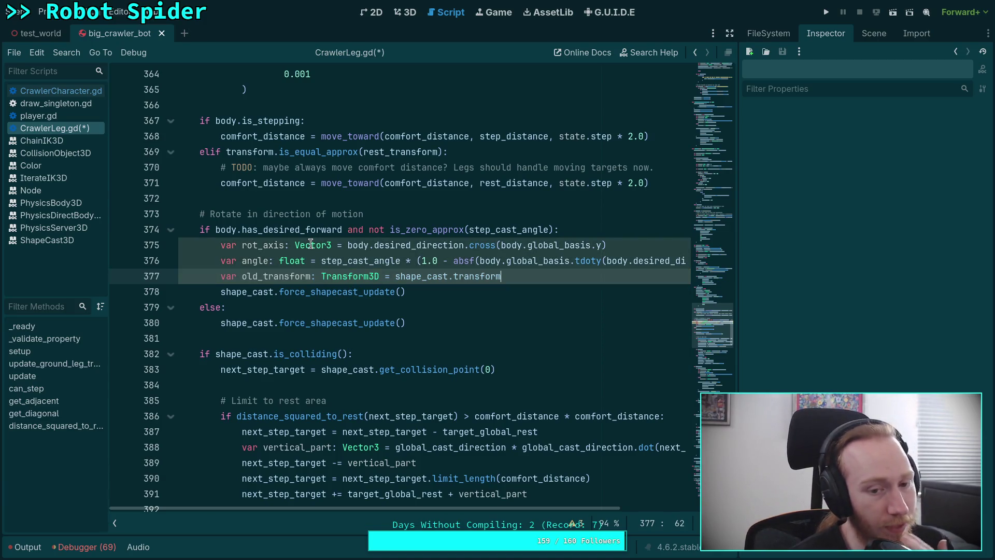
pyautogui.moveTo(299, 291)
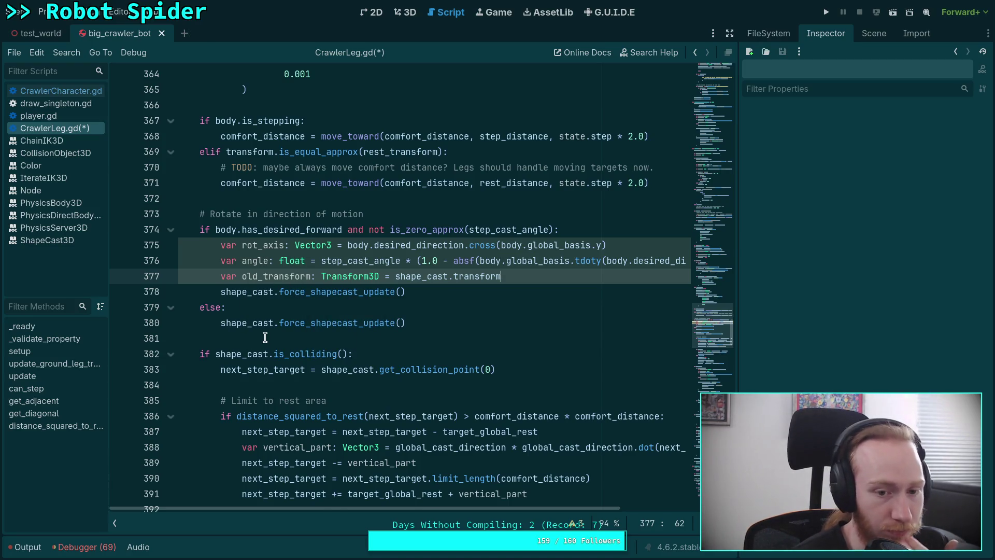
# Add shape_cast.transform = old_transform on a new line after force_shapecast_update().
pyautogui.press('Return')
pyautogui.press('Down')
pyautogui.press('Down')
pyautogui.press('Up')
pyautogui.press('End')
pyautogui.press('Return')
pyautogui.write('shape_cast.trans')
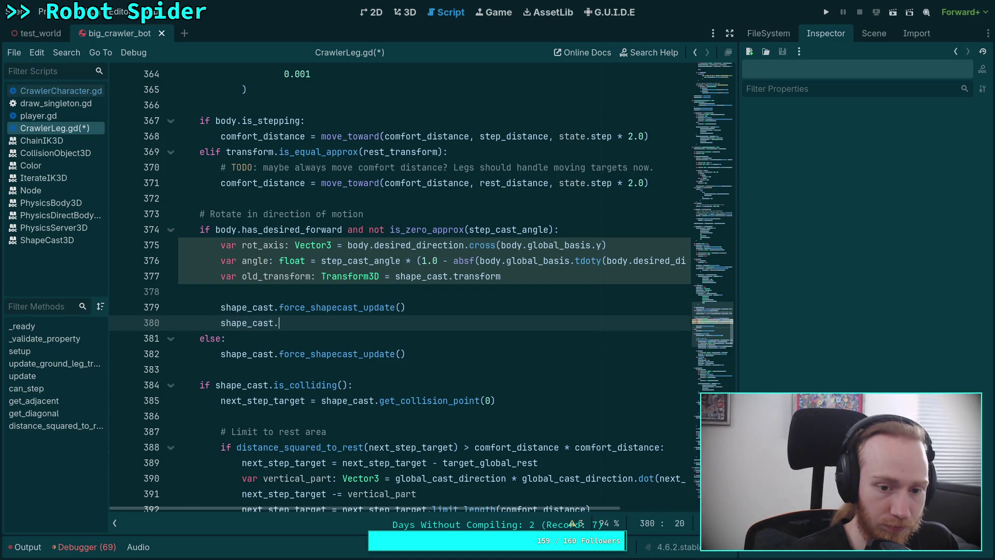
pyautogui.press('Return')
pyautogui.write('= ')
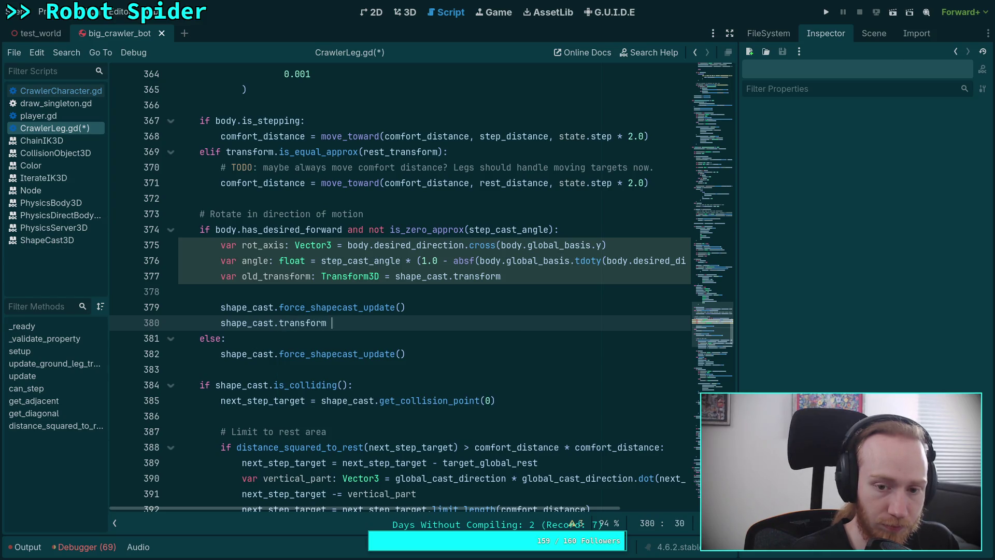
pyautogui.write('old_tr')
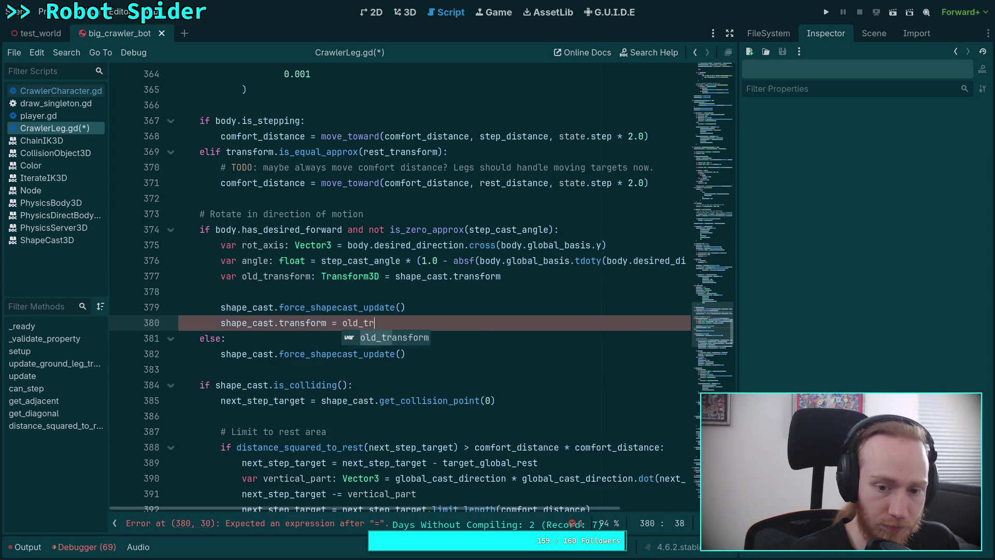
pyautogui.press('Return')
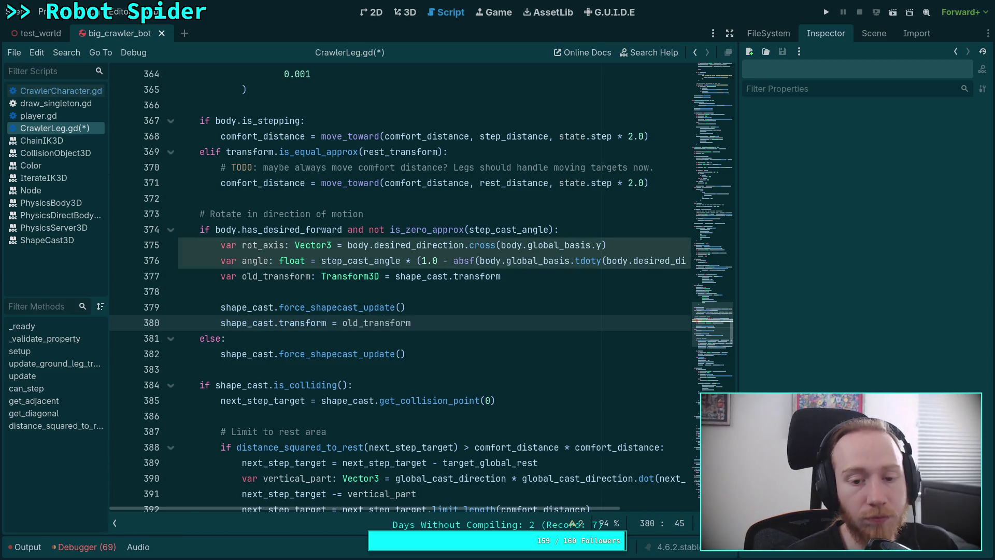
pyautogui.press('Up')
pyautogui.press('Up')
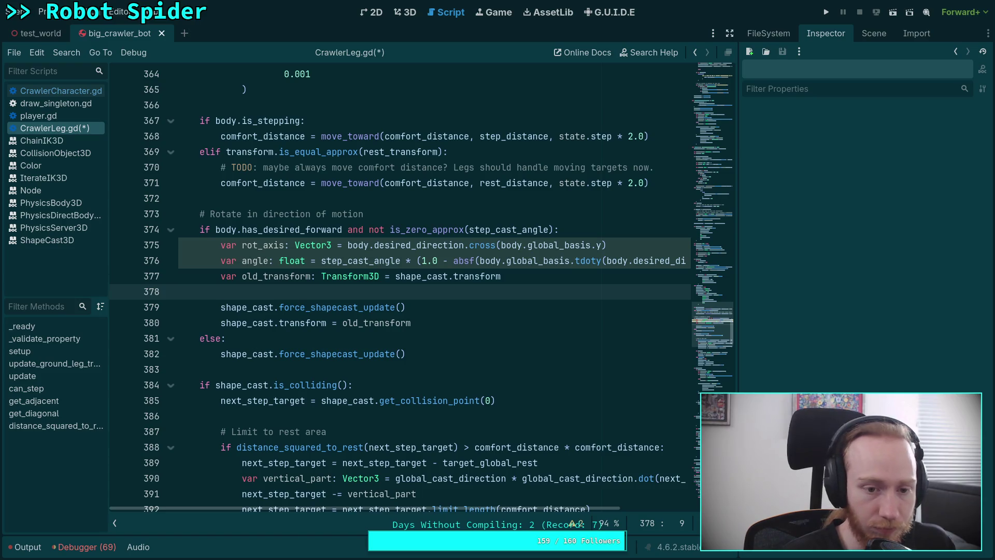
# Declare var xform: Transform3D = Transform3D.IDENTITY.translated().
pyautogui.write('var xf')
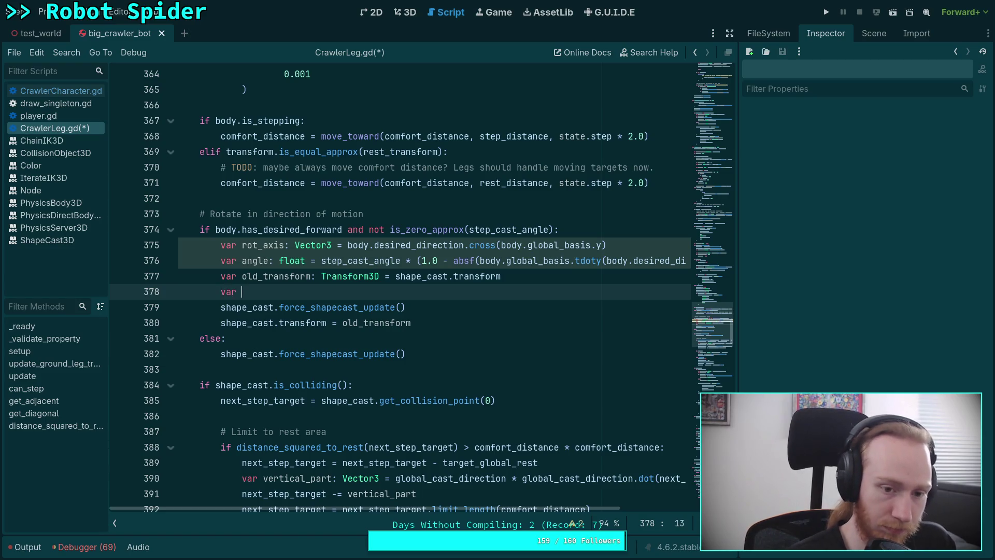
pyautogui.write('orm: ')
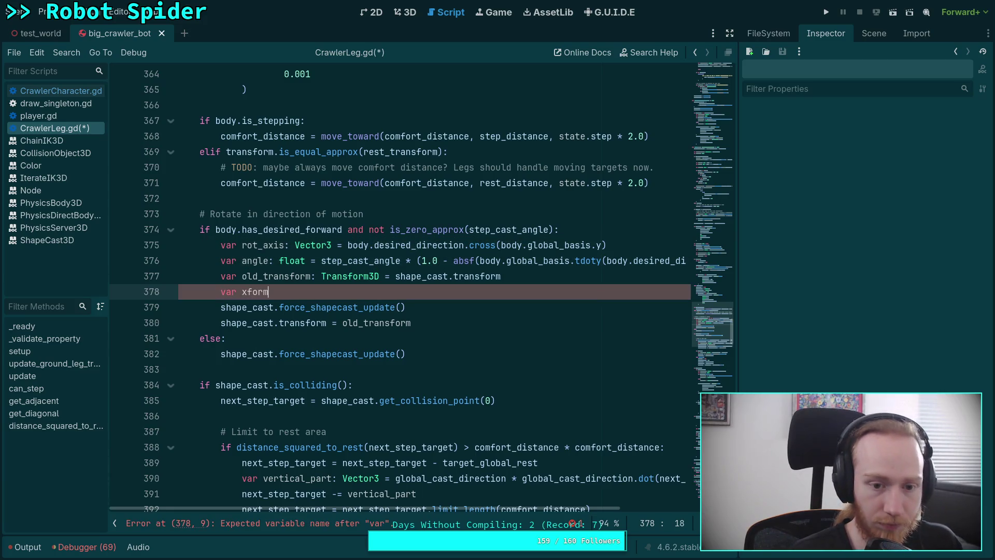
pyautogui.write('Transform3d')
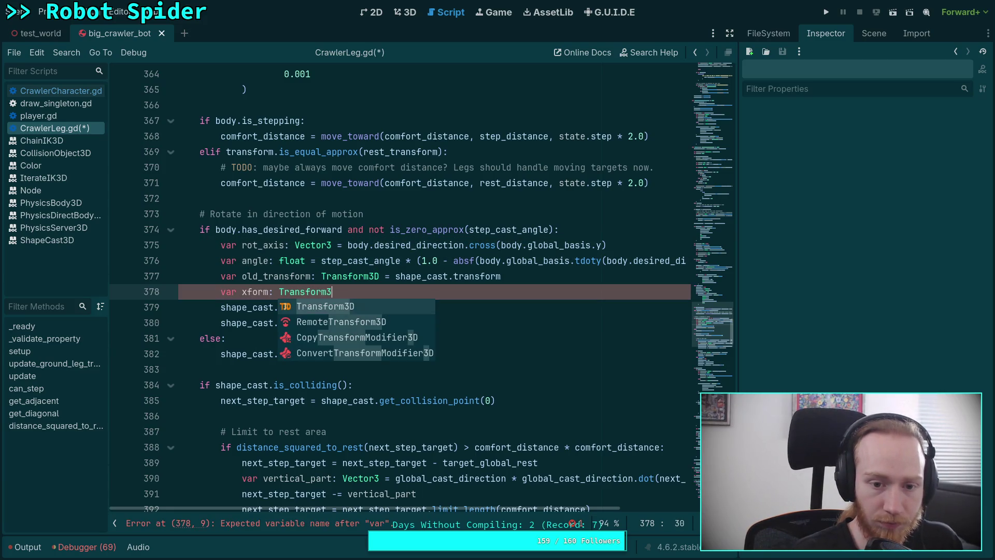
pyautogui.press('Return')
pyautogui.write('= Trans')
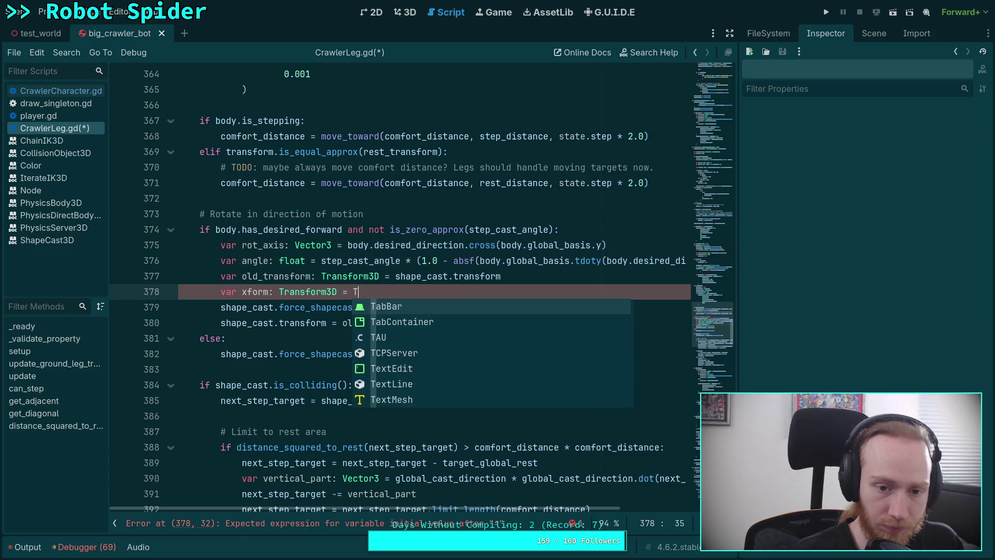
pyautogui.write('f')
pyautogui.press('Return')
pyautogui.write('.tr')
pyautogui.press('BackSpace')
pyautogui.press('BackSpace')
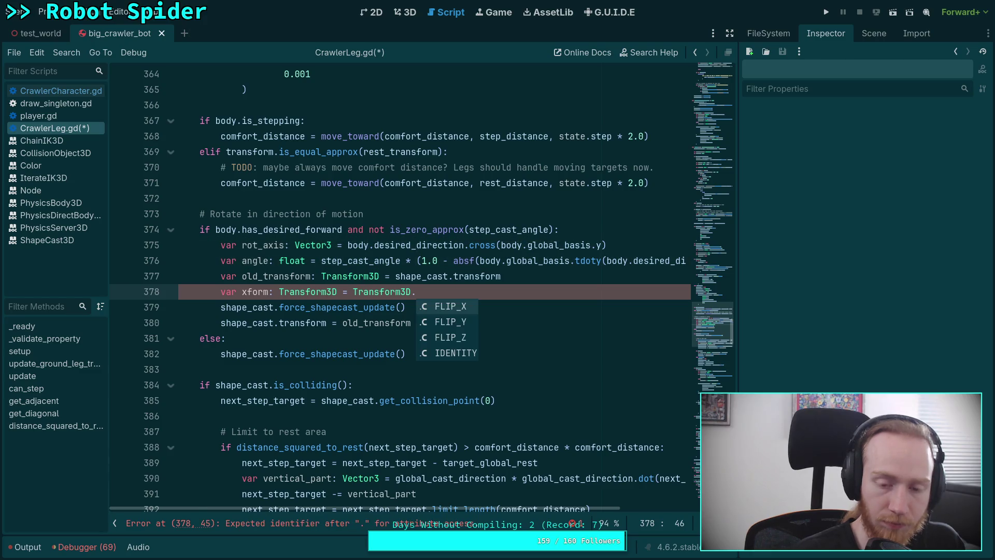
pyautogui.press('Down')
pyautogui.press('Down')
pyautogui.press('Return')
pyautogui.write('.')
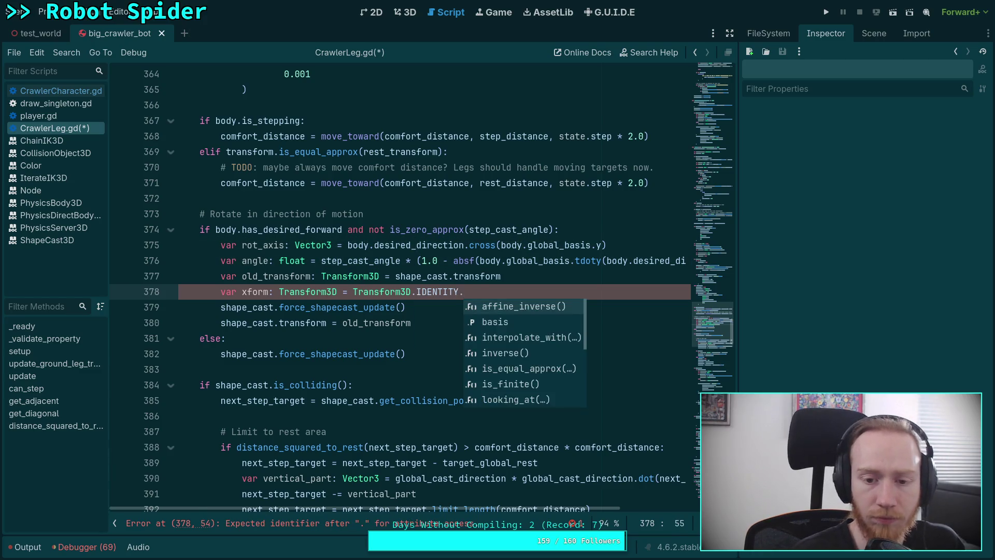
pyautogui.write('tr')
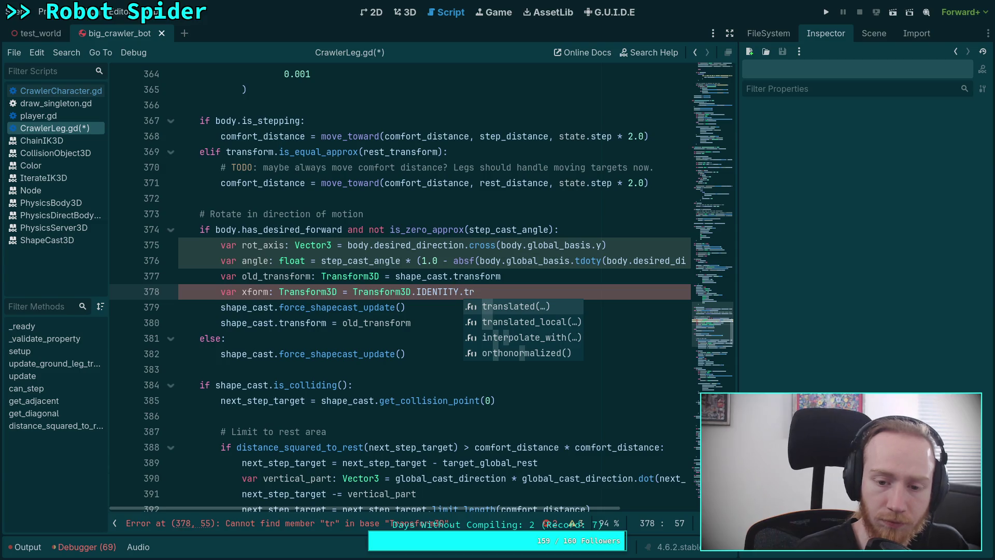
pyautogui.press('Return')
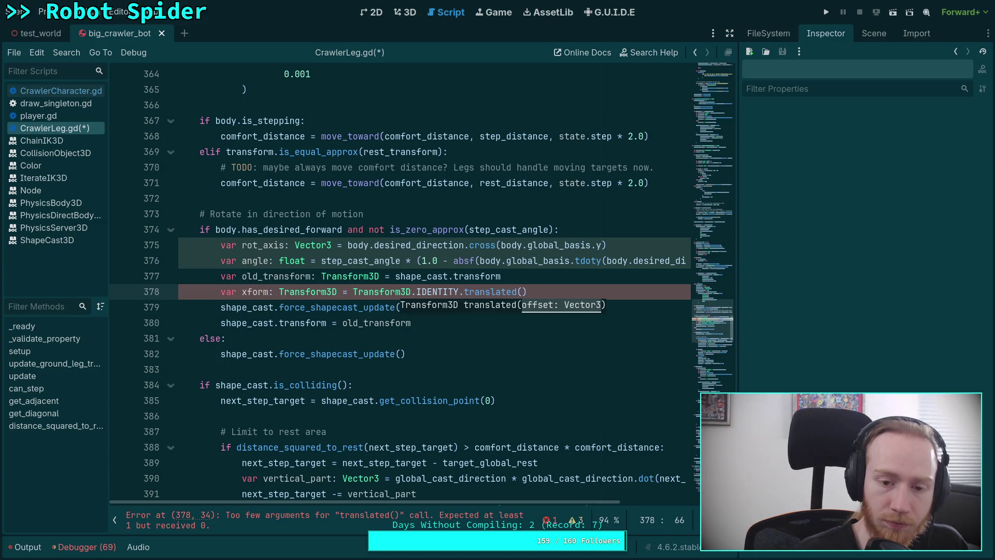
# Wrap the xform value expression in parentheses spread over multiple lines.
pyautogui.click(501, 276)
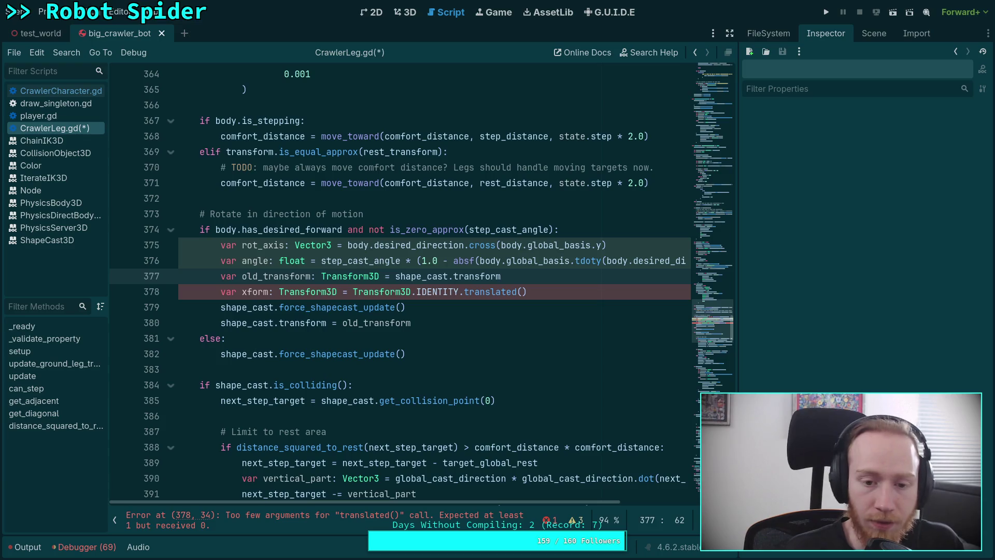
pyautogui.click(353, 292)
pyautogui.write('(')
pyautogui.press('Return')
pyautogui.click(502, 310)
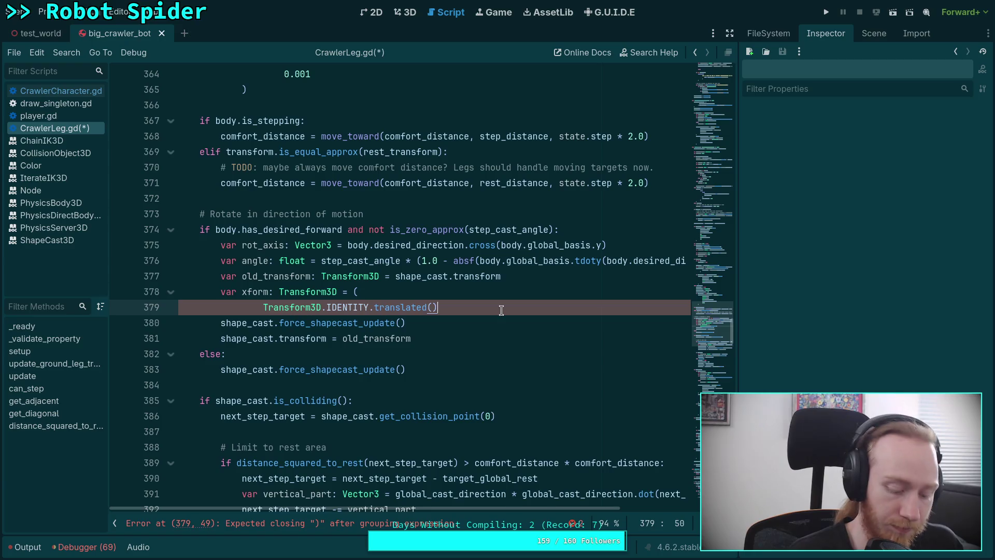
pyautogui.press('Return')
pyautogui.write(')')
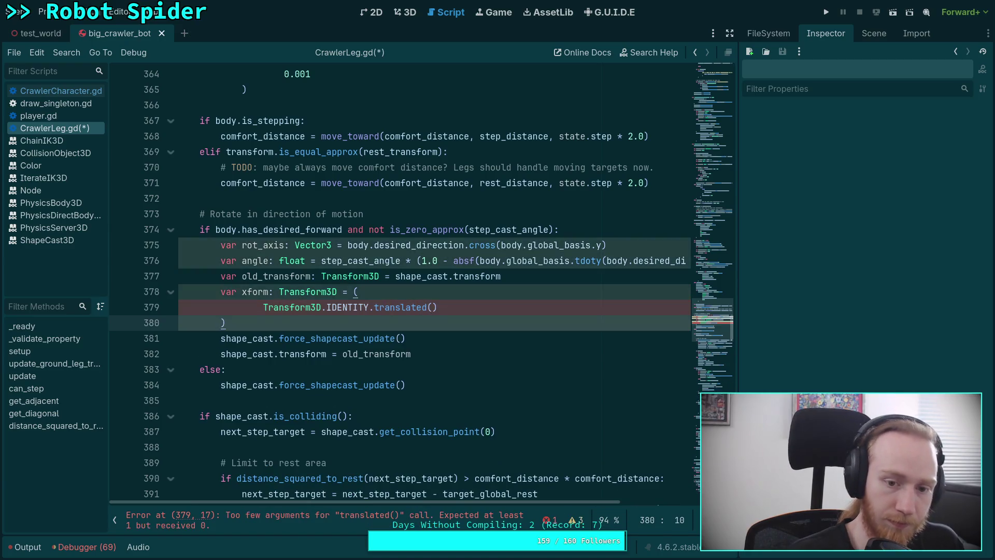
# Start a var point: Vector3 = declaration and move it above old_transform.
pyautogui.click(570, 278)
pyautogui.press('Return')
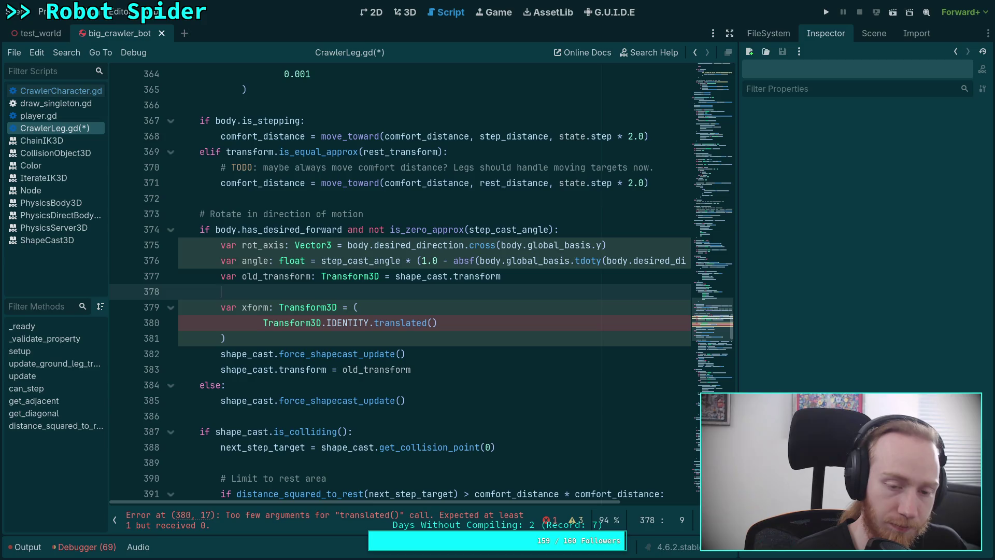
pyautogui.write('var ')
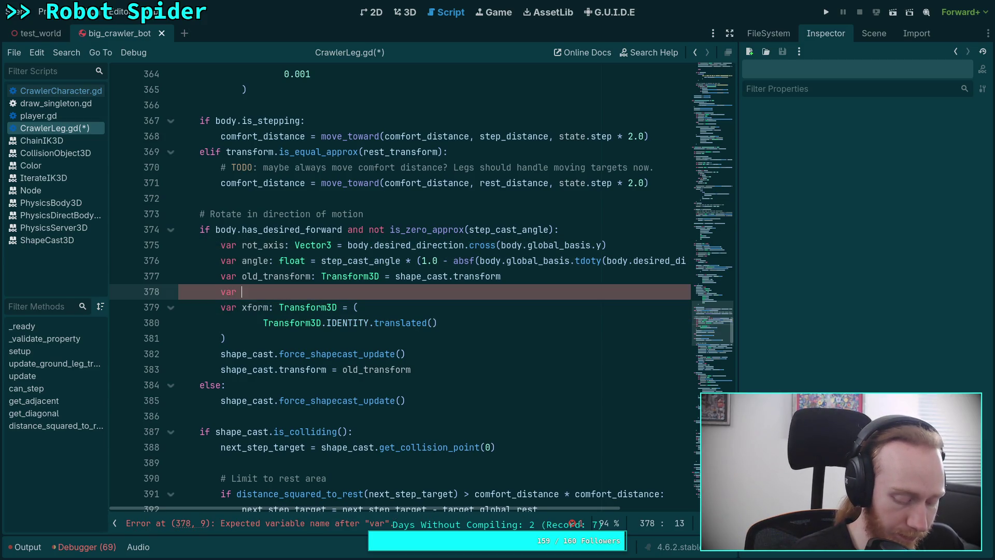
pyautogui.write('offset')
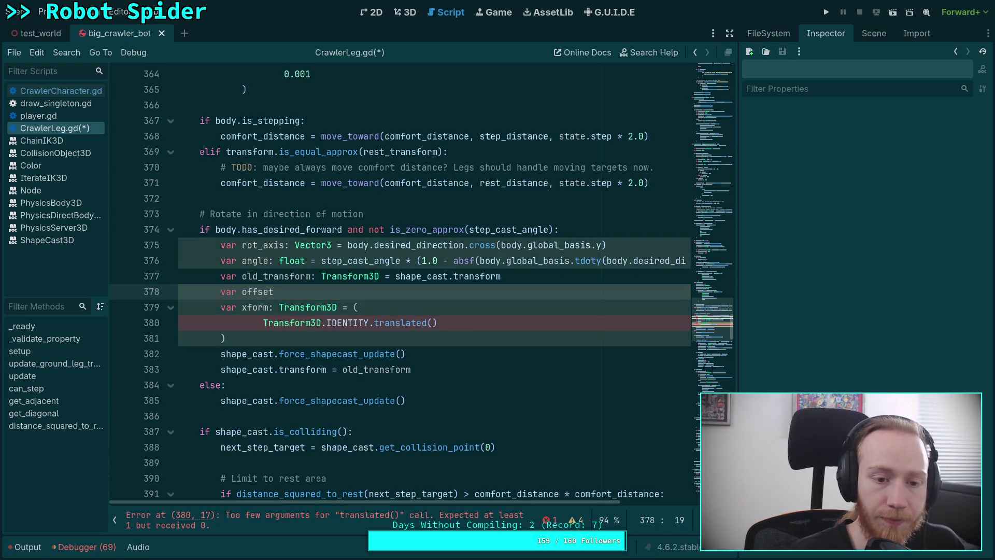
pyautogui.press('BackSpace')
pyautogui.press('BackSpace')
pyautogui.press('BackSpace')
pyautogui.write('point:')
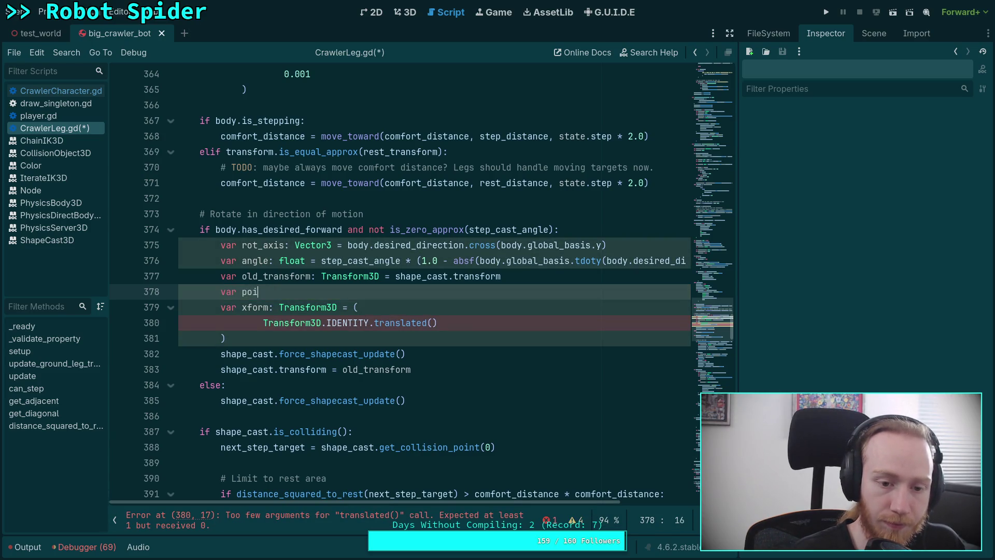
pyautogui.write(' Vector3 ')
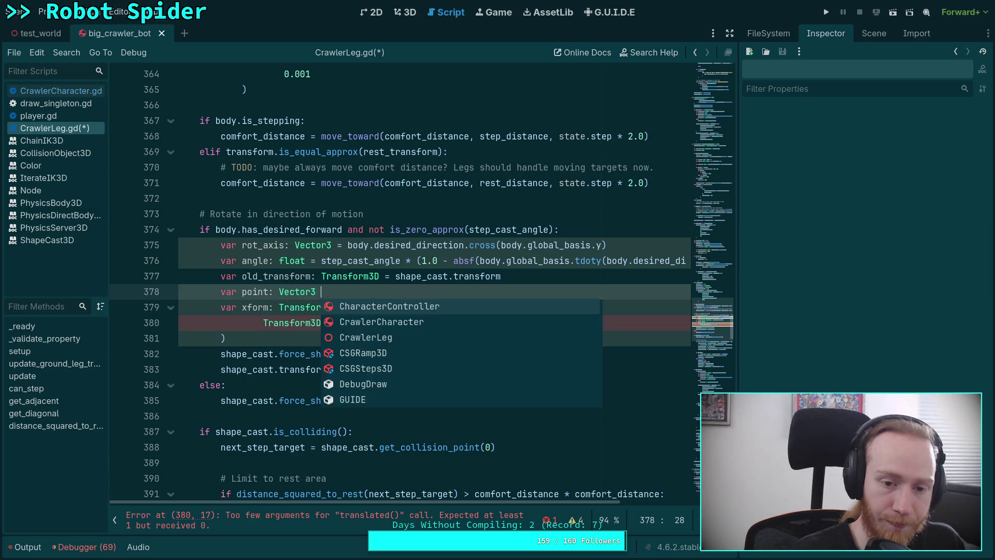
pyautogui.write('=')
pyautogui.hotkey('alt', 'Up')
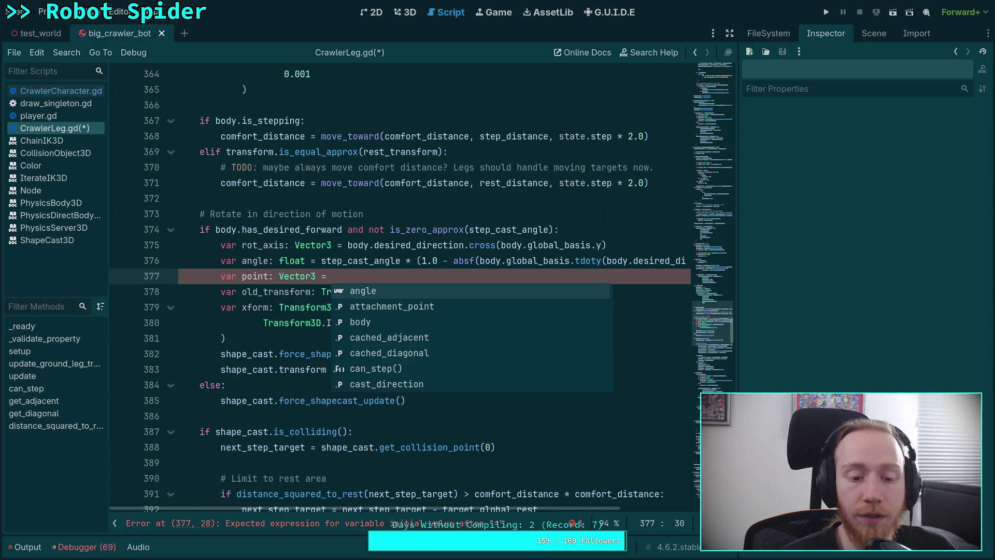
# Select target_global_rest and target_rest_position in the script to inspect what they are.
pyautogui.scroll(20, 359, 278)
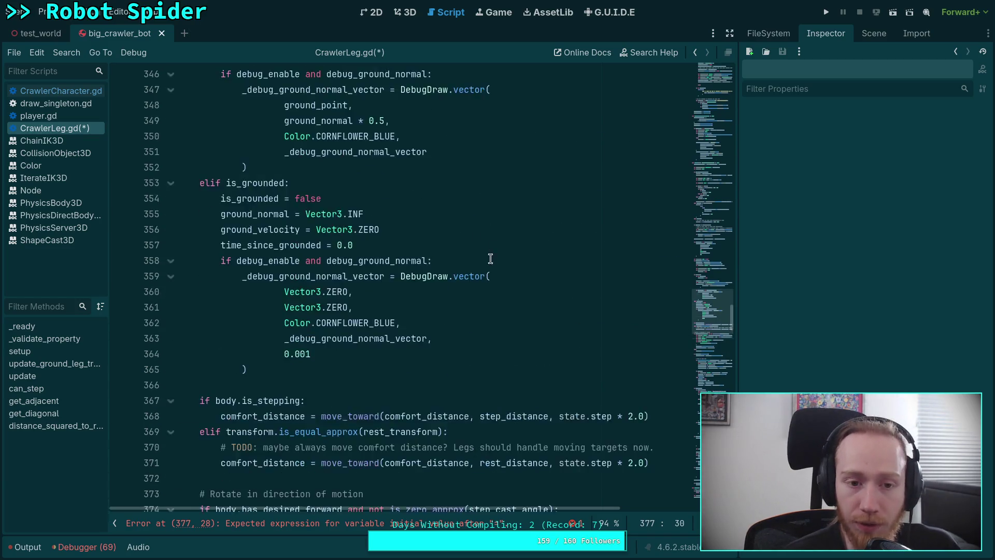
pyautogui.scroll(4, 358, 278)
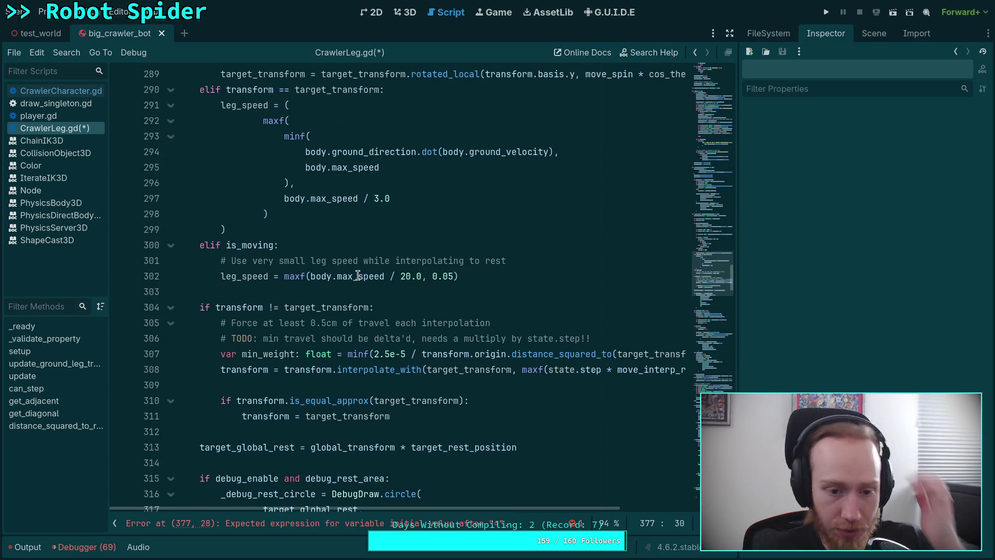
pyautogui.doubleClick(268, 447)
pyautogui.doubleClick(471, 447)
pyautogui.scroll(5, 497, 321)
pyautogui.scroll(8, 497, 320)
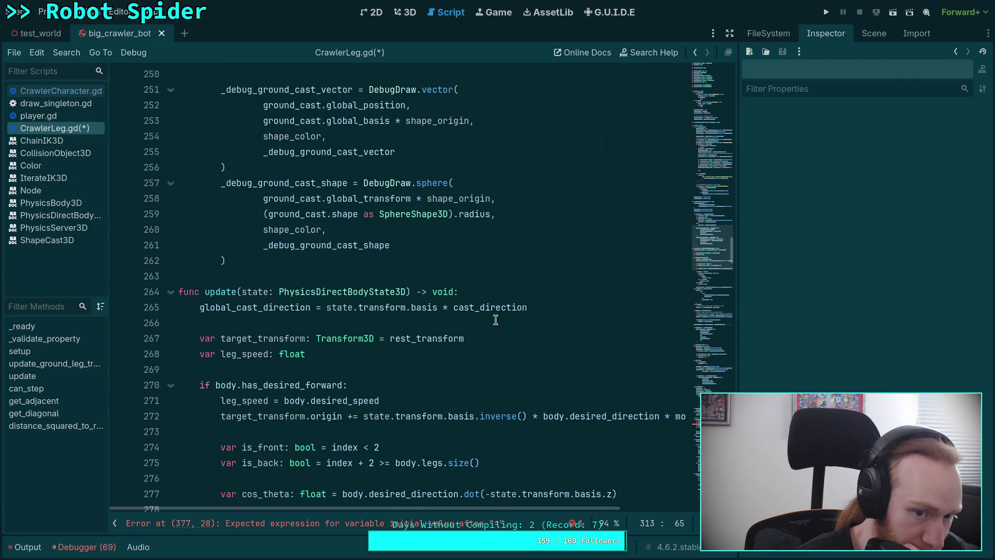
pyautogui.scroll(-16, 496, 320)
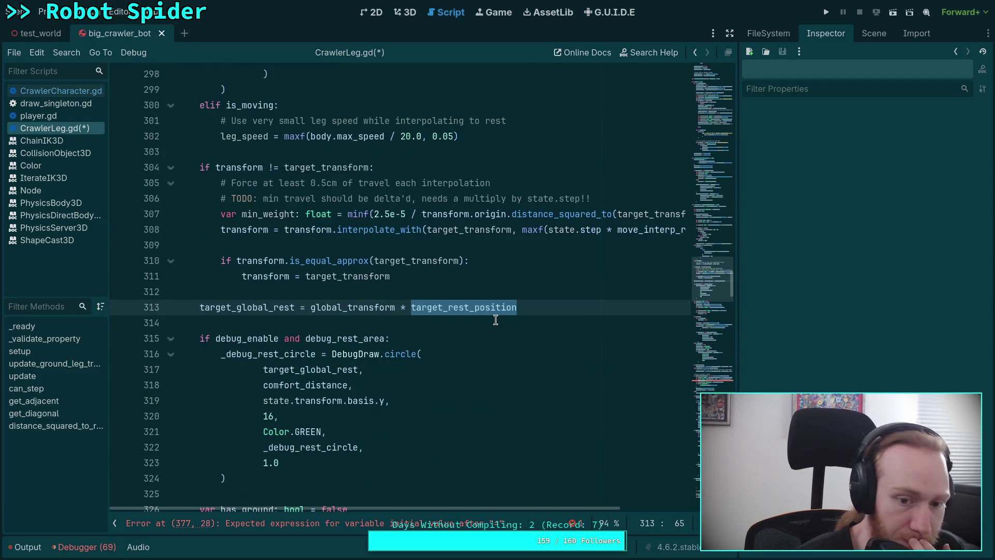
# Browse the surrounding script, then show the CrawlerBot scene's node tree in the Scene dock.
pyautogui.moveTo(436, 301)
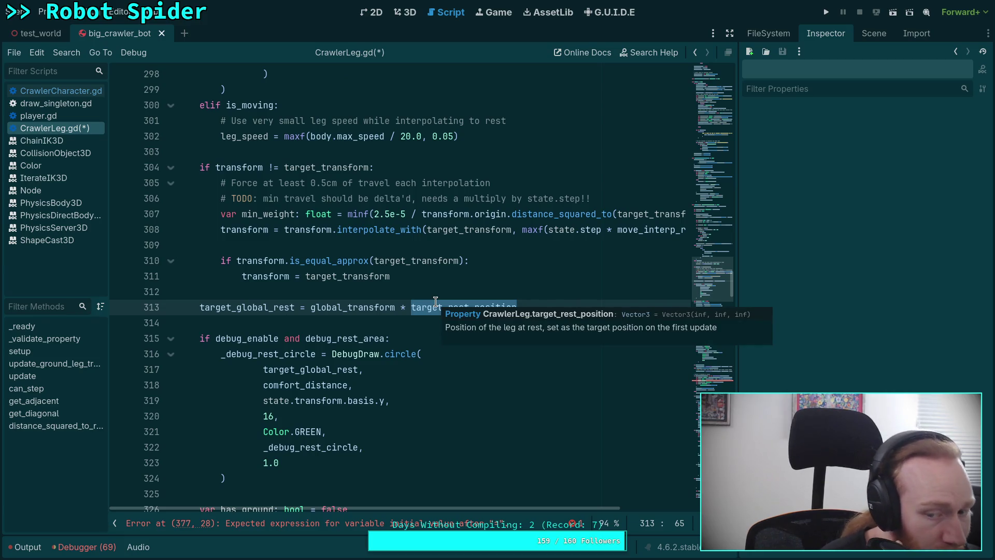
pyautogui.scroll(16, 436, 302)
pyautogui.scroll(20, 434, 299)
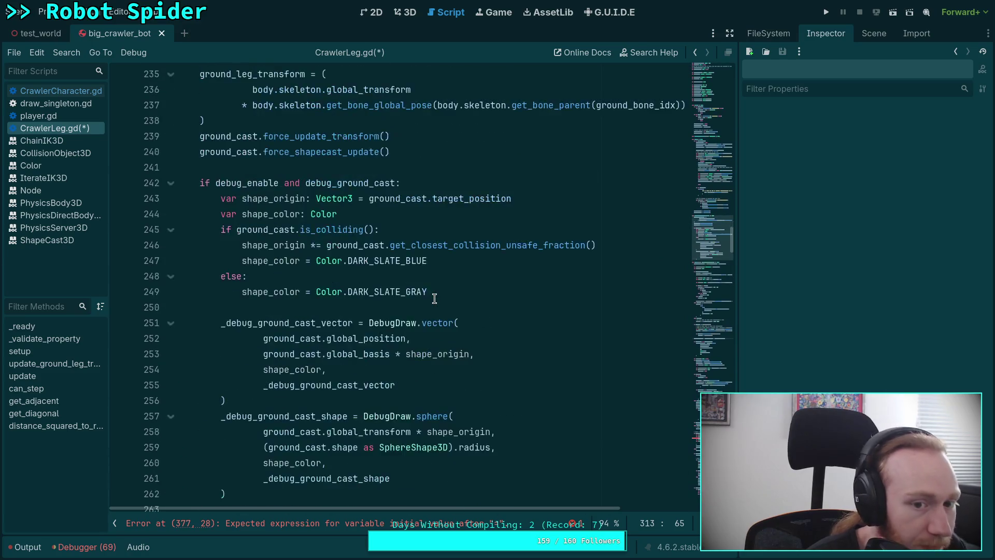
pyautogui.scroll(1, 434, 299)
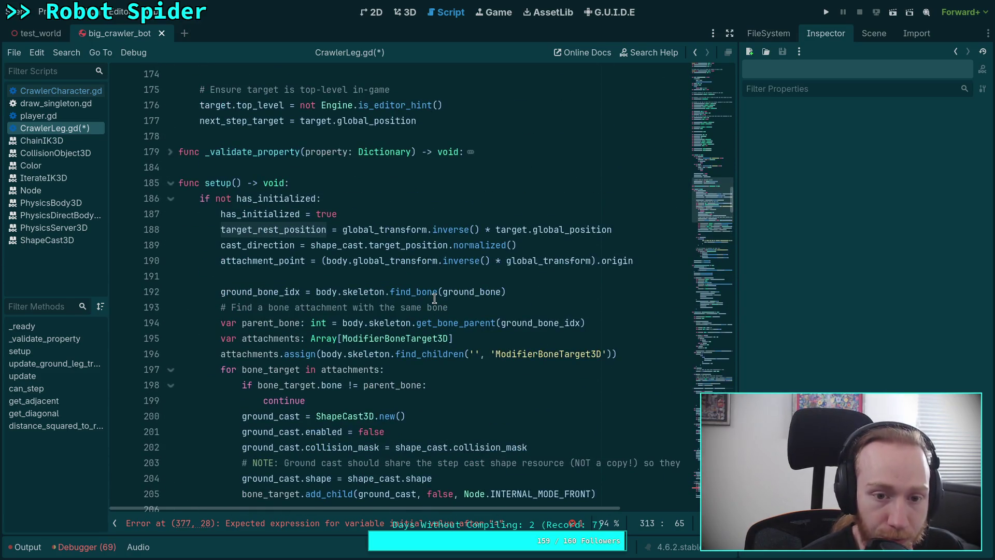
pyautogui.scroll(-2, 434, 299)
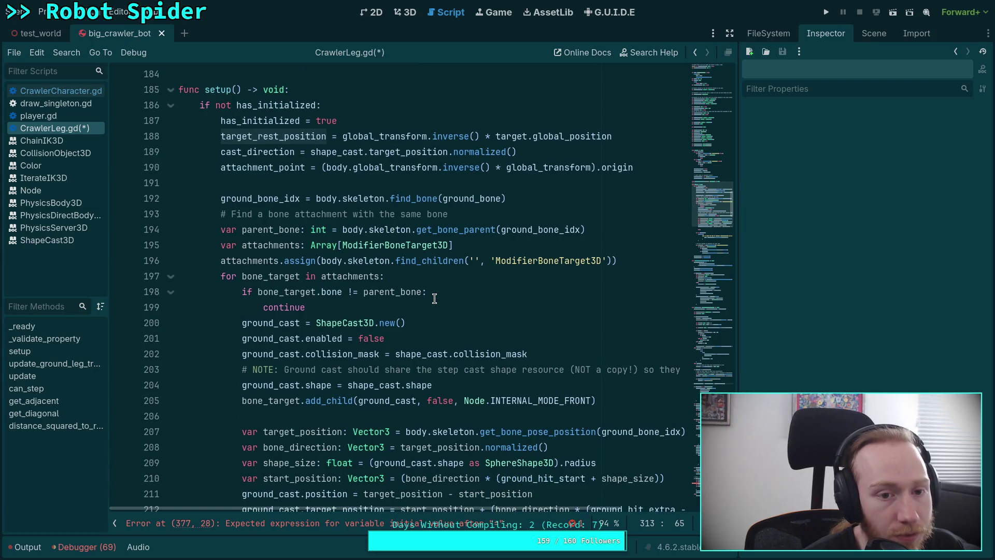
pyautogui.scroll(-15, 434, 299)
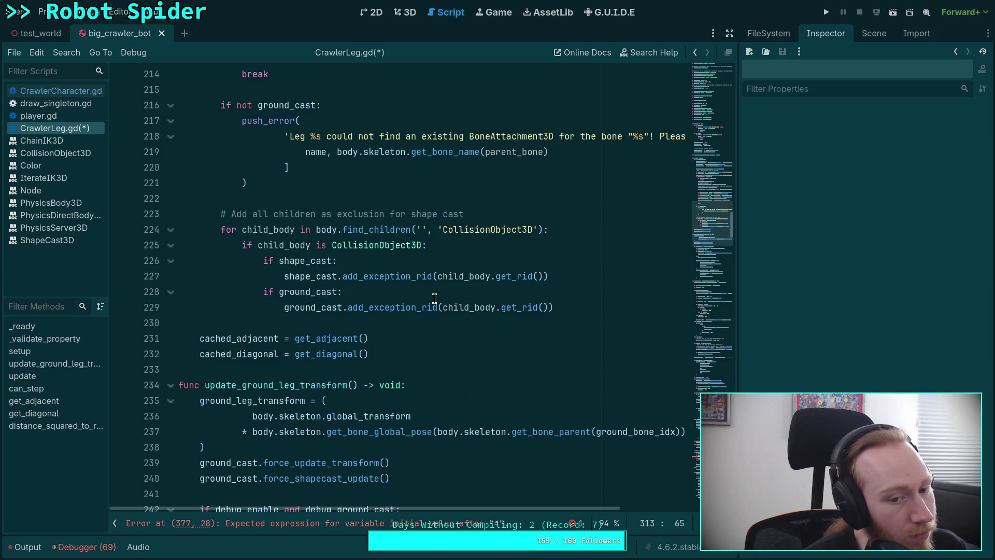
pyautogui.scroll(-5, 434, 299)
pyautogui.scroll(14, 434, 299)
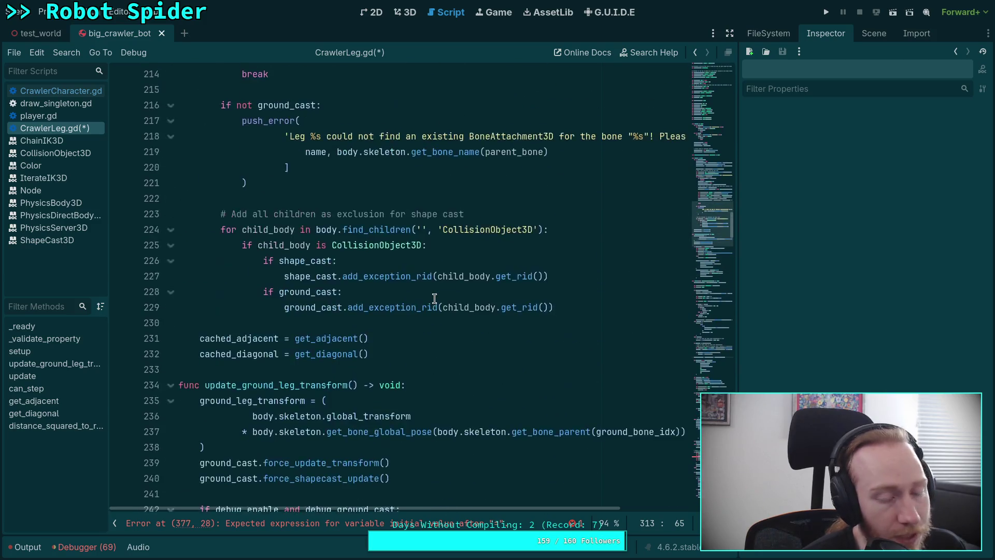
pyautogui.scroll(9, 434, 299)
pyautogui.click(874, 33)
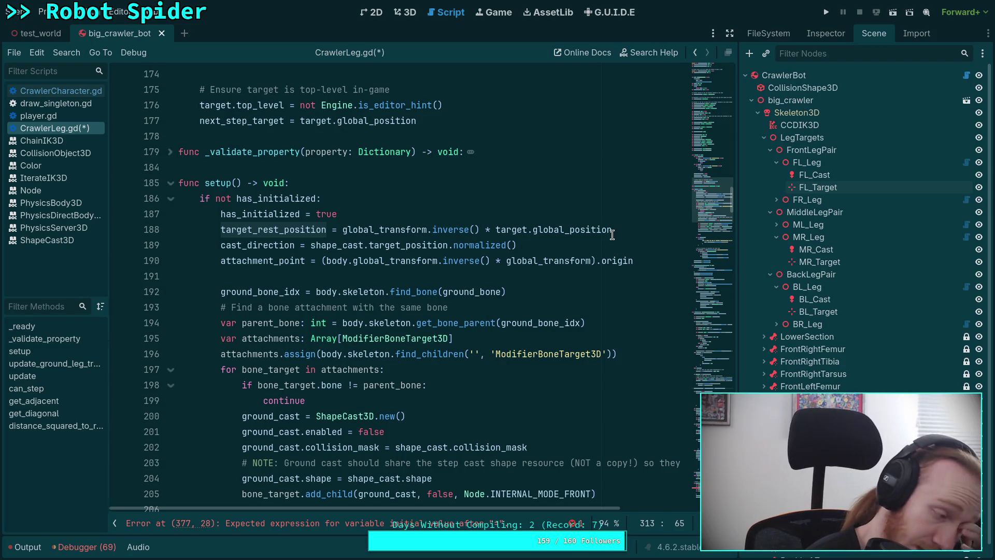
pyautogui.scroll(-4, 612, 234)
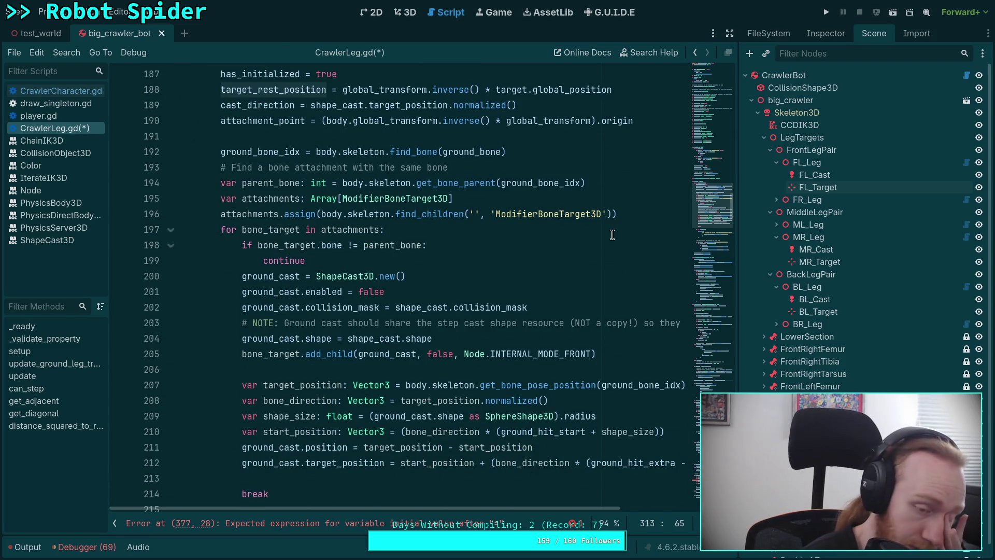
pyautogui.scroll(-20, 612, 235)
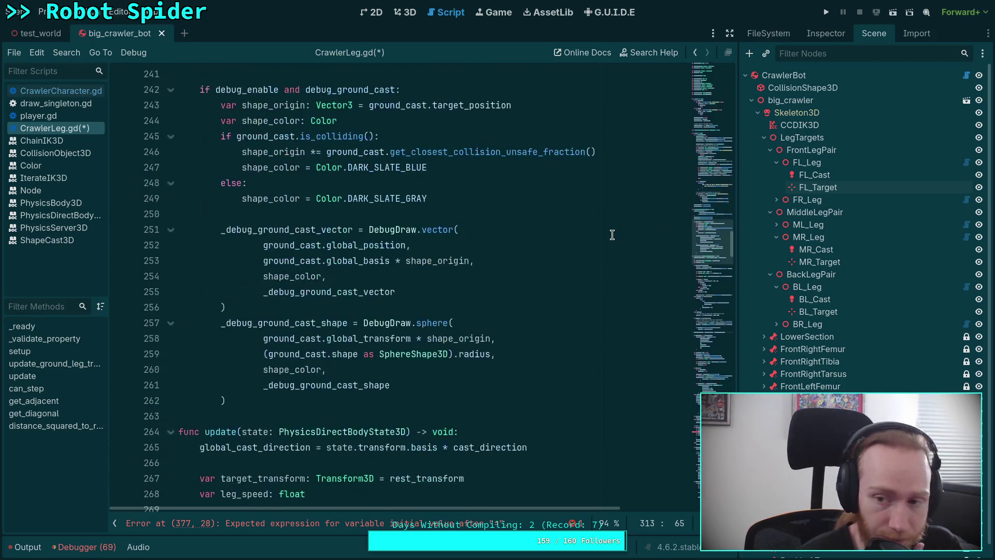
pyautogui.scroll(-17, 612, 235)
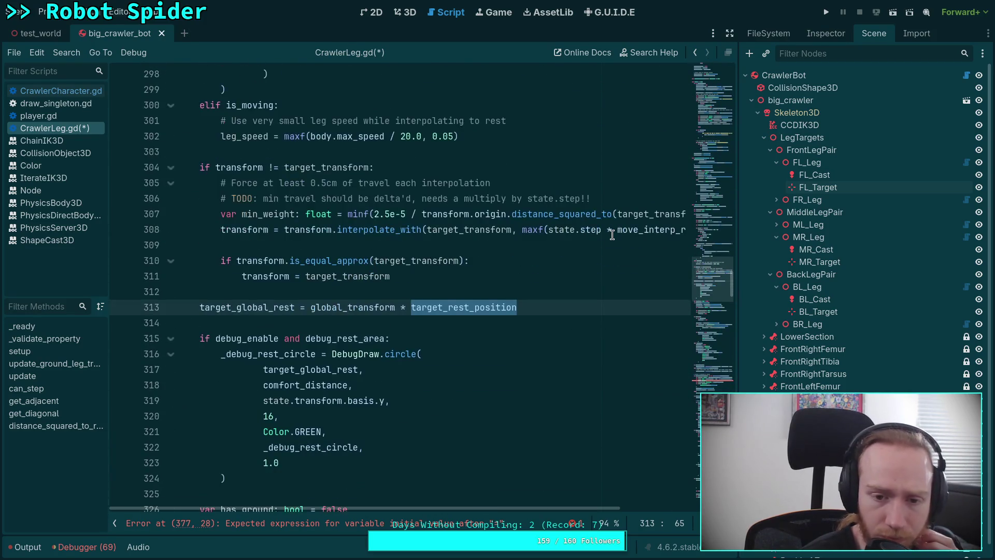
pyautogui.scroll(-5, 612, 234)
pyautogui.scroll(-2, 612, 235)
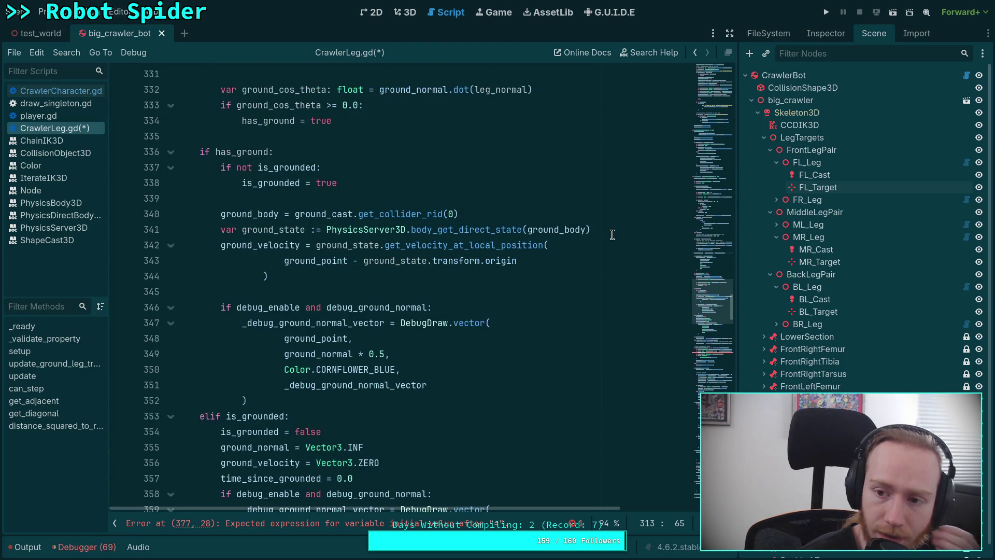
pyautogui.scroll(20, 612, 235)
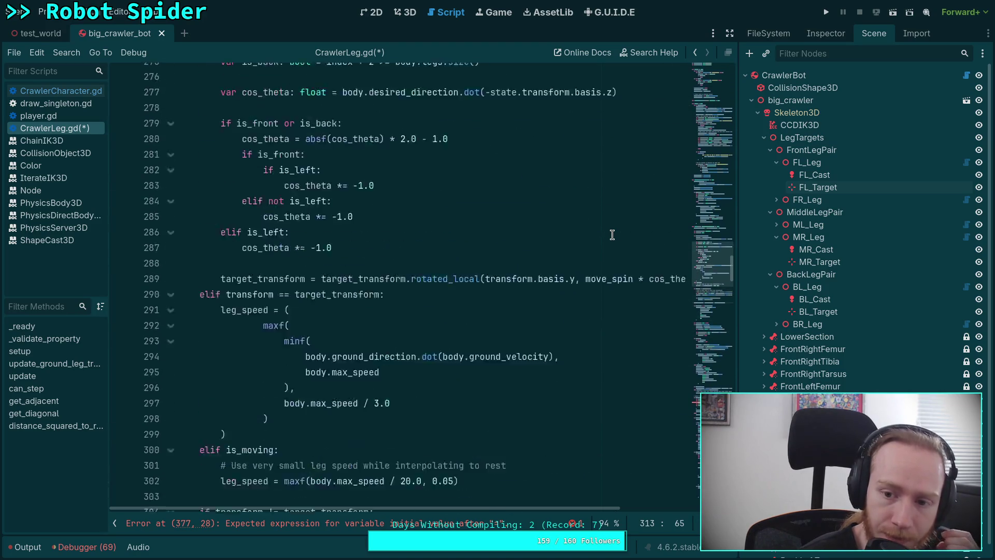
pyautogui.scroll(8, 612, 235)
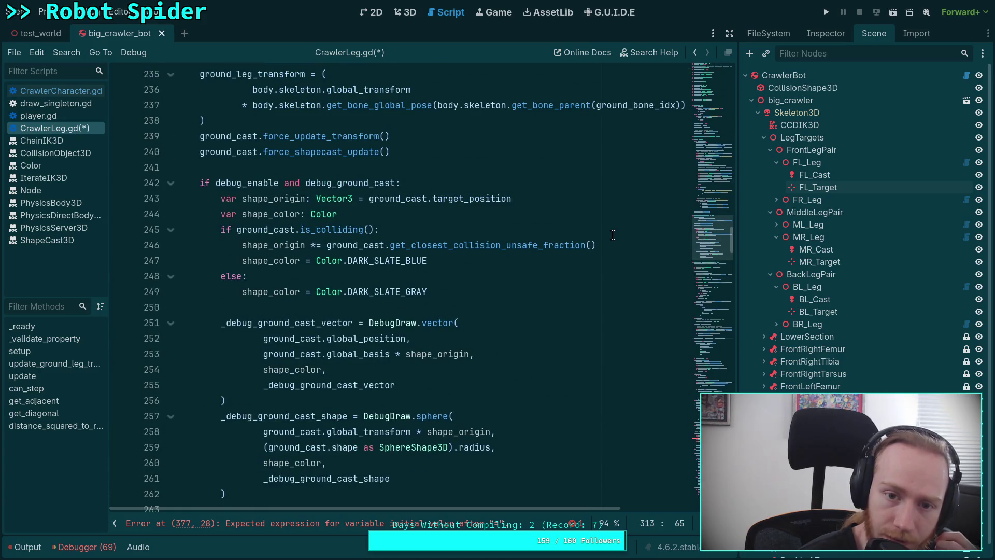
pyautogui.scroll(15, 613, 235)
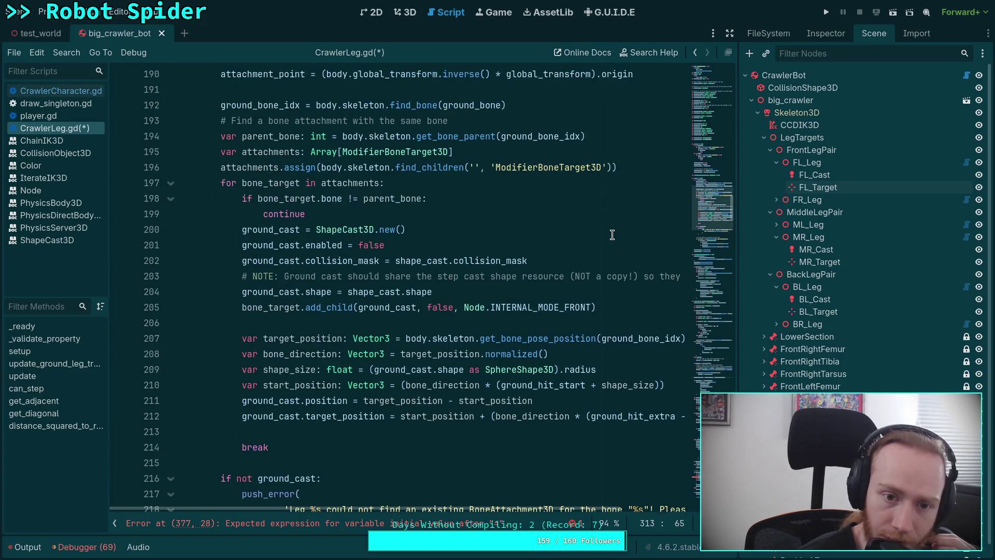
pyautogui.scroll(2, 612, 235)
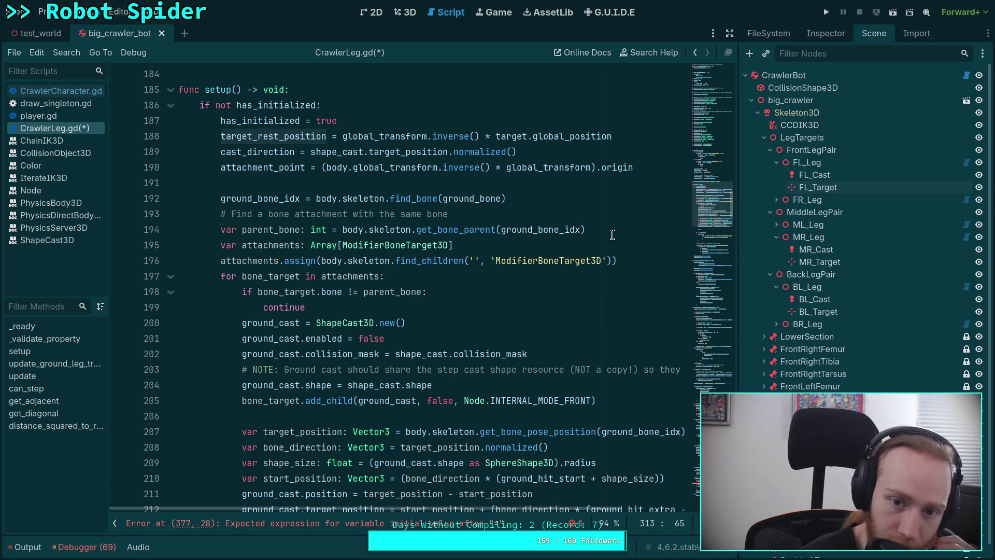
pyautogui.doubleClick(283, 131)
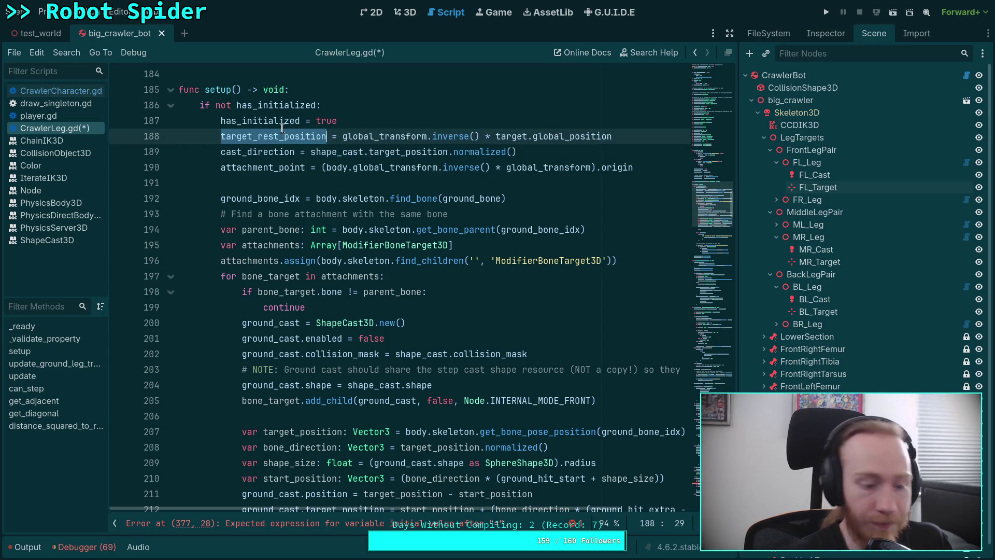
# Search target_rest_position through its declaration at line 126 and setup's assignment at line 188, then close search.
pyautogui.hotkey('ctrl', 'f')
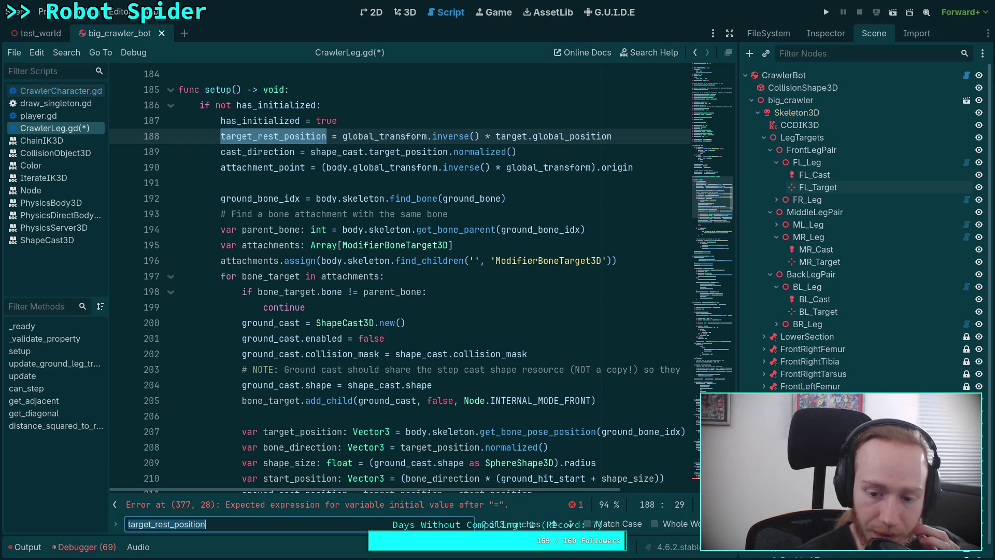
pyautogui.click(571, 524)
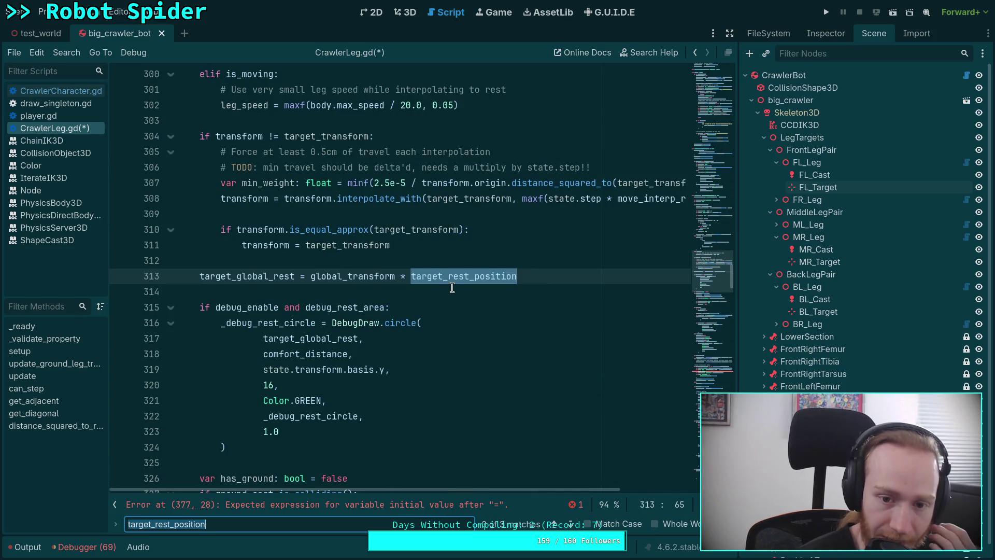
pyautogui.scroll(-3, 483, 368)
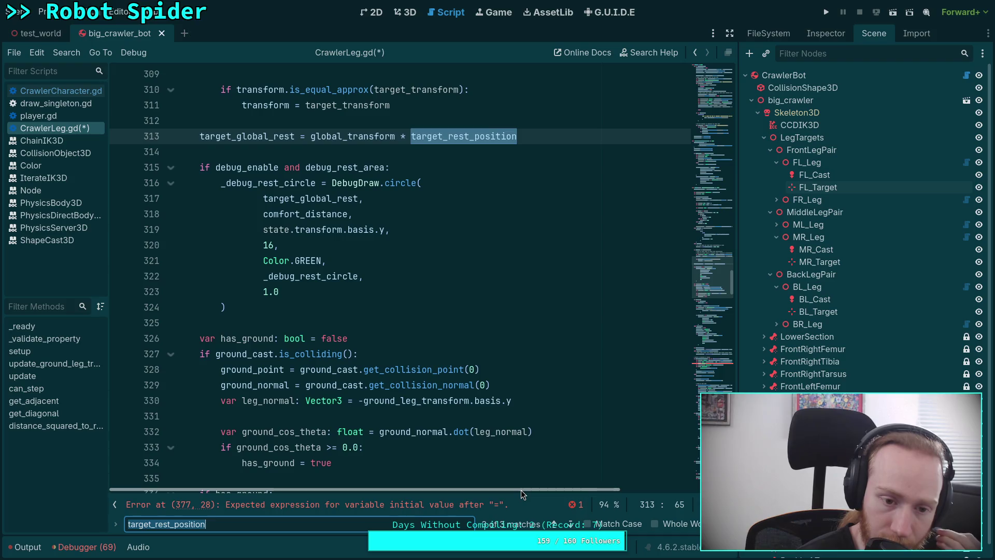
pyautogui.click(570, 525)
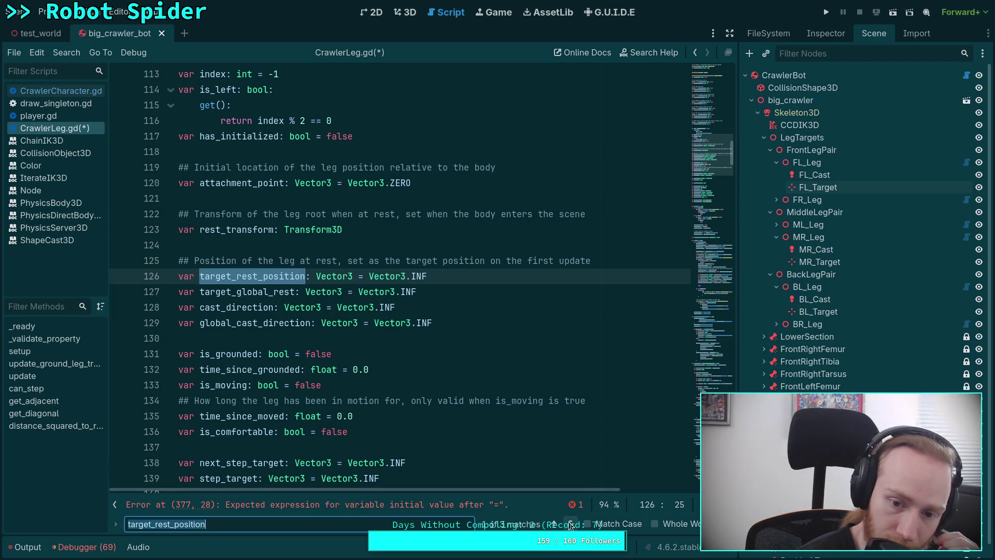
pyautogui.click(569, 525)
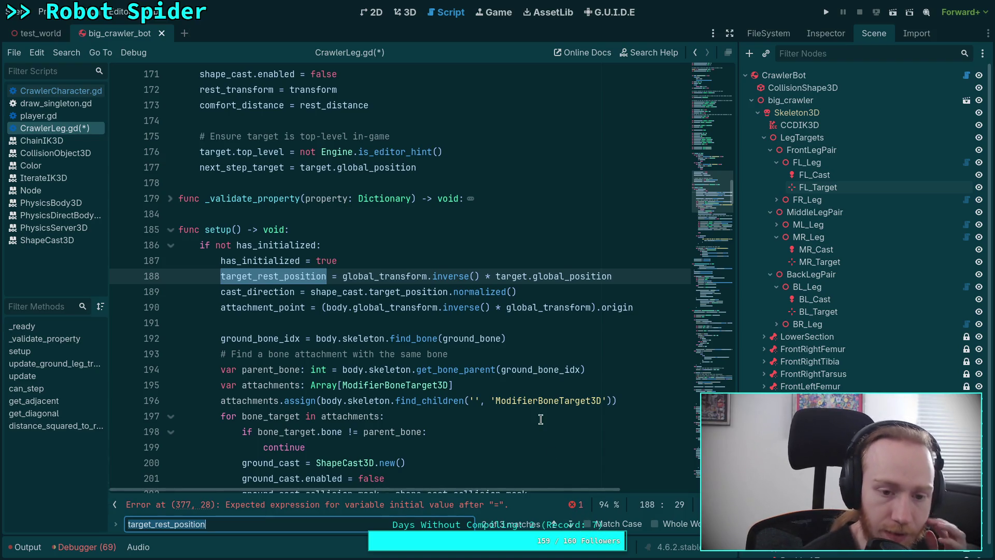
pyautogui.scroll(-5, 490, 390)
pyautogui.press('Escape')
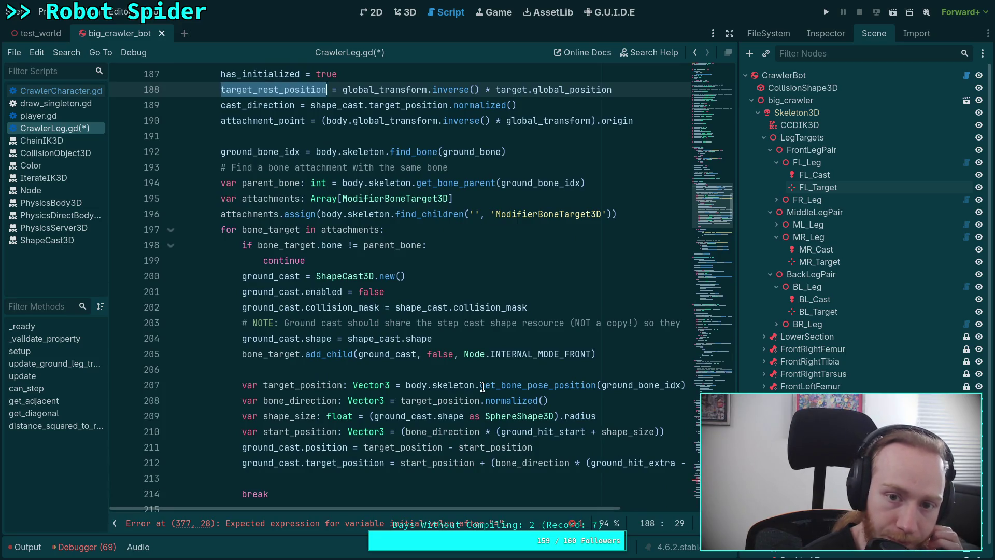
# Fold the update_ground_leg_transform and _ready functions in CrawlerLeg.gd.
pyautogui.scroll(-5, 490, 389)
pyautogui.scroll(-13, 461, 383)
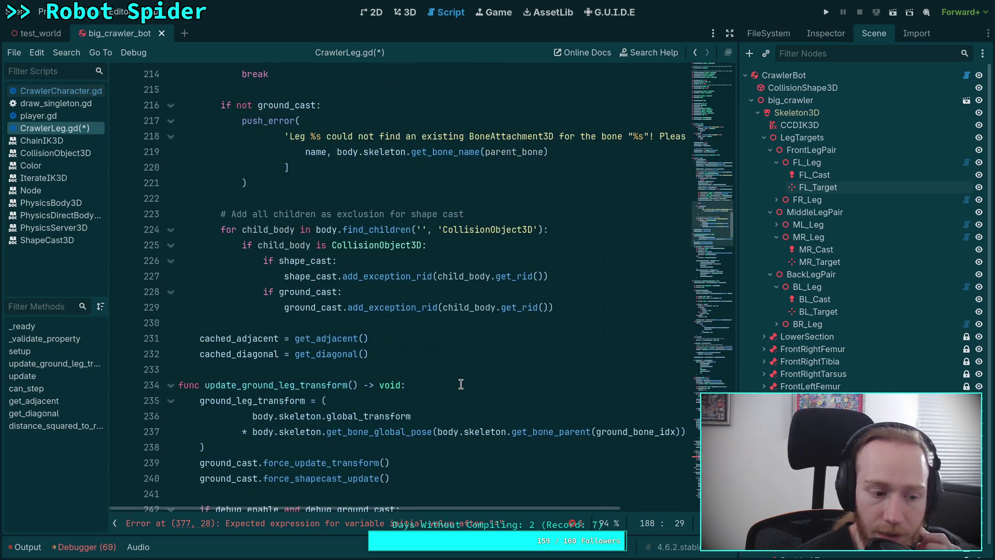
pyautogui.scroll(-5, 461, 383)
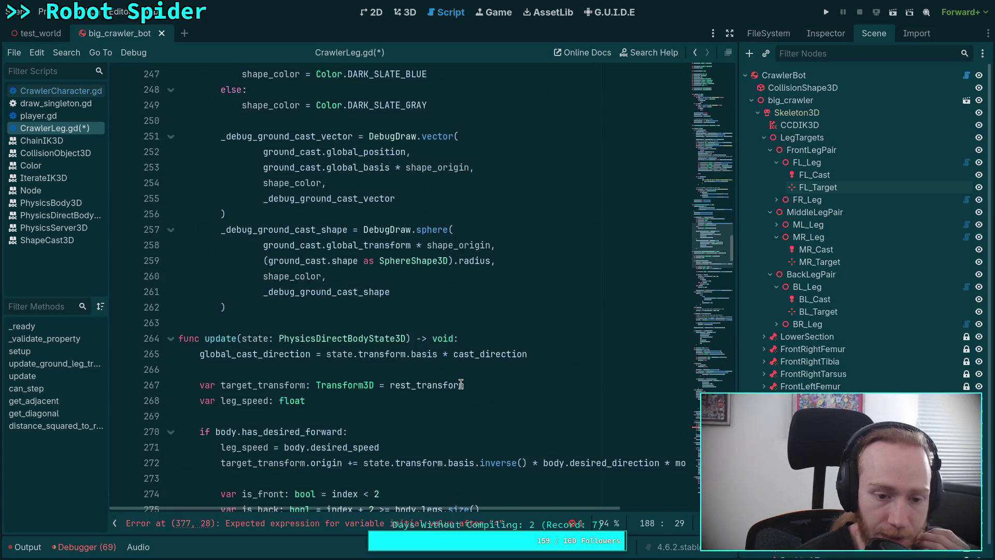
pyautogui.scroll(9, 461, 384)
pyautogui.scroll(10, 461, 384)
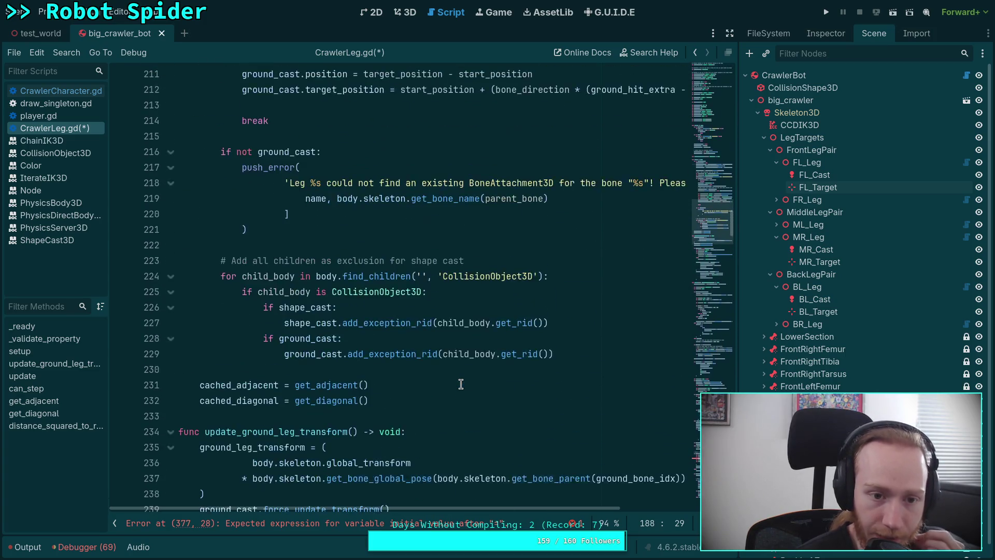
pyautogui.scroll(-9, 460, 383)
pyautogui.scroll(-9, 461, 384)
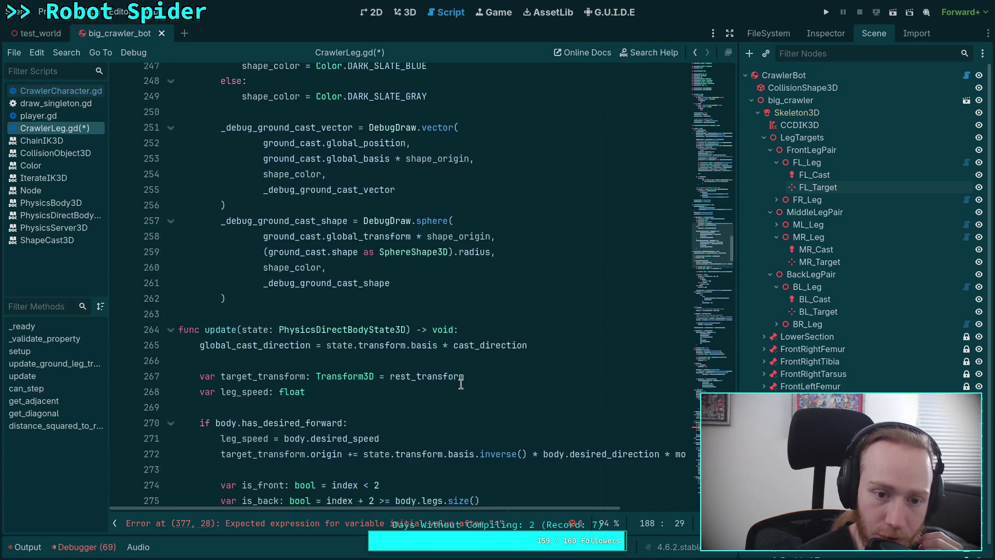
pyautogui.scroll(8, 461, 383)
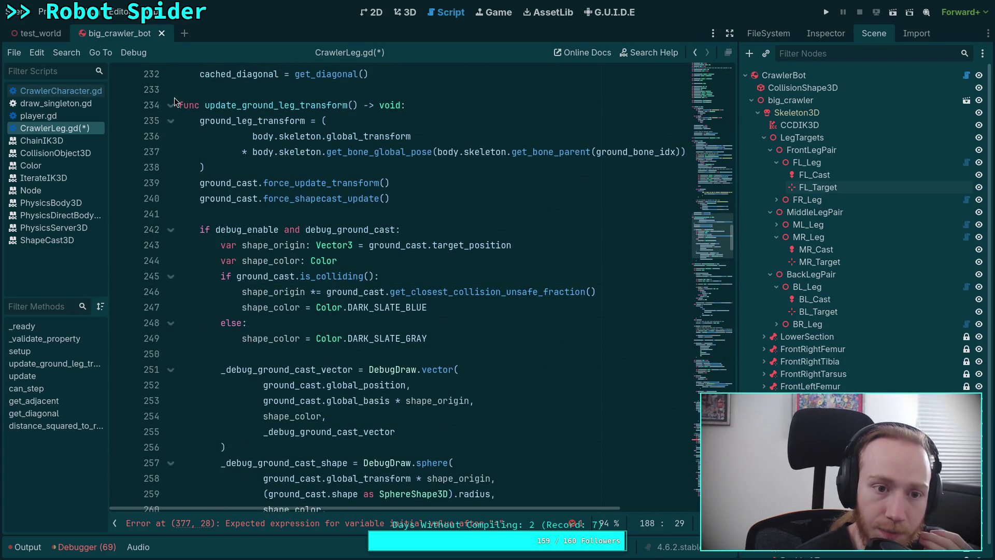
pyautogui.click(170, 105)
pyautogui.scroll(12, 332, 227)
pyautogui.scroll(8, 332, 227)
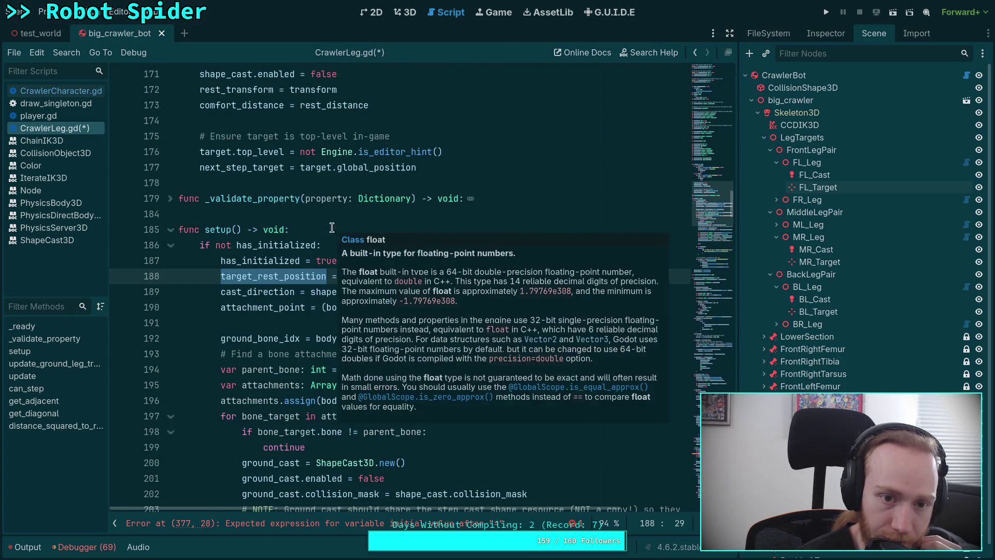
pyautogui.click(170, 240)
# Go to the 'Rotate in direction of motion' block and the unfinished point declaration on line 377.
pyautogui.scroll(-6, 275, 254)
pyautogui.scroll(-20, 275, 254)
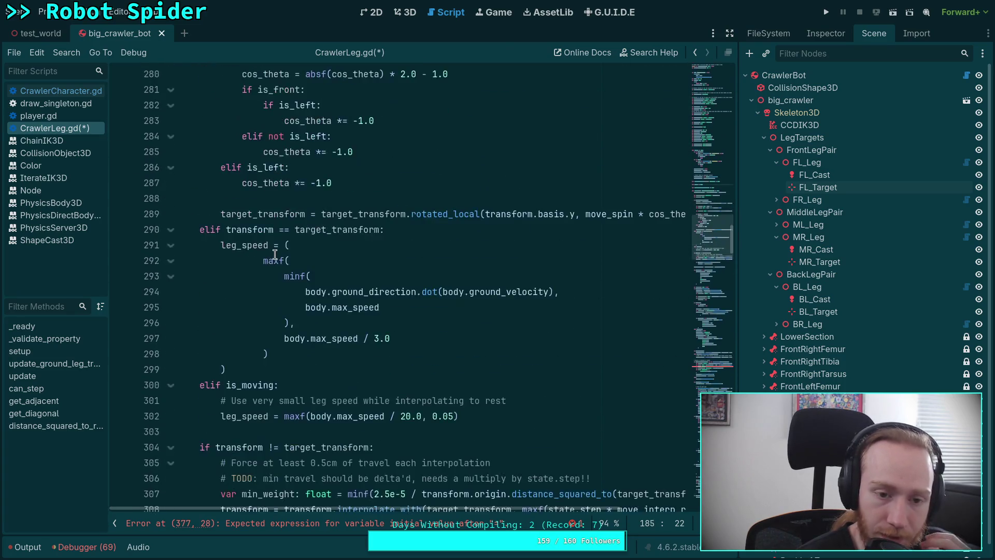
pyautogui.scroll(-11, 300, 348)
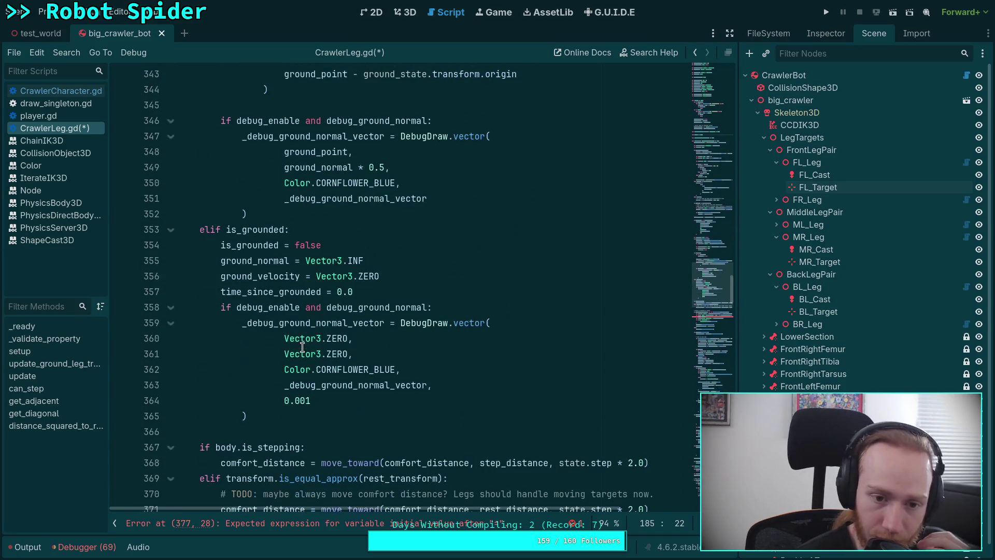
pyautogui.scroll(3, 302, 347)
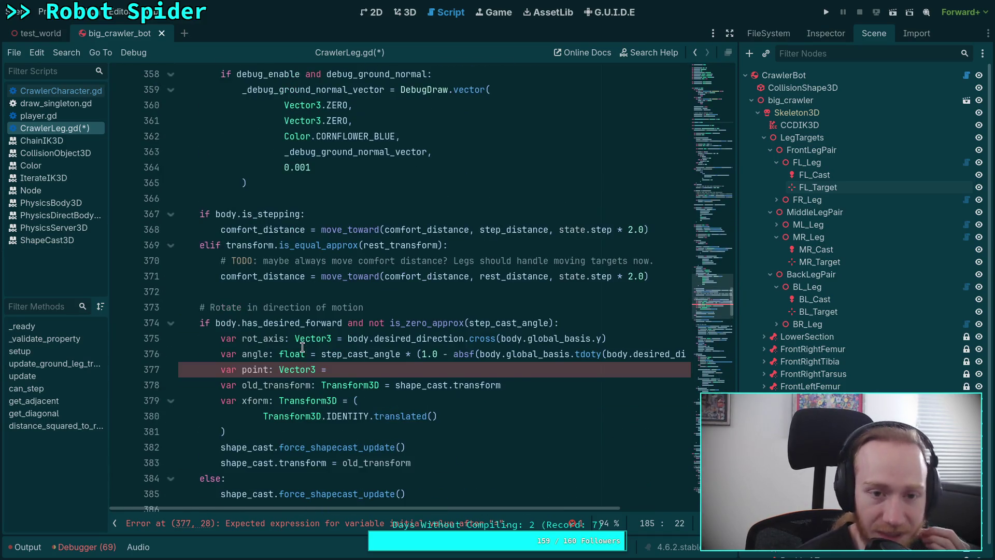
pyautogui.scroll(-5, 303, 347)
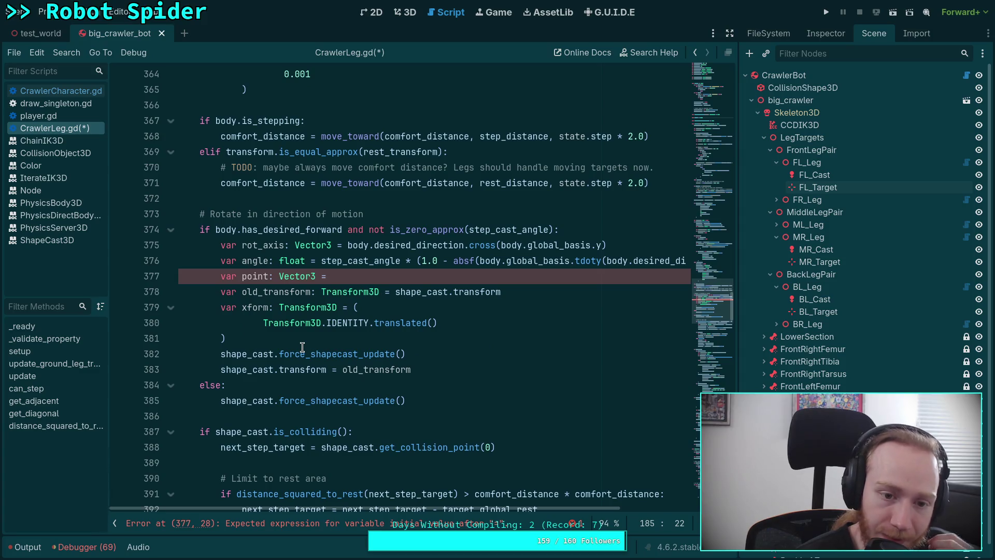
pyautogui.click(394, 275)
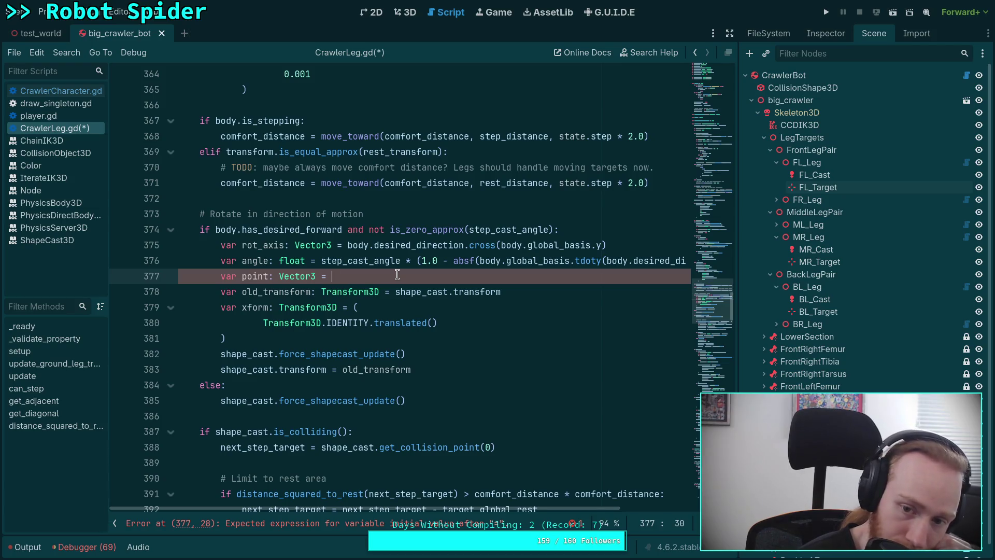
# Prefix line 375's rot_axis expression with 'transform.basis.inverse() *' to convert it to local space.
pyautogui.click(341, 244)
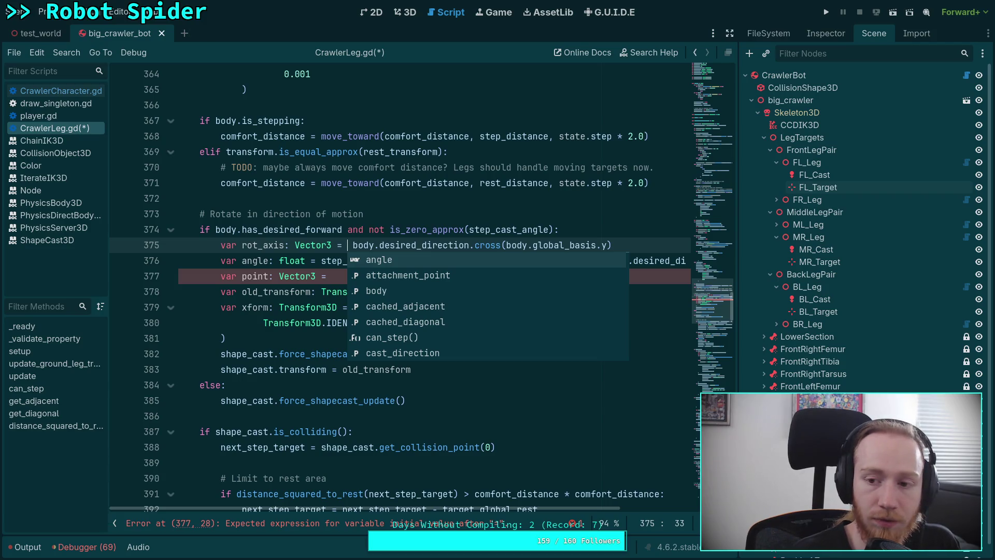
pyautogui.write('transform.b')
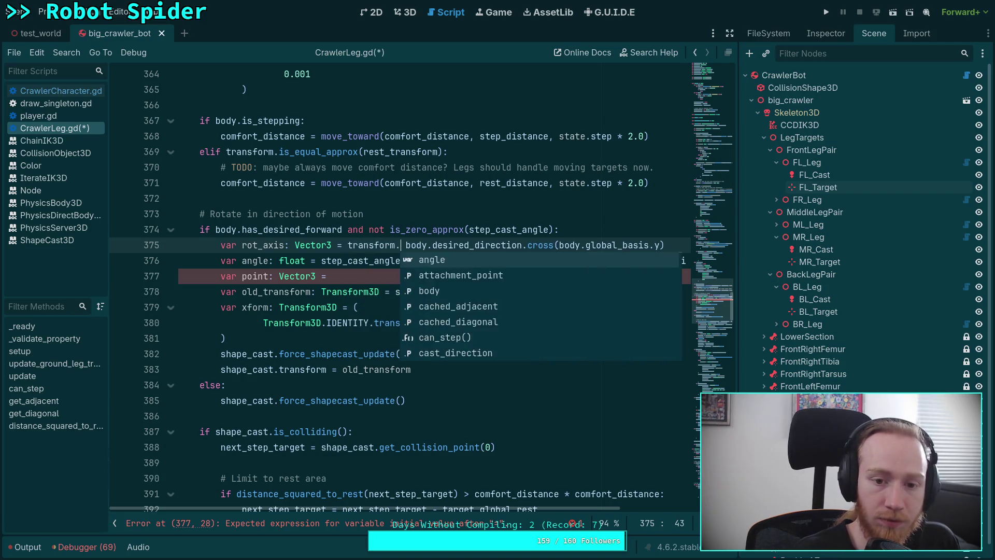
pyautogui.write('asis.in')
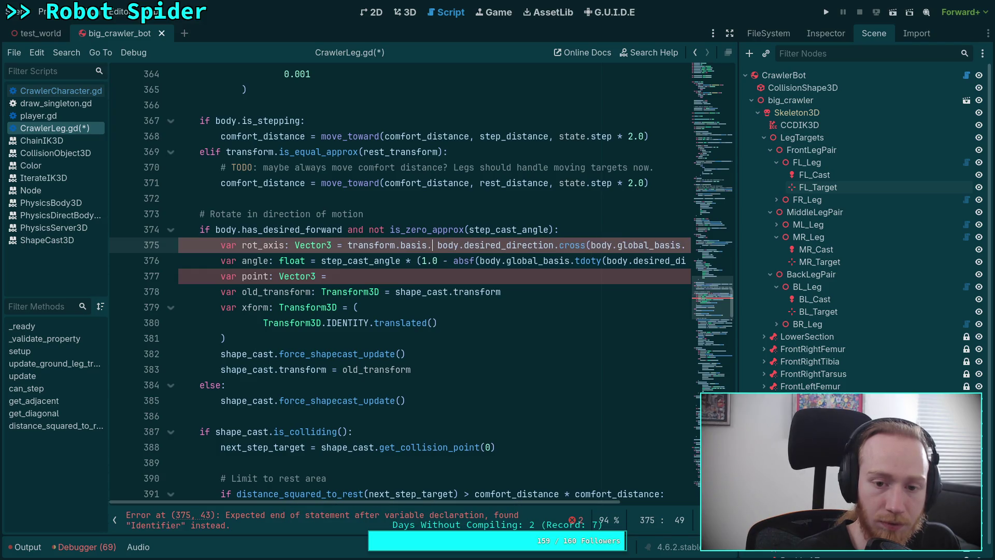
pyautogui.press('Return')
pyautogui.write('*')
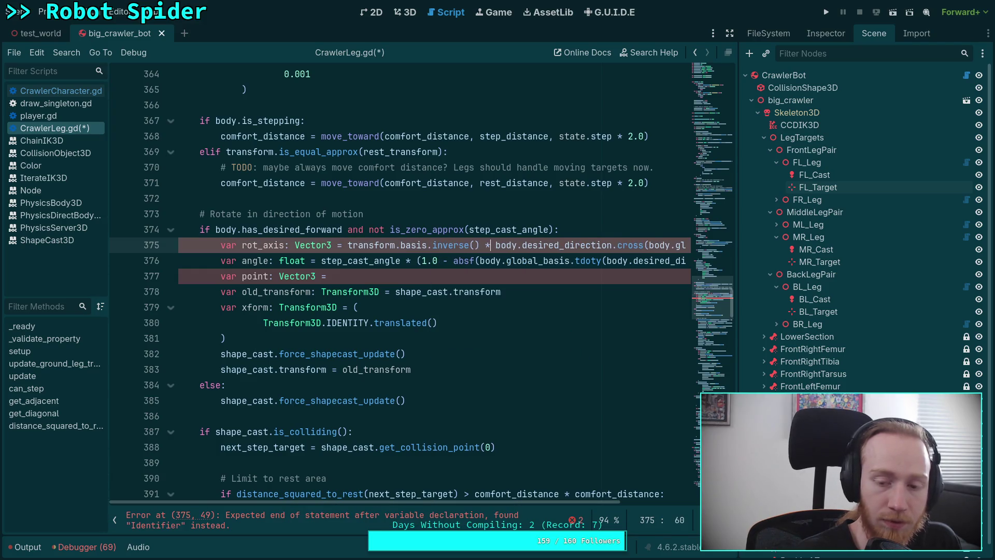
pyautogui.scroll(-2, 485, 482)
pyautogui.click(485, 494)
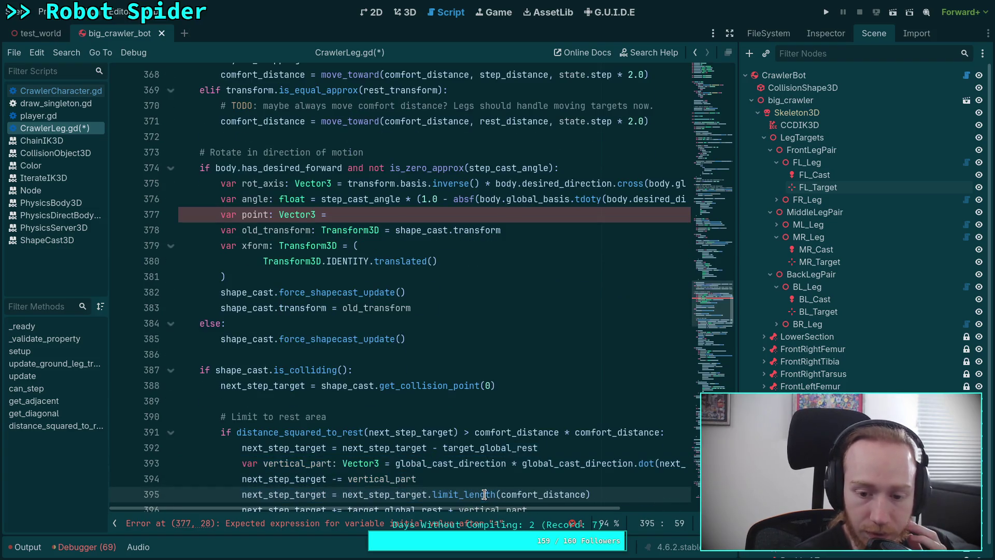
pyautogui.moveTo(490, 508)
pyautogui.mouseDown()
pyautogui.moveTo(582, 511)
pyautogui.moveTo(544, 511)
pyautogui.mouseUp()
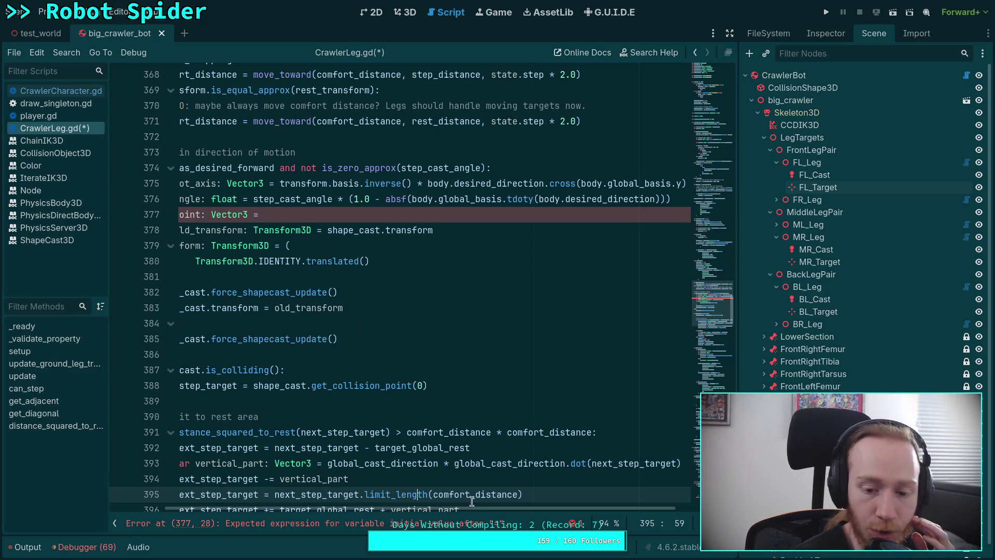
pyautogui.hscroll(-1, 338, 216)
pyautogui.click(338, 216)
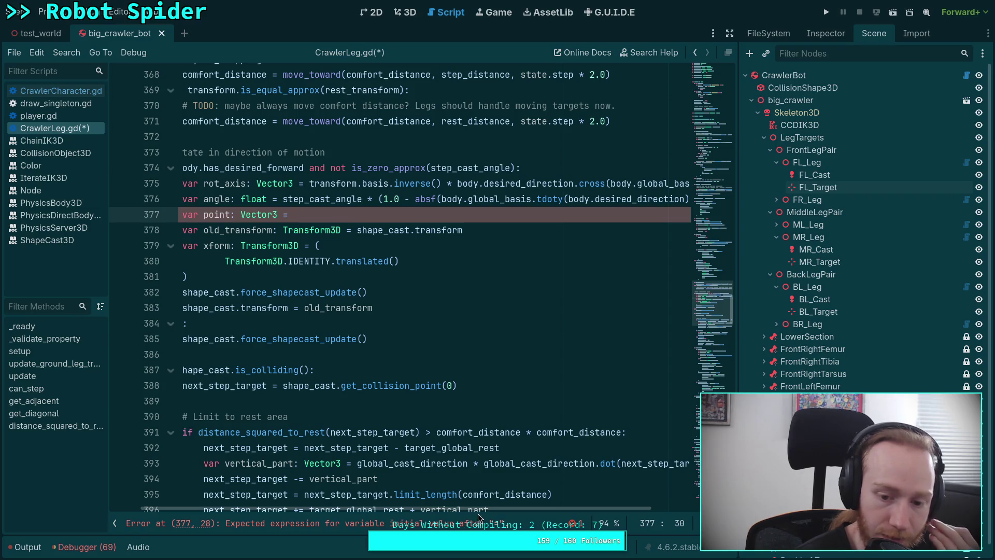
pyautogui.hscroll(-2, 422, 508)
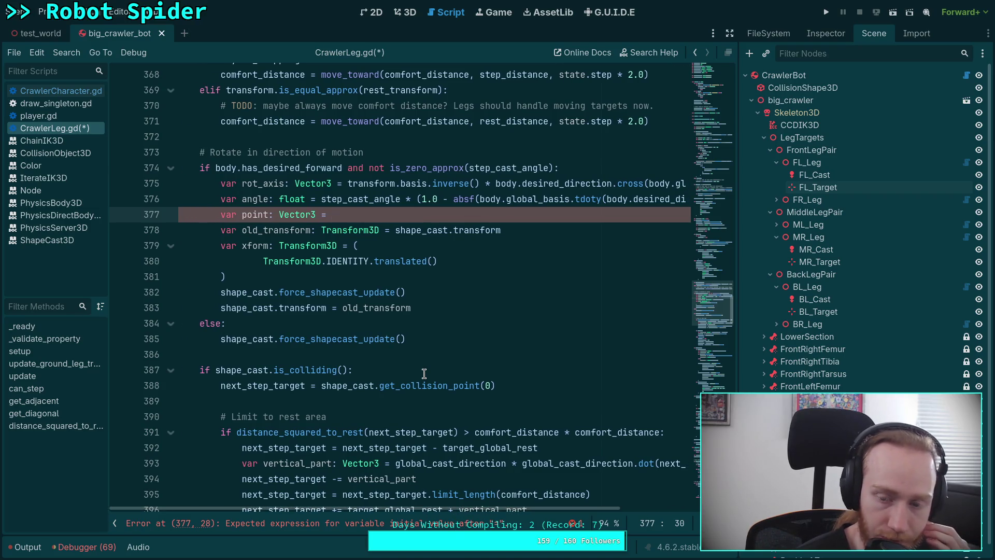
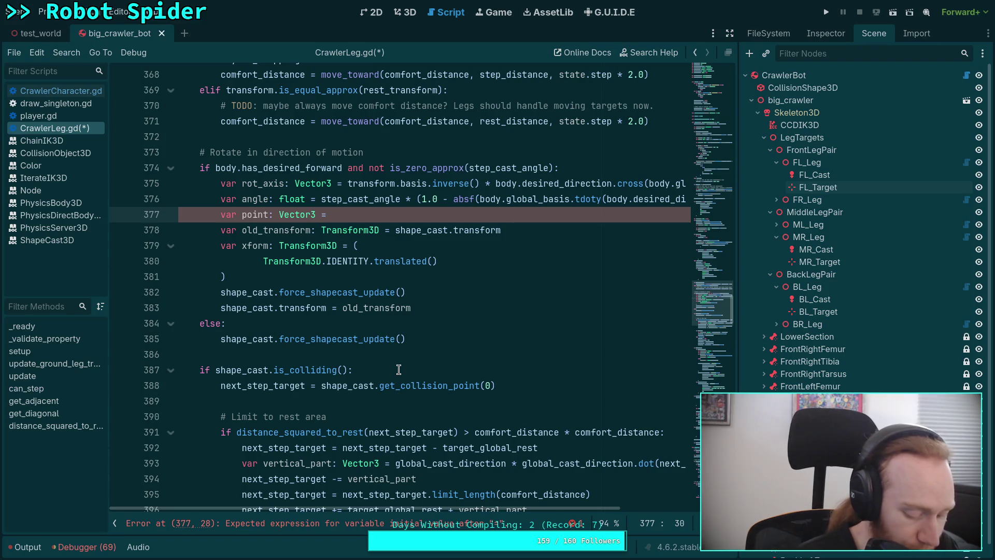
# Set point to target_rest_position - shape_cast.position and pass point into translated().
pyautogui.write('target_re')
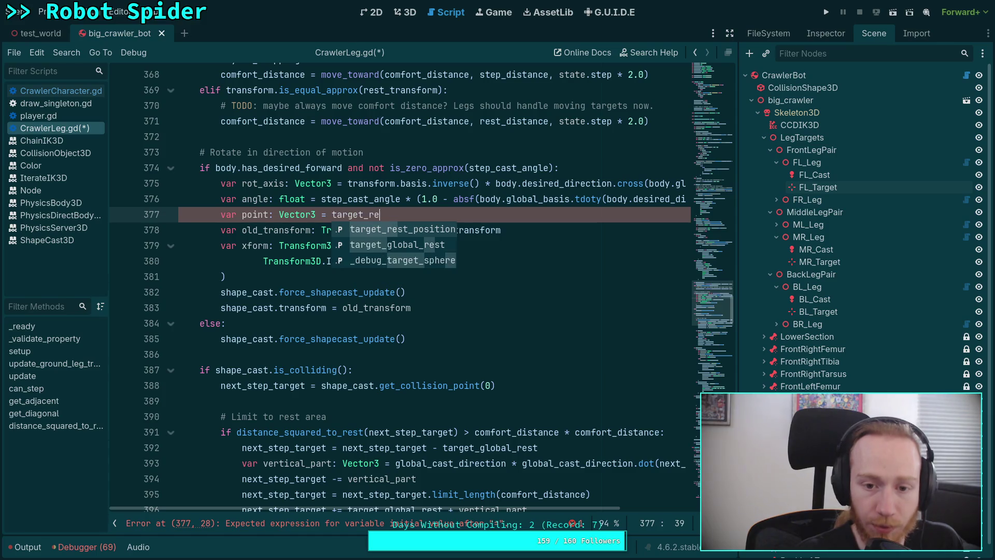
pyautogui.press('Return')
pyautogui.write('- ')
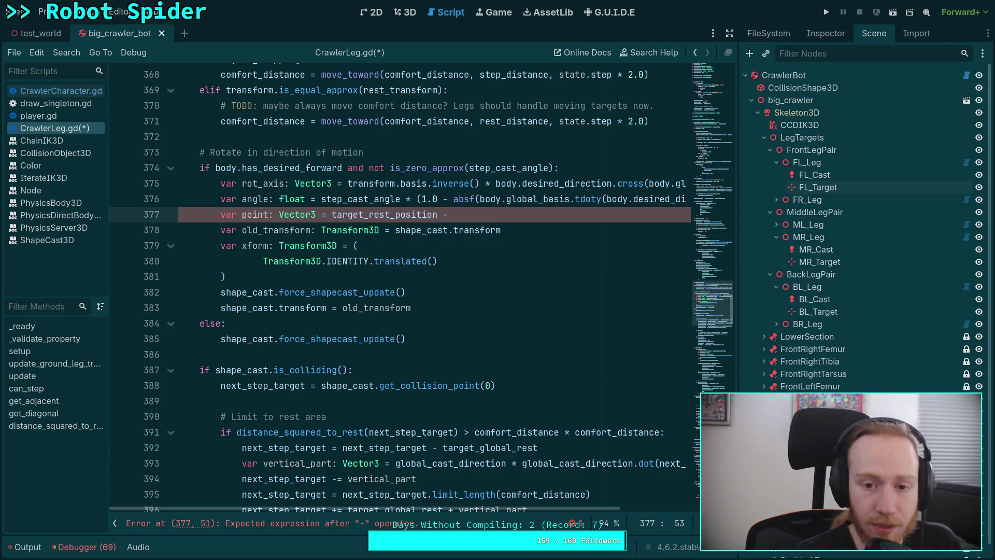
pyautogui.write('sha')
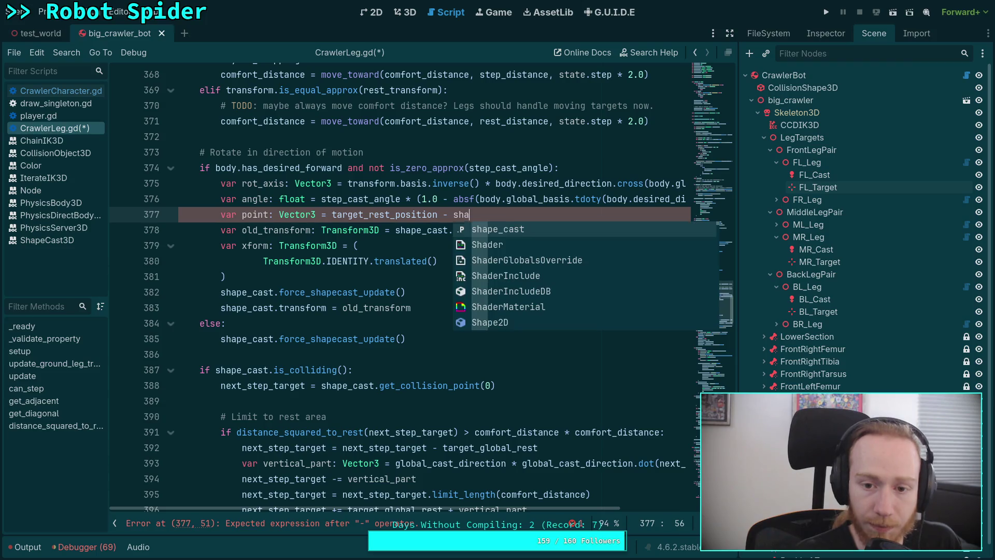
pyautogui.press('Return')
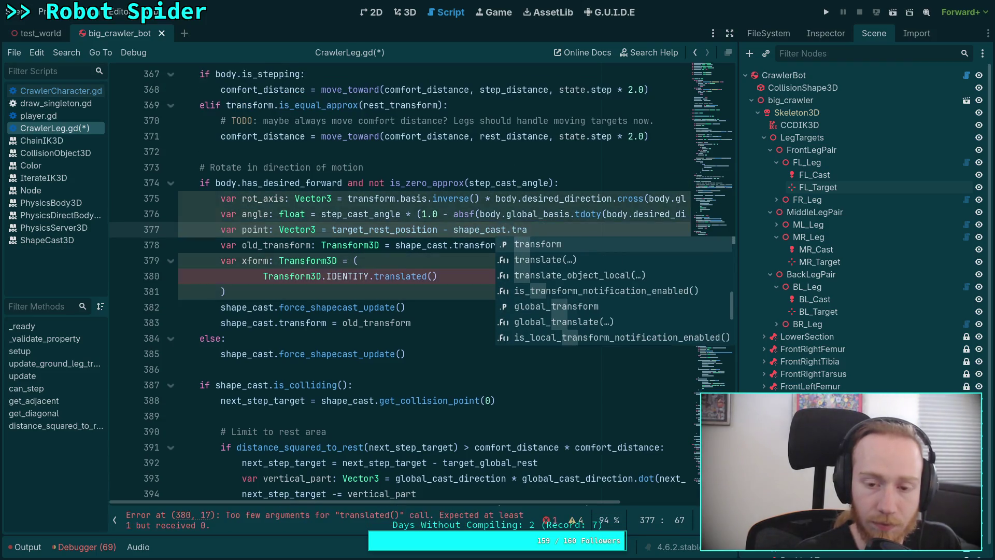
pyautogui.write('pos')
pyautogui.press('Return')
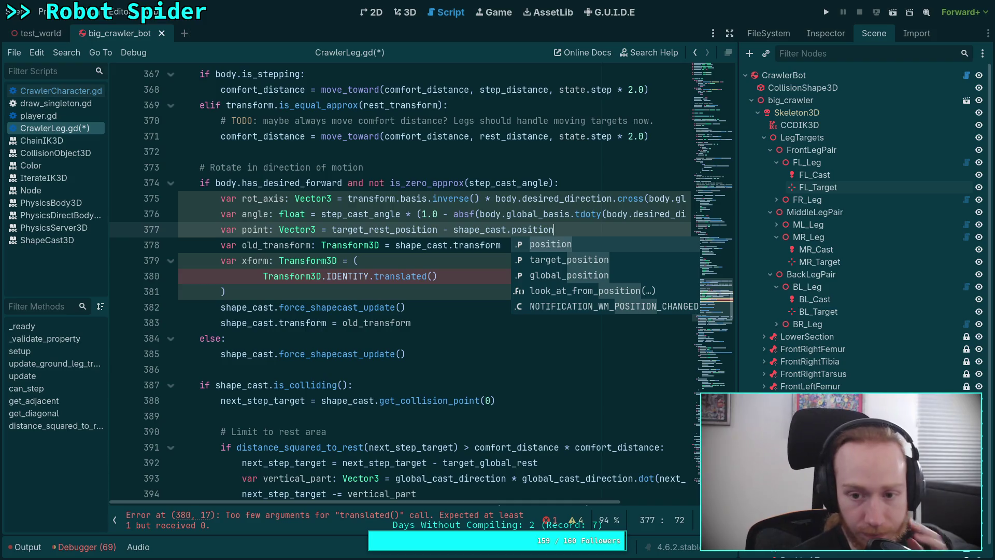
pyautogui.press('Escape')
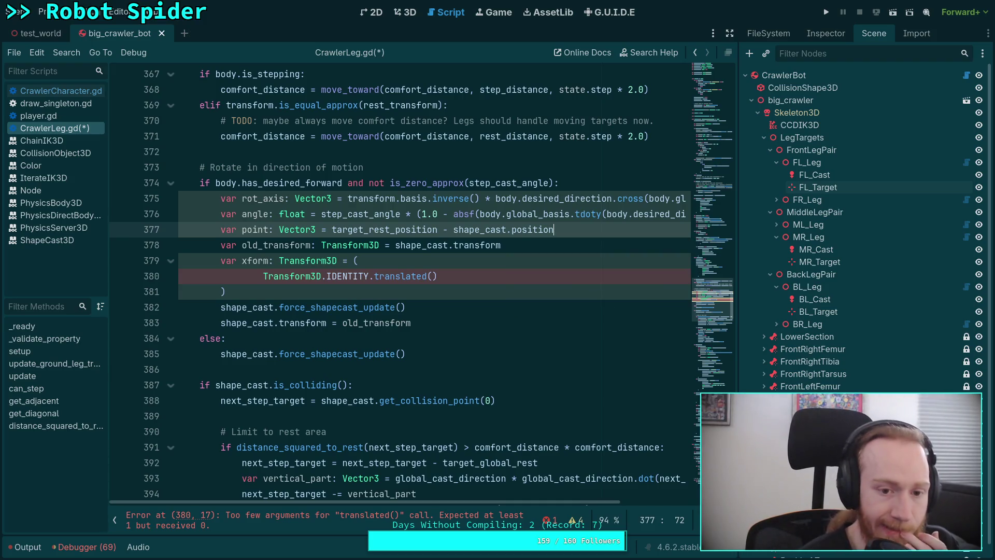
pyautogui.press('Down')
pyautogui.press('Down')
pyautogui.press('Down')
pyautogui.press('Left')
pyautogui.write('point)')
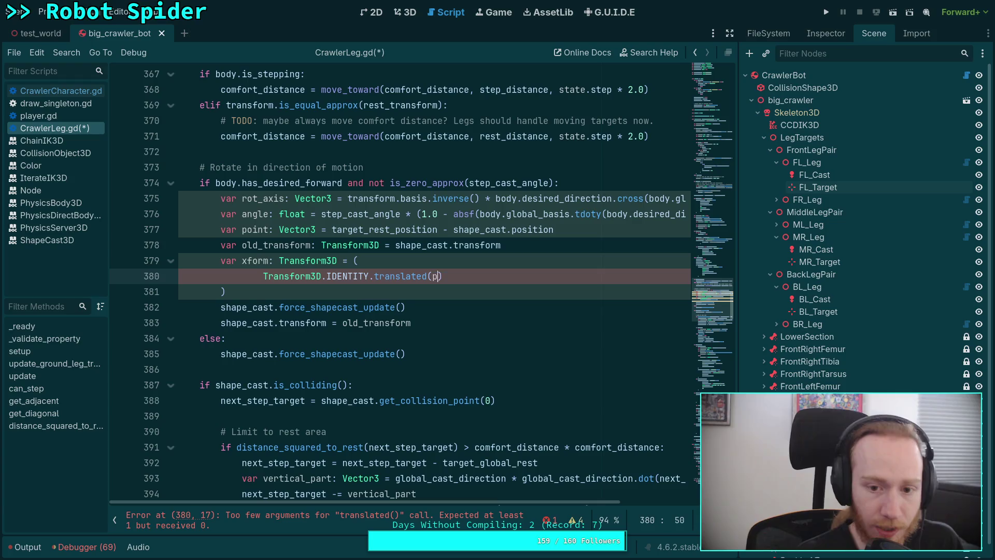
# Add a new line multiplying by Transform3D.IDENTITY.rotated(rot_axis).
pyautogui.press('Return')
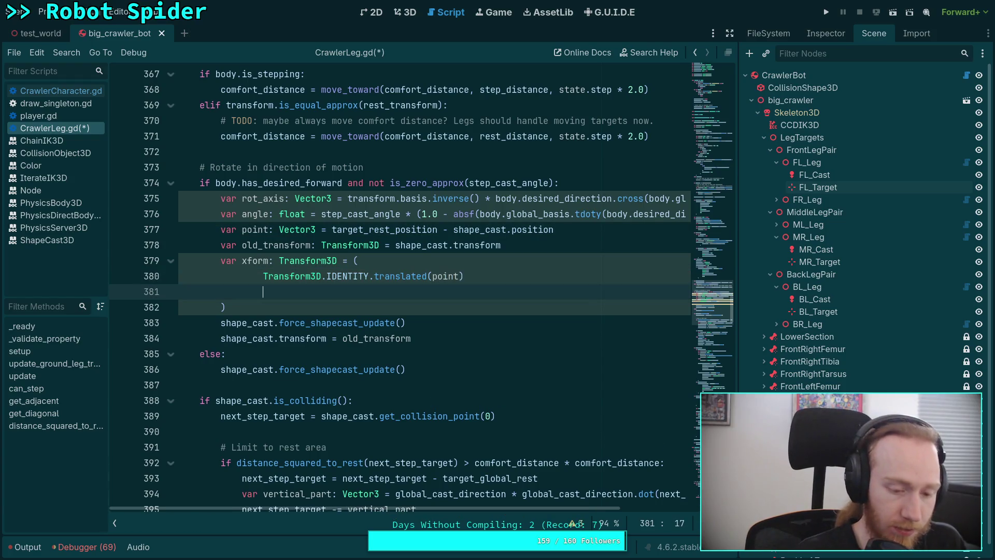
pyautogui.press('Up')
pyautogui.press('Down')
pyautogui.write('* ')
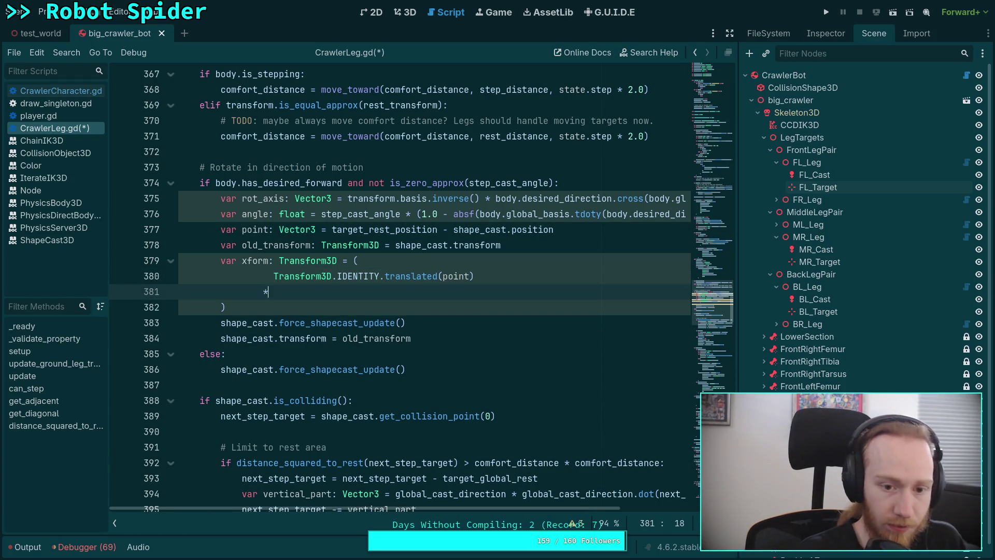
pyautogui.write('Tar')
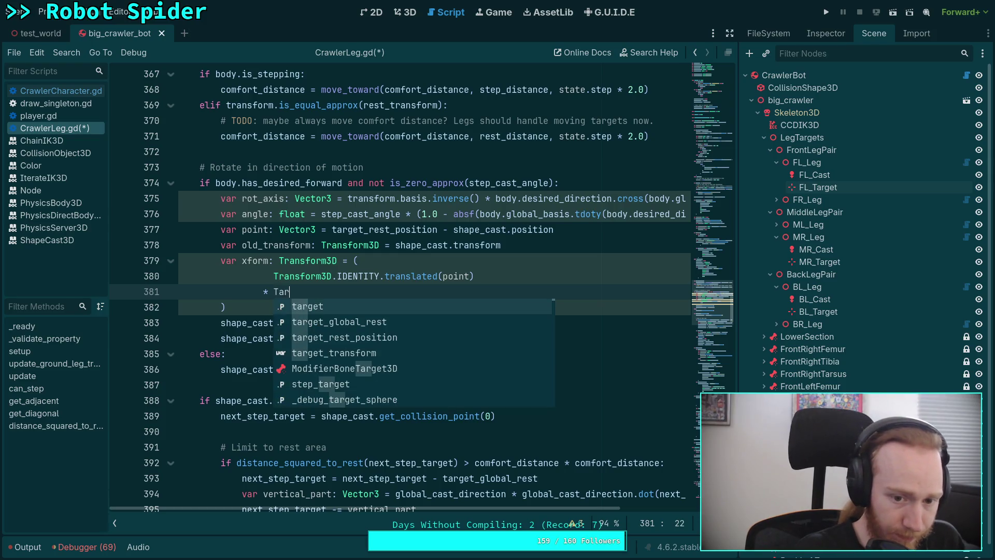
pyautogui.press('BackSpace')
pyautogui.press('BackSpace')
pyautogui.write('ran')
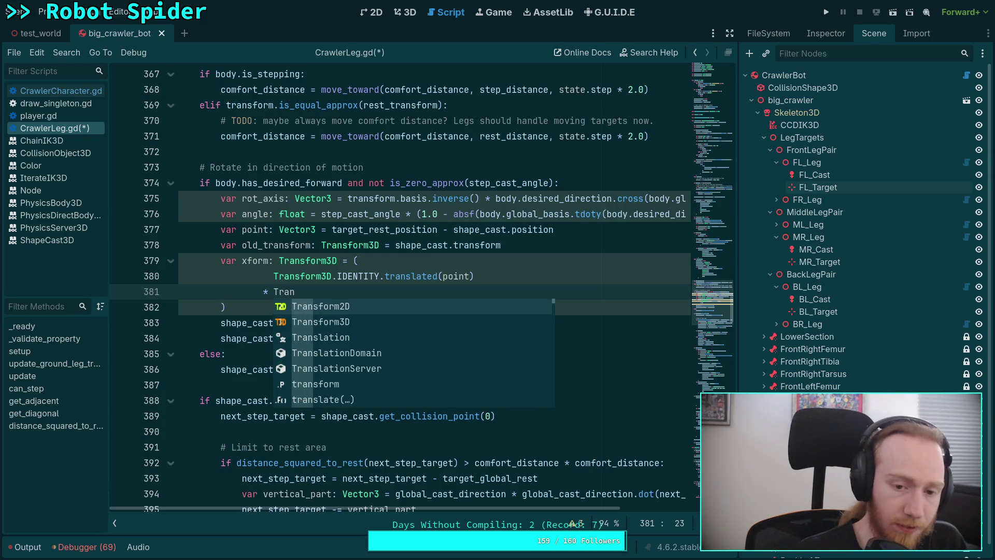
pyautogui.press('Down')
pyautogui.press('Return')
pyautogui.write('.I')
pyautogui.press('Return')
pyautogui.write('.')
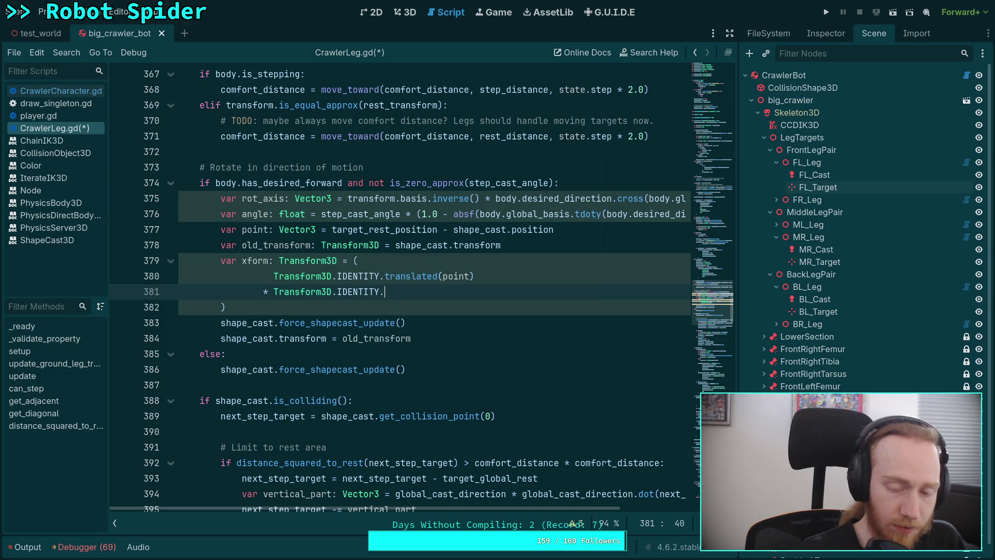
pyautogui.write('rot')
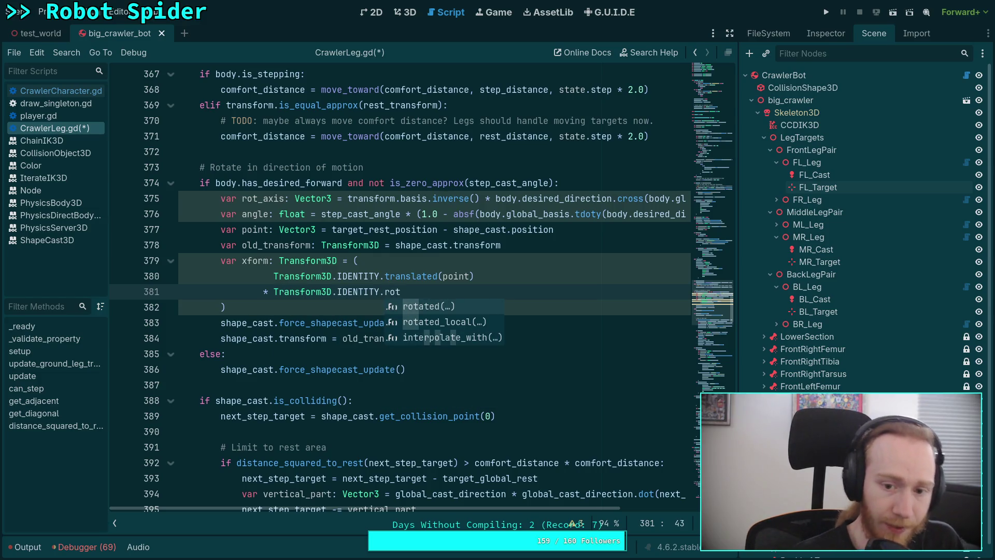
pyautogui.press('Return')
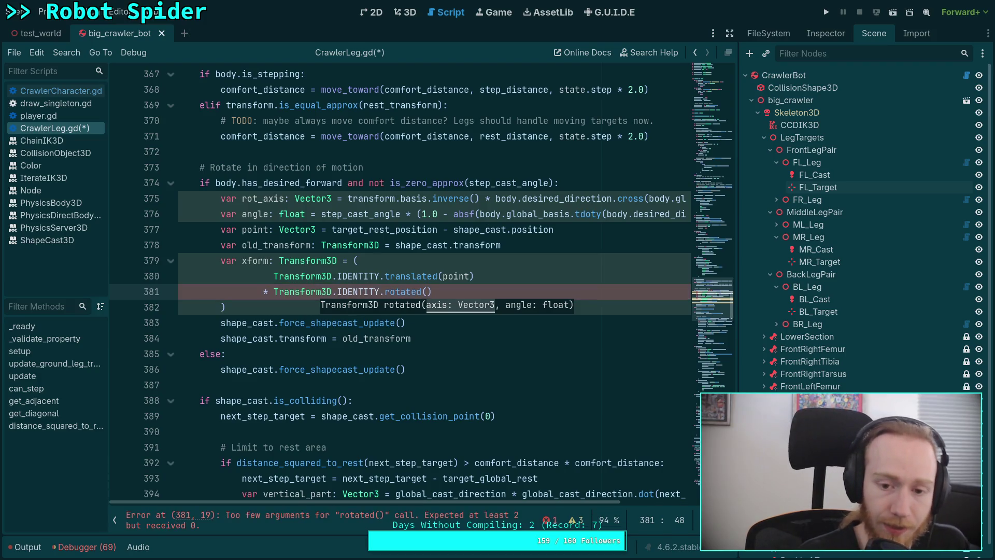
pyautogui.write('rot_axis')
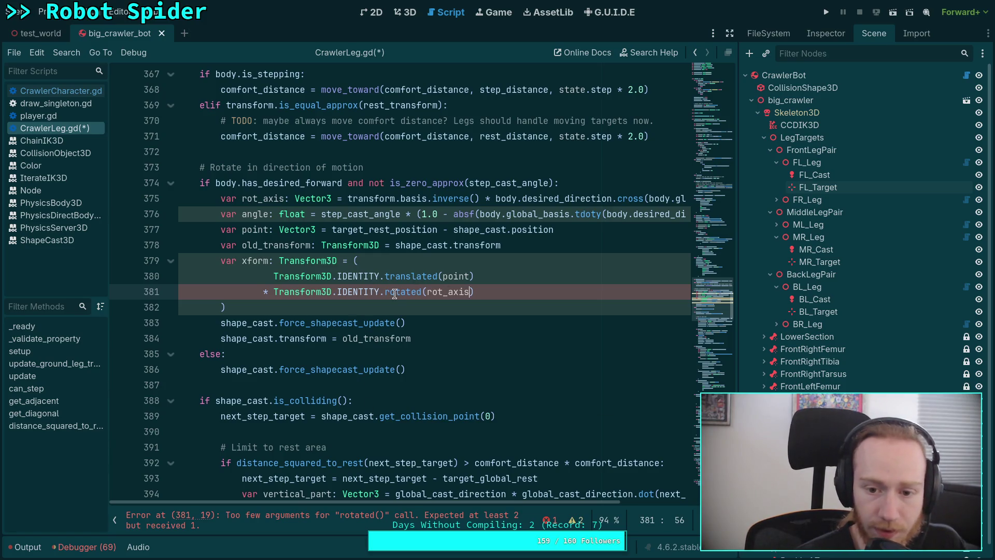
# Complete the rotation as rotated(rot_axis.normalized(), angle), then multiply by Transform3D.IDENTITY.translated(-point).
pyautogui.moveTo(395, 294)
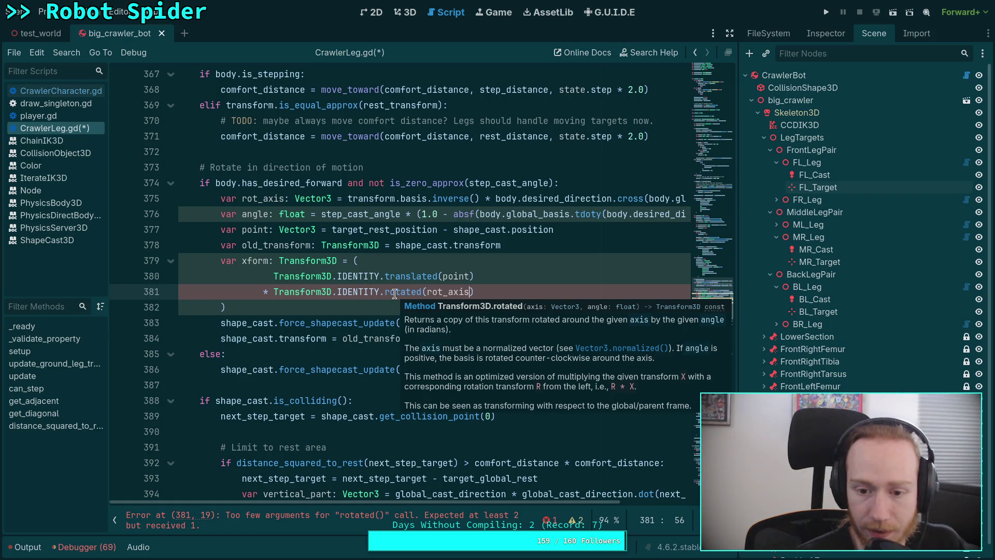
pyautogui.write('.no')
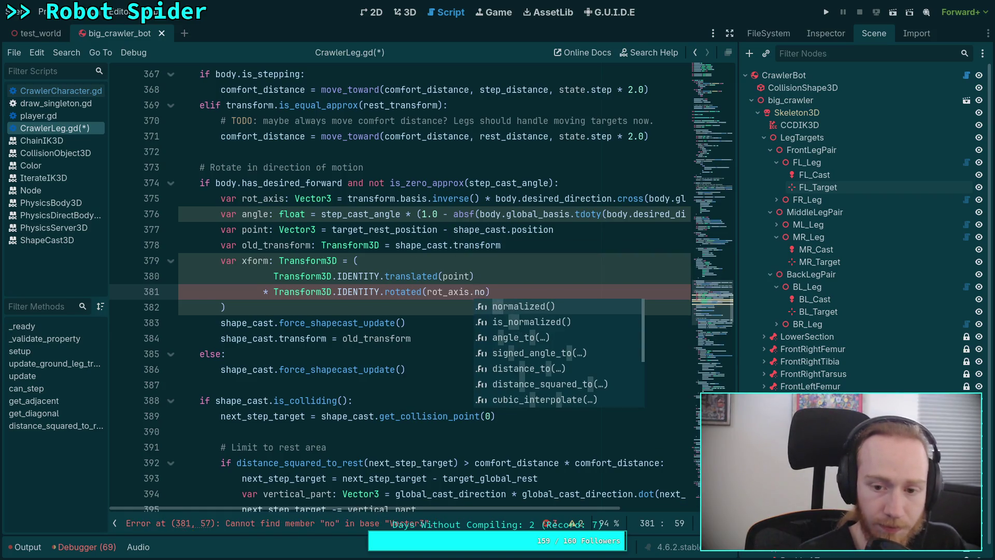
pyautogui.press('Return')
pyautogui.write(', ')
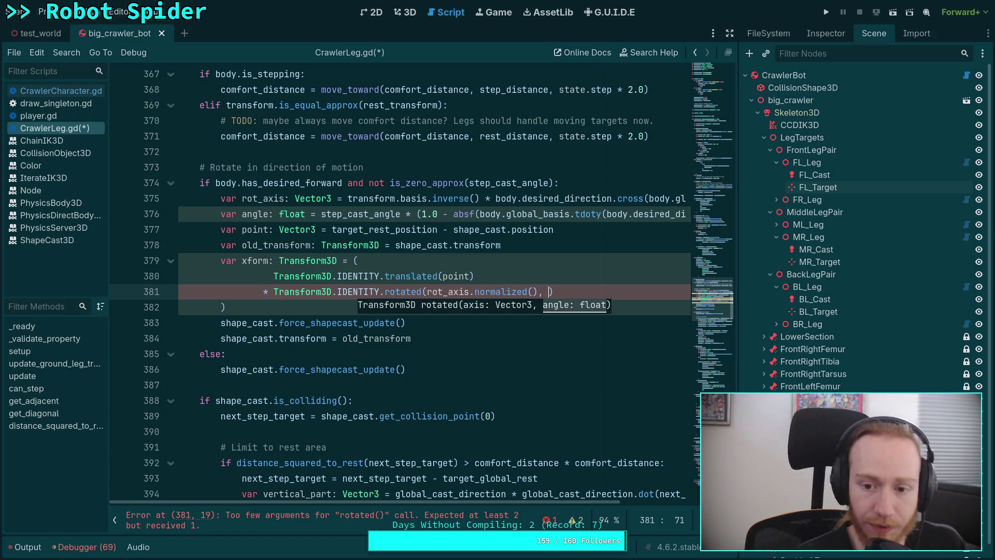
pyautogui.write('angle)')
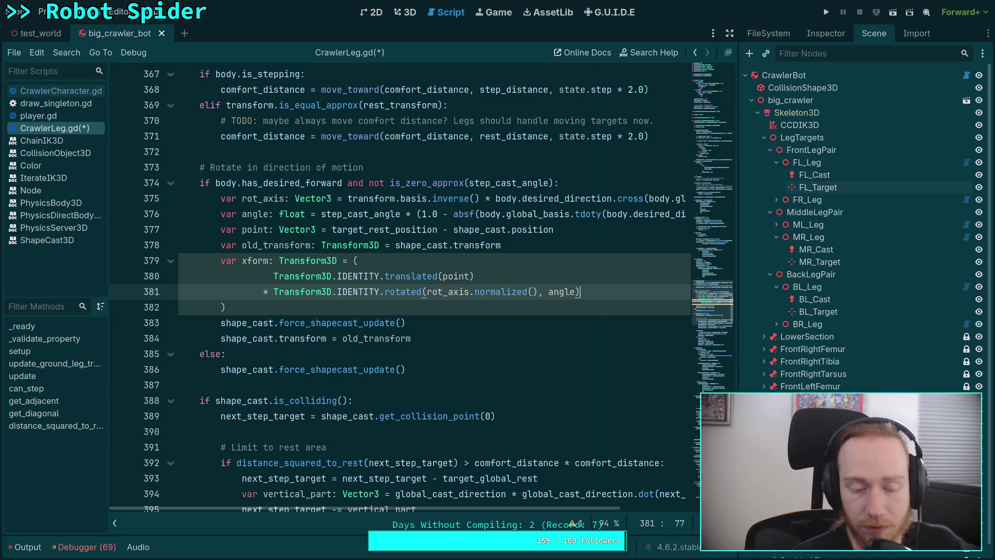
pyautogui.press('Return')
pyautogui.write('* Transform2D')
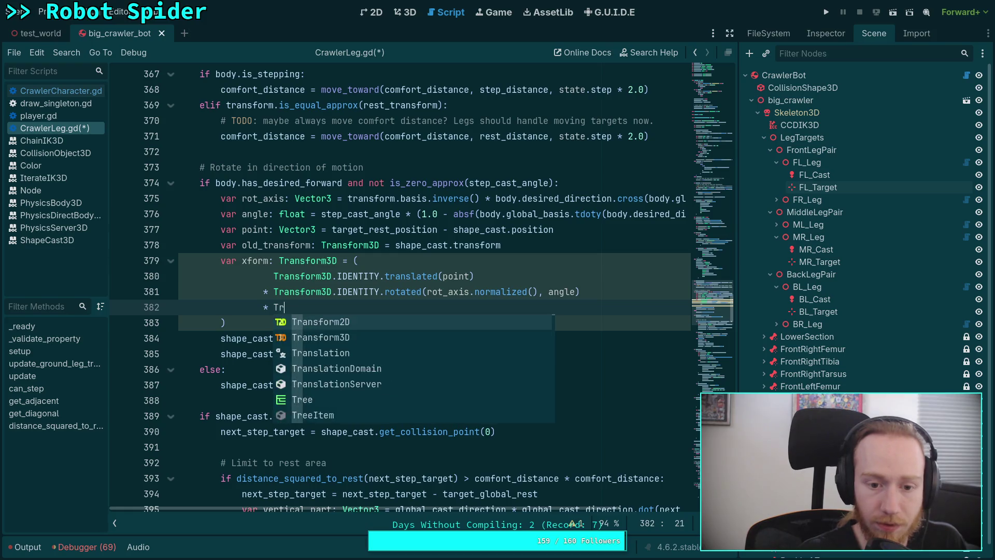
pyautogui.press('BackSpace')
pyautogui.press('BackSpace')
pyautogui.write('3D')
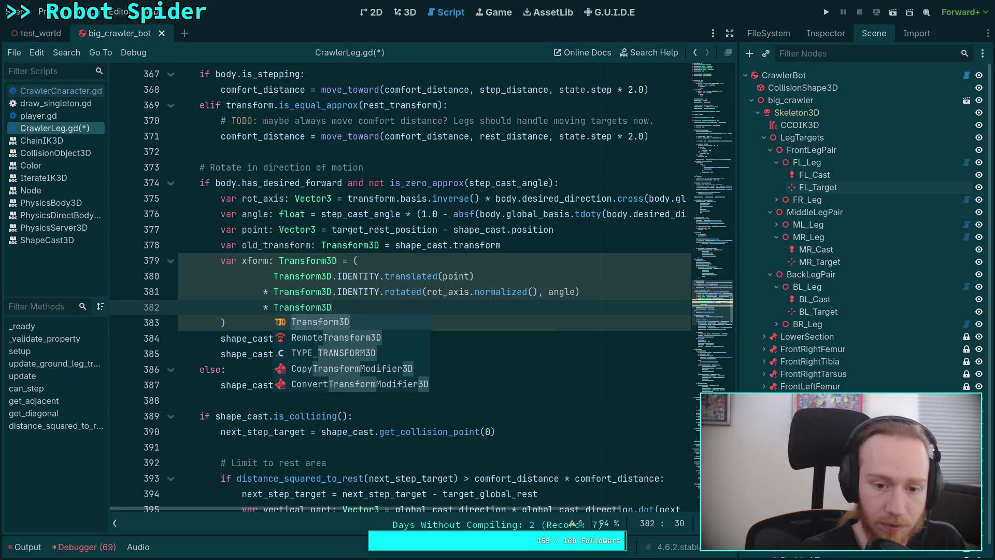
pyautogui.write('.IDENTITY.translated(')
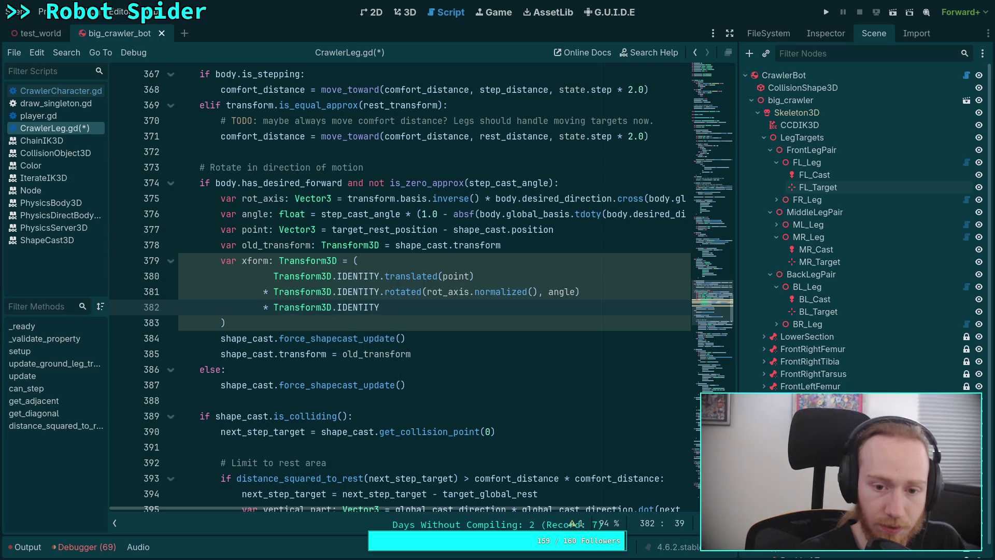
pyautogui.write('-point)')
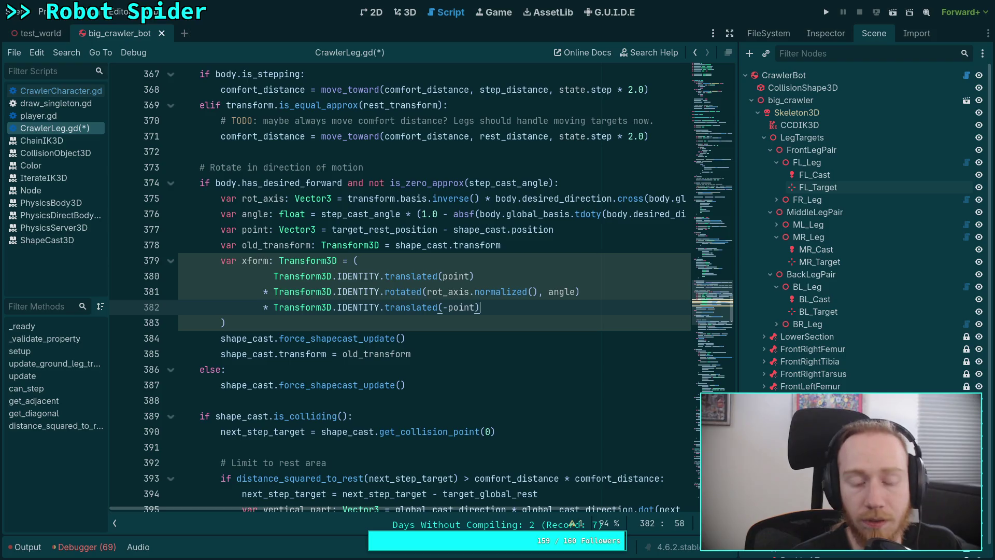
# Add 'shape_cast.transform = xform * shape_cast.transform' after the xform block and save CrawlerLeg.gd.
pyautogui.press('Down')
pyautogui.press('Down')
pyautogui.press('Up')
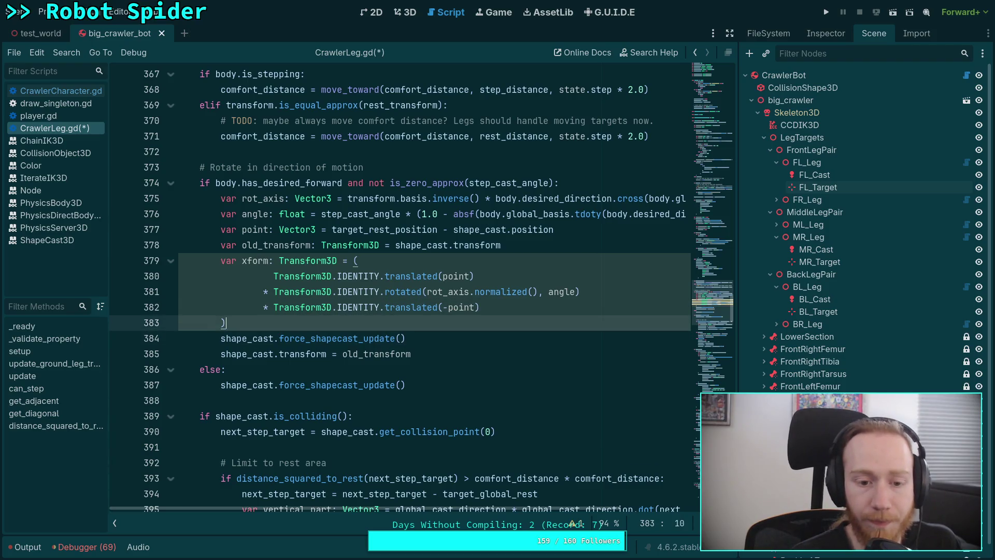
pyautogui.press('Return')
pyautogui.write('shape_')
pyautogui.press('Return')
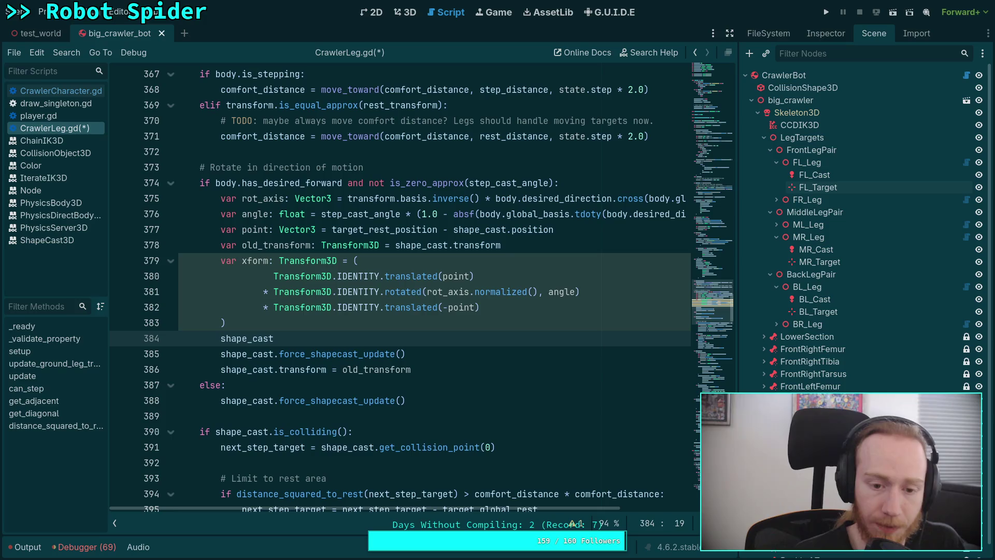
pyautogui.write('.tra')
pyautogui.press('Return')
pyautogui.write('= xform * sh')
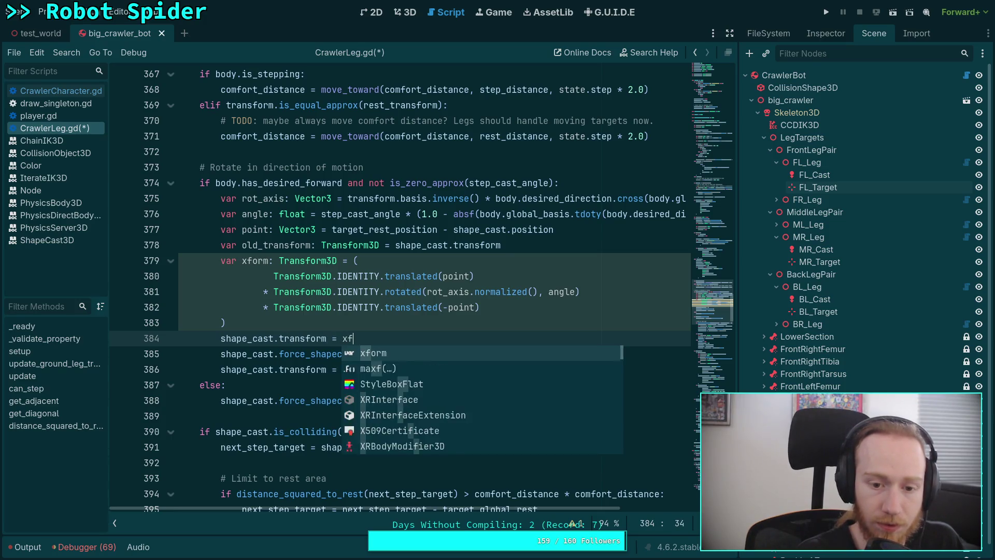
pyautogui.write('ape_cast.tra')
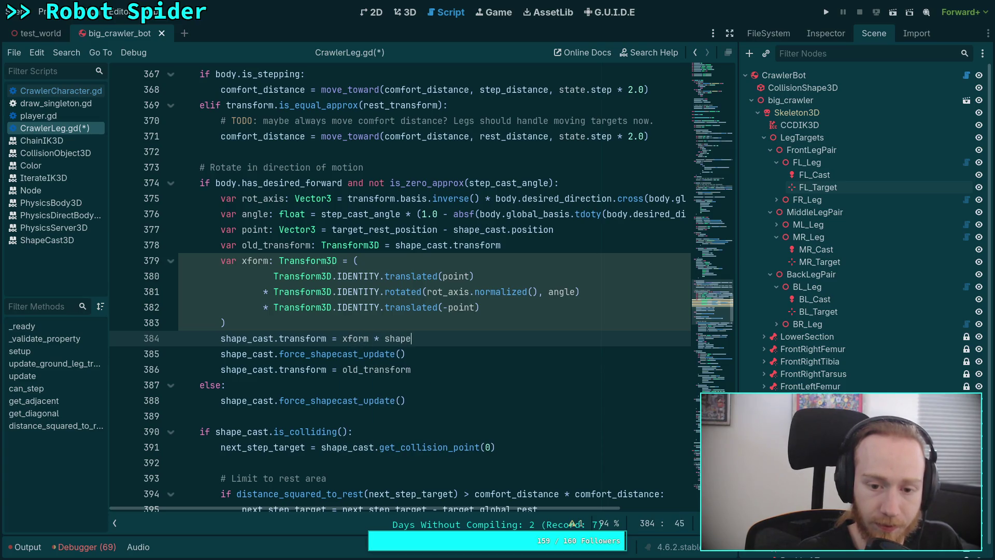
pyautogui.write('nsform')
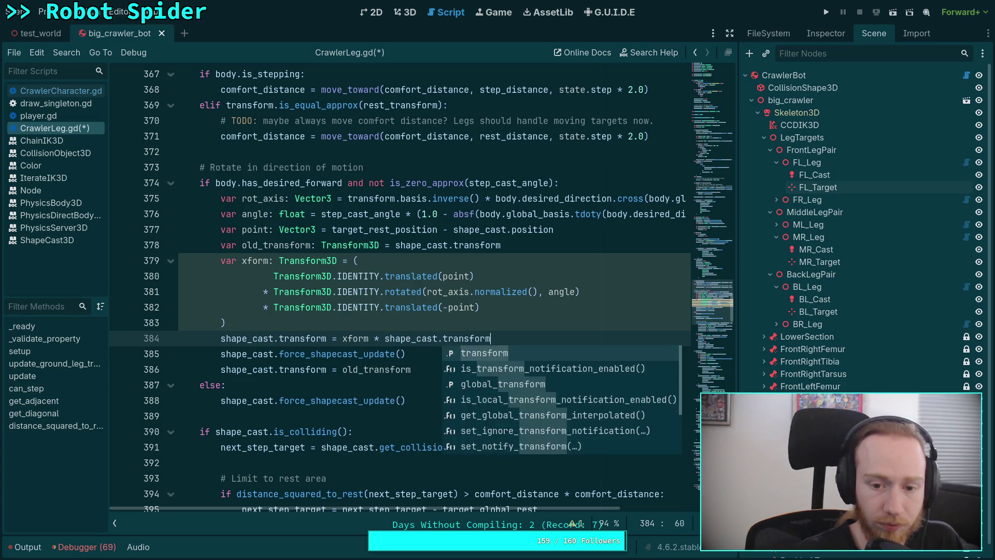
pyautogui.hotkey('ctrl', 's')
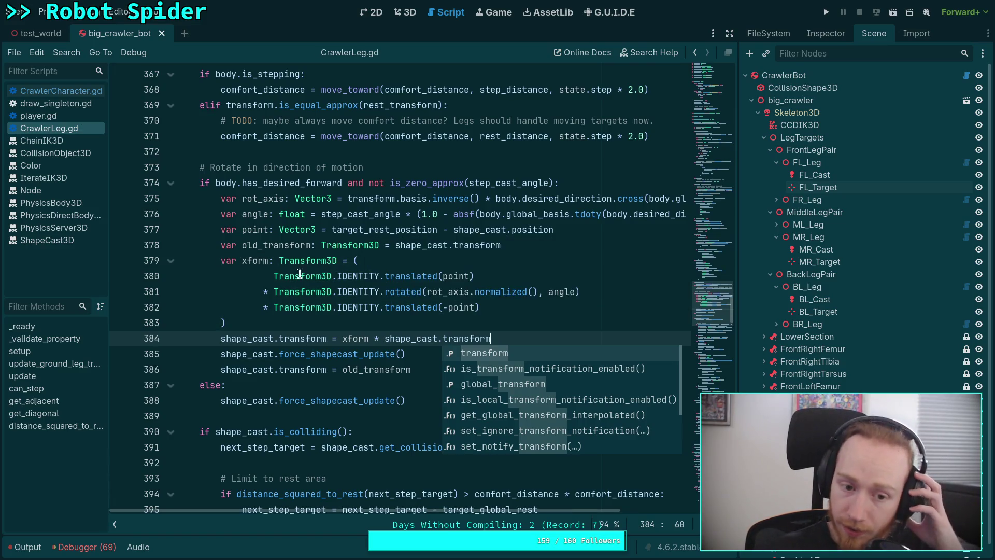
# Move the old_transform declaration above the if block at function level.
pyautogui.click(301, 369)
pyautogui.scroll(-4, 265, 365)
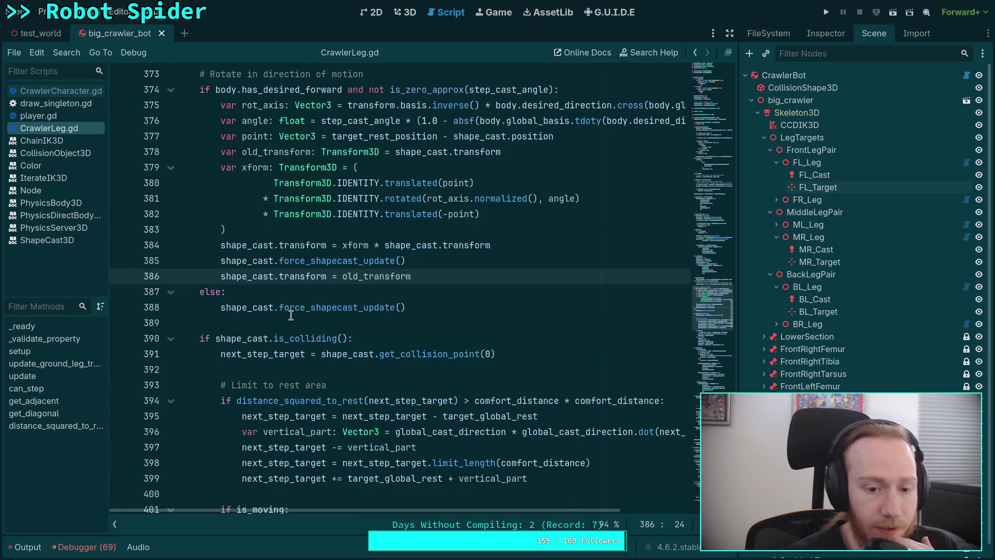
pyautogui.scroll(3, 290, 315)
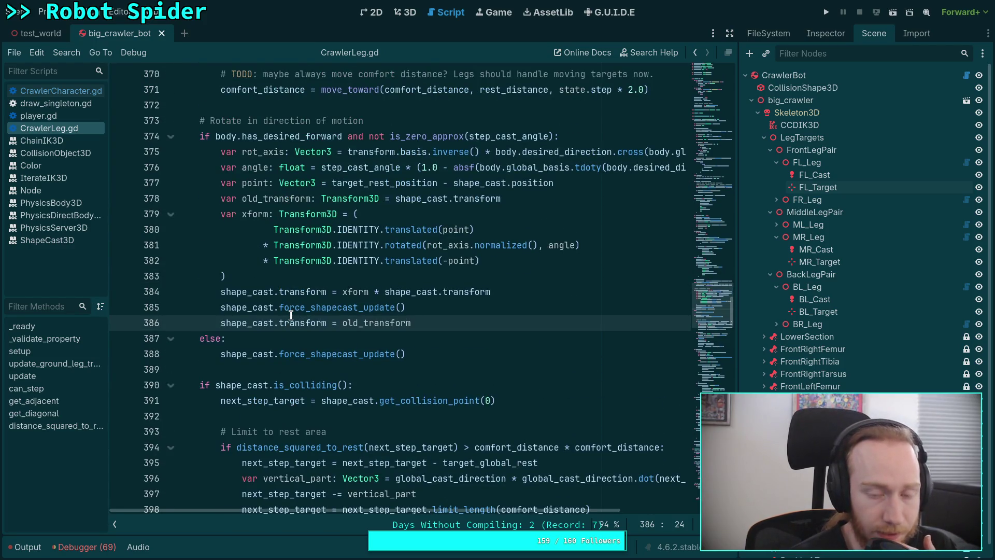
pyautogui.scroll(-2, 290, 314)
pyautogui.scroll(2, 290, 315)
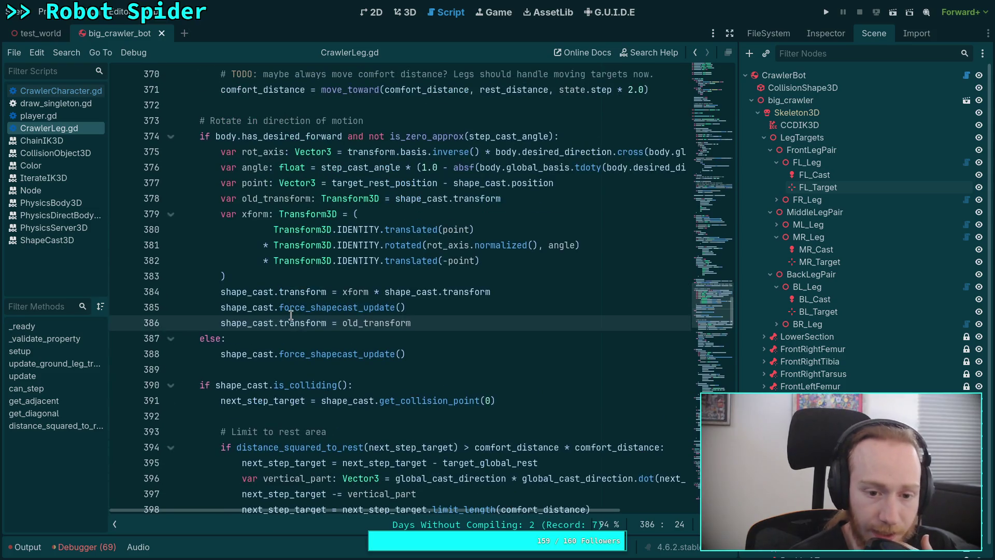
pyautogui.click(292, 293)
pyautogui.scroll(1, 312, 307)
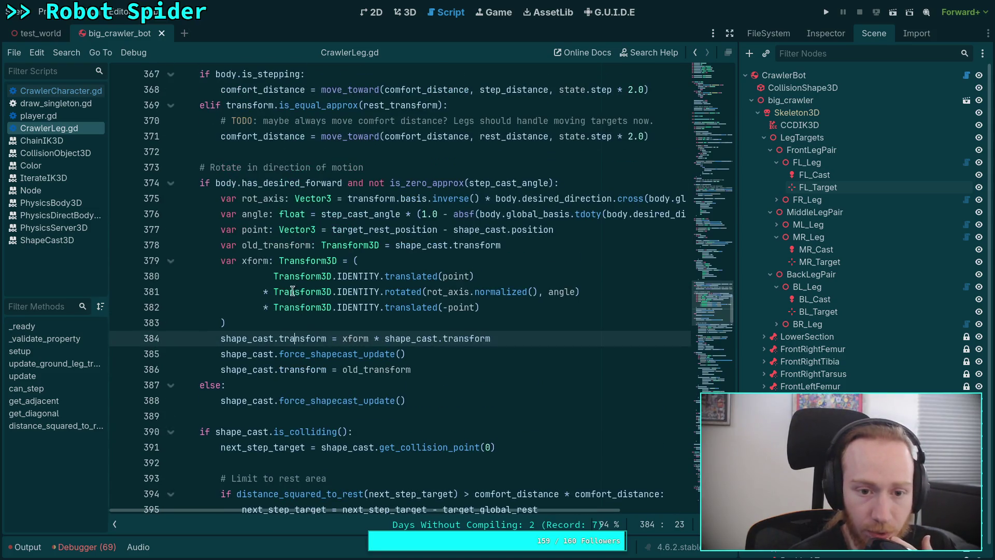
pyautogui.click(264, 247)
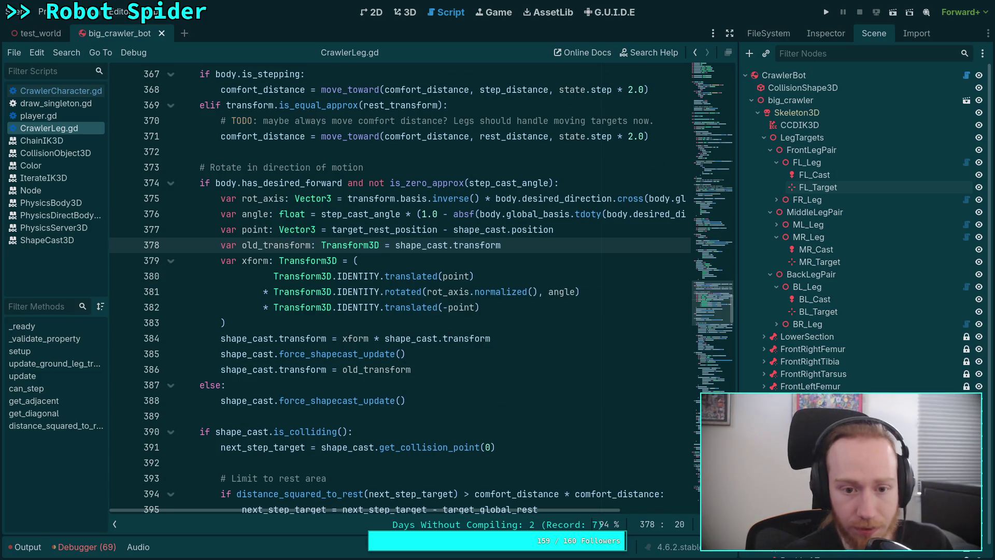
pyautogui.hotkey('alt', 'Up')
pyautogui.hotkey('alt', 'Up')
pyautogui.hotkey('alt', 'Up')
pyautogui.hotkey('shift', 'Tab')
# Rename old_transform to old_shape_cast_xform, including its use on line 386.
pyautogui.click(243, 184)
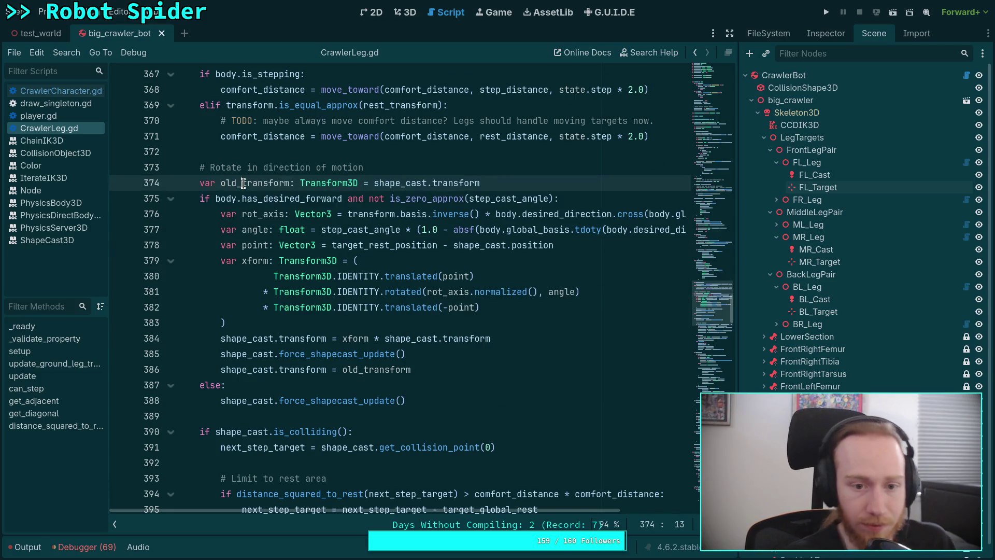
pyautogui.write('shapec')
pyautogui.press('BackSpace')
pyautogui.write('_cast_')
pyautogui.press('Delete')
pyautogui.press('Delete')
pyautogui.press('Delete')
pyautogui.write('xfo')
pyautogui.press('Right')
pyautogui.press('Right')
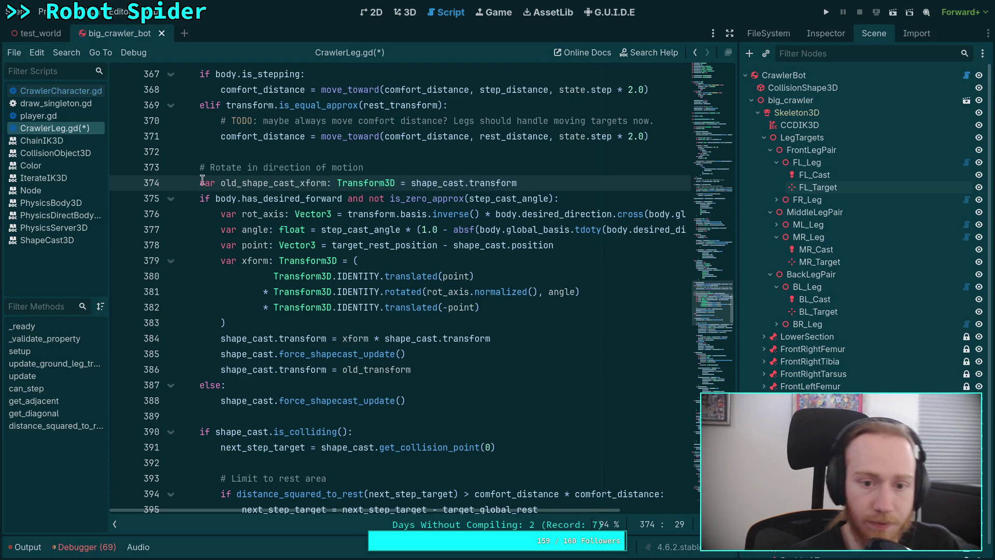
pyautogui.doubleClick(241, 183)
pyautogui.hotkey('ctrl', 'c')
pyautogui.rightClick(242, 186)
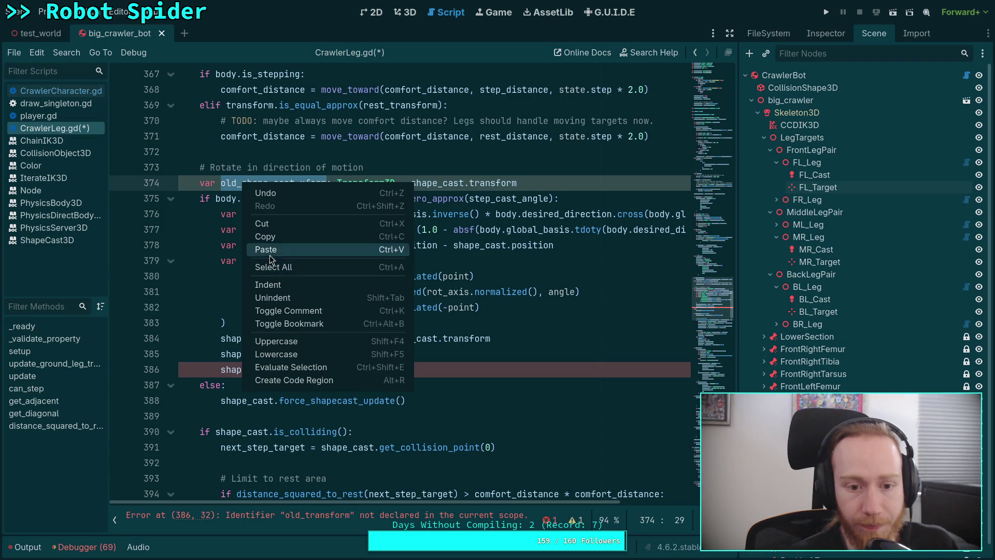
pyautogui.click(267, 236)
pyautogui.doubleClick(374, 369)
pyautogui.hotkey('ctrl', 'v')
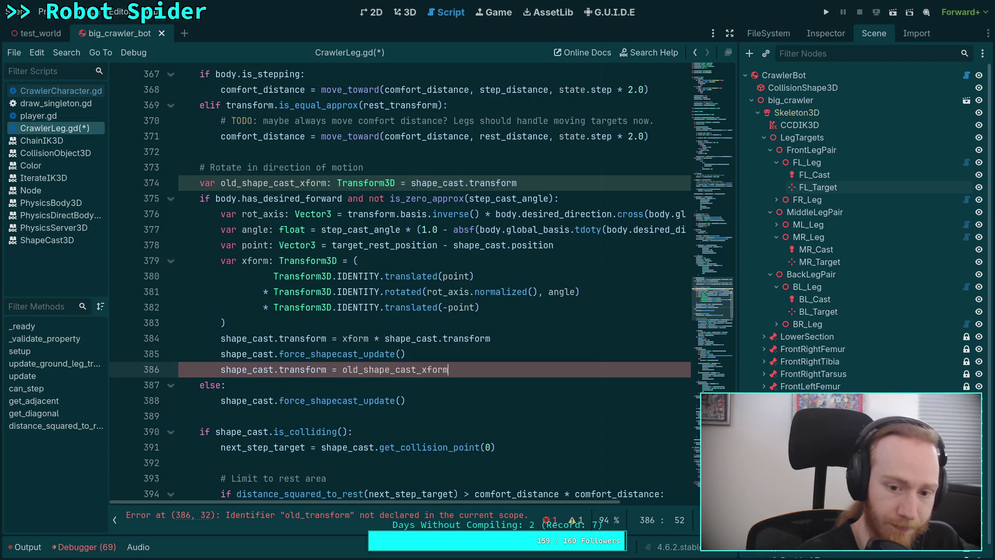
# Remove the else branch so the shape cast update always runs.
pyautogui.hotkey('ctrl', 'shift', 'k')
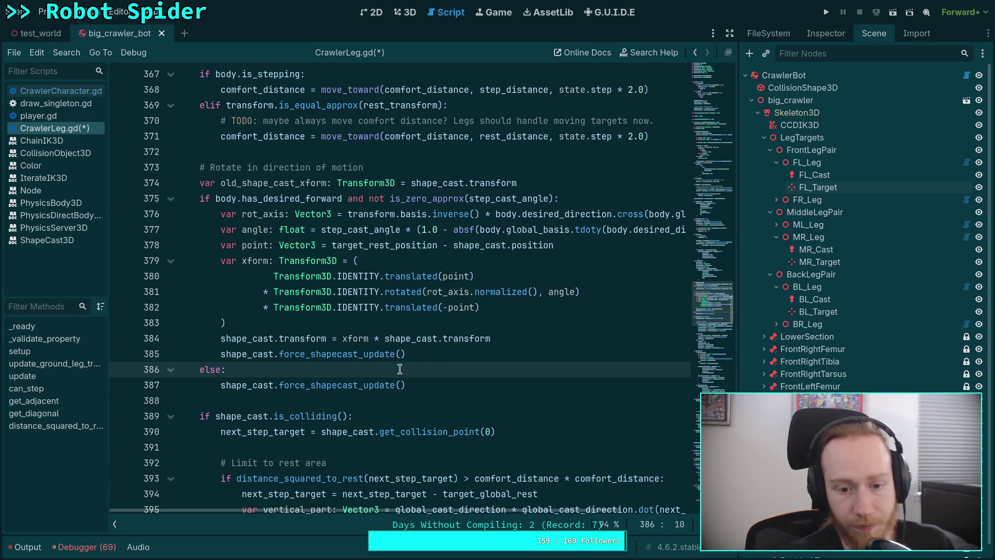
pyautogui.hotkey('ctrl', 'z')
pyautogui.hotkey('ctrl', 'y')
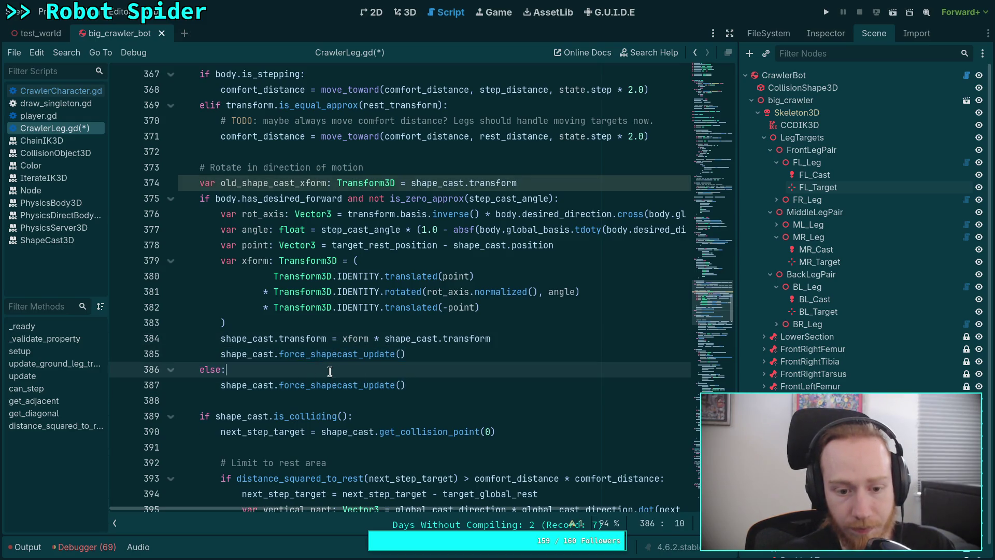
pyautogui.hotkey('ctrl', 'z')
pyautogui.click(259, 353)
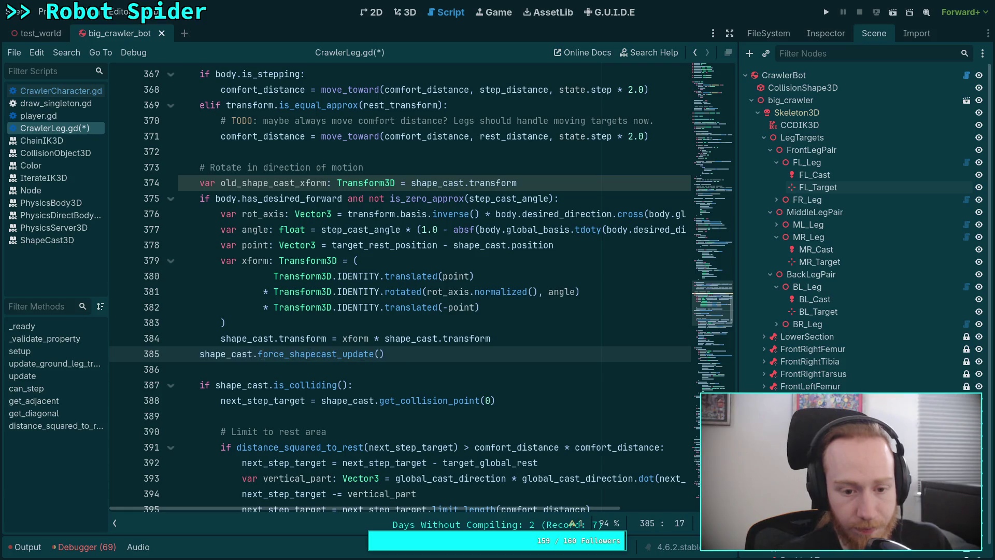
pyautogui.press('Up')
pyautogui.press('End')
pyautogui.press('Return')
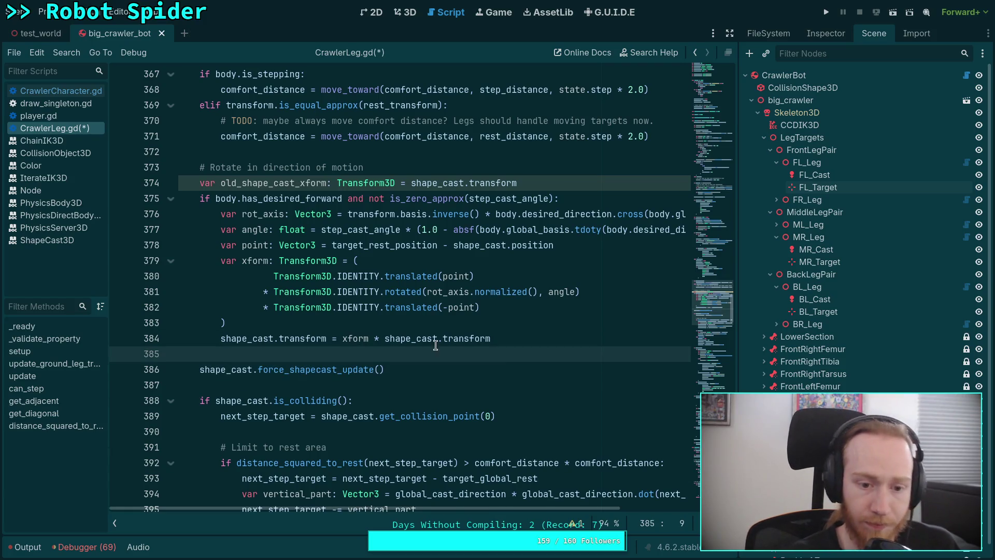
# Restore shape_cast.transform to old_shape_cast_xform after the debug drawing block.
pyautogui.scroll(-14, 436, 345)
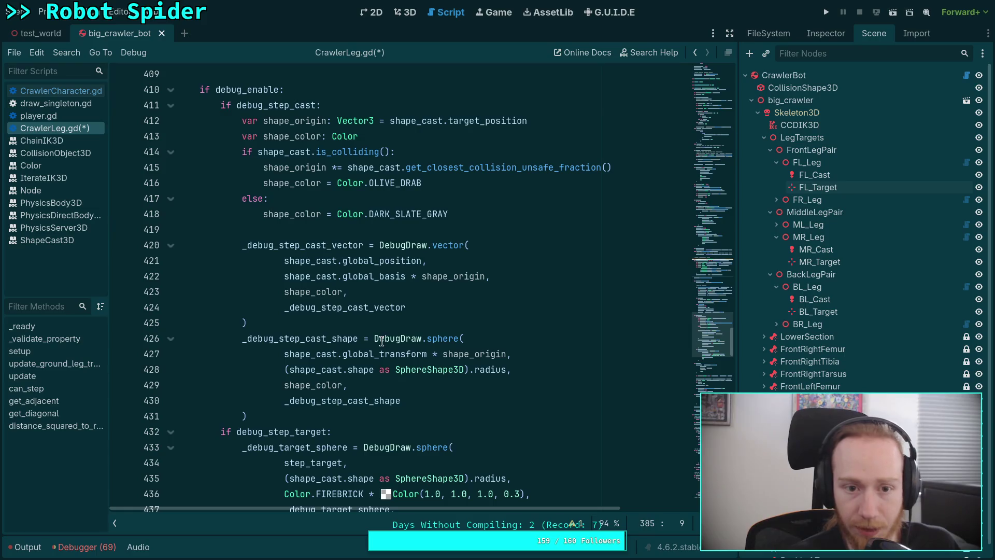
pyautogui.scroll(-5, 342, 375)
pyautogui.click(325, 321)
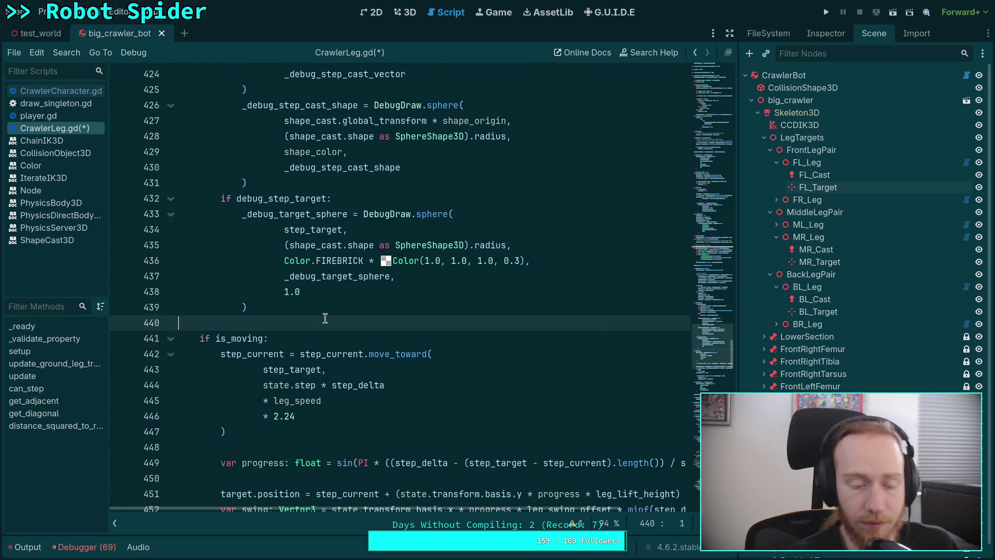
pyautogui.press('Return')
pyautogui.press('Return')
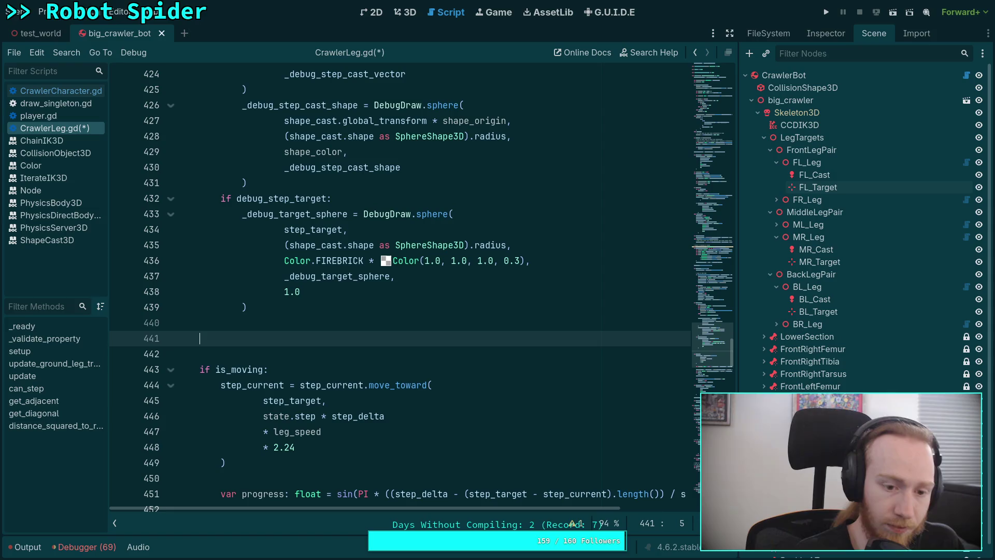
pyautogui.hotkey('ctrl', 'v')
pyautogui.press('BackSpace')
pyautogui.press('Down')
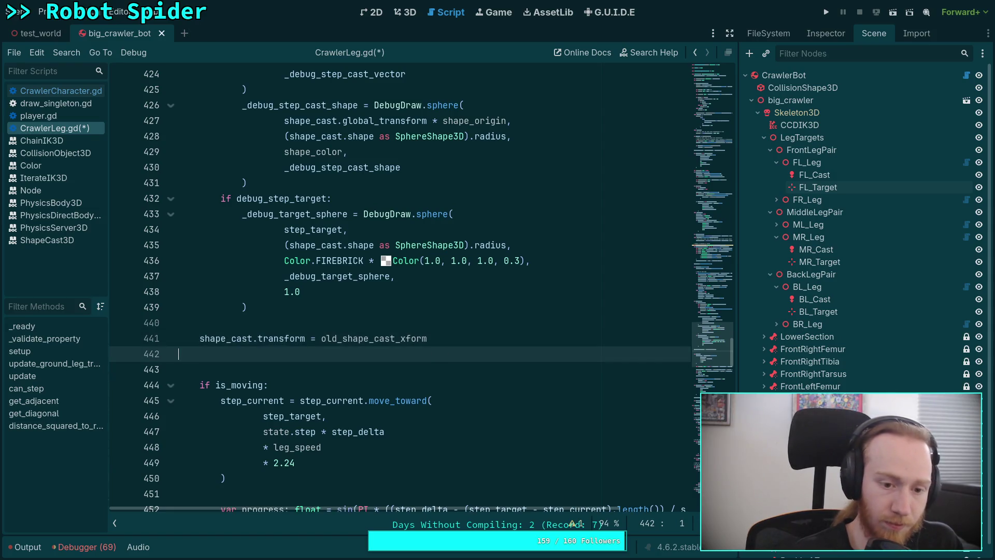
pyautogui.press('BackSpace')
pyautogui.doubleClick(354, 338)
pyautogui.click(270, 337)
pyautogui.doubleClick(229, 338)
pyautogui.scroll(-4, 300, 313)
pyautogui.scroll(8, 300, 313)
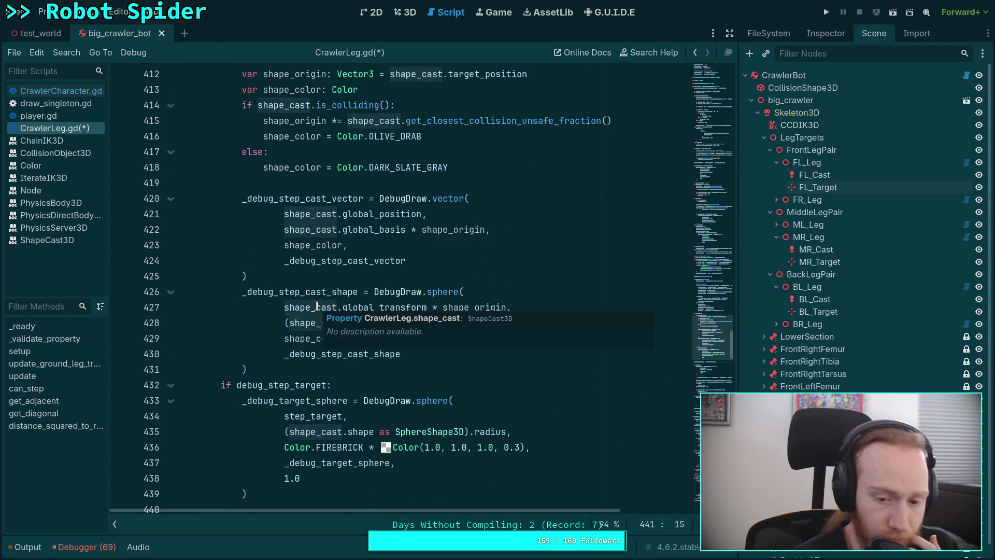
pyautogui.scroll(2, 260, 293)
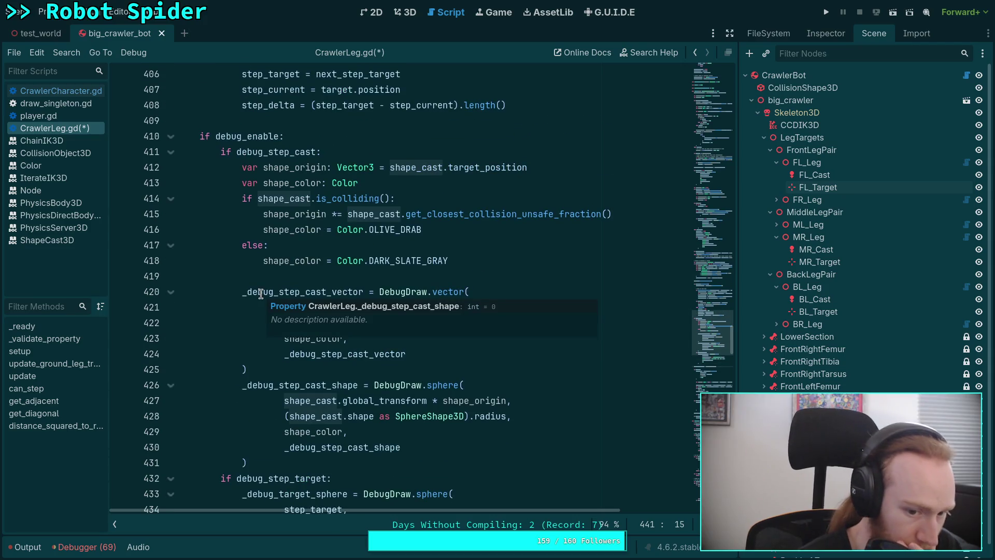
pyautogui.press('super+1')
pyautogui.press('BackSpace')
pyautogui.press('BackSpace')
pyautogui.press('BackSpace')
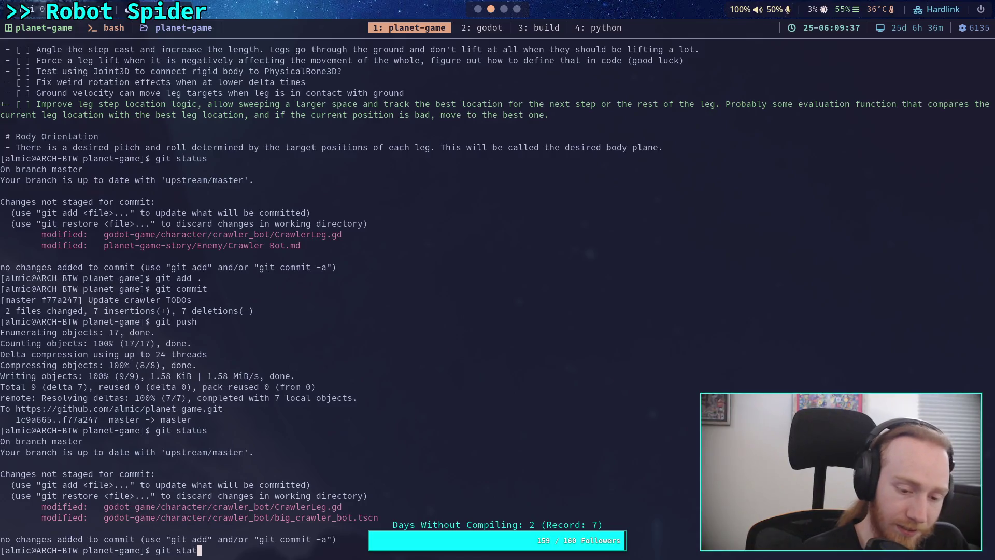
# Review the uncommitted changes with git diff and git status.
pyautogui.press('BackSpace')
pyautogui.write('diff')
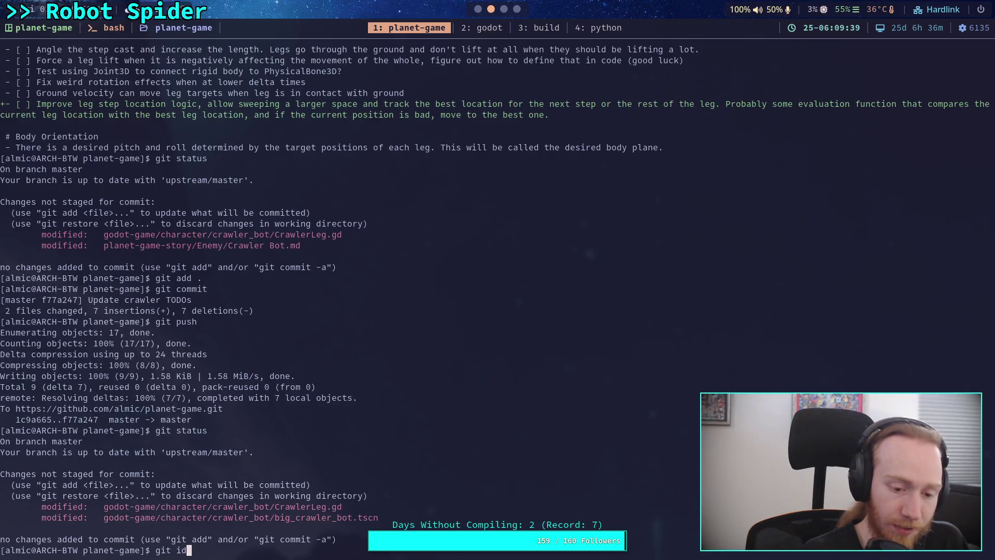
pyautogui.press('Return')
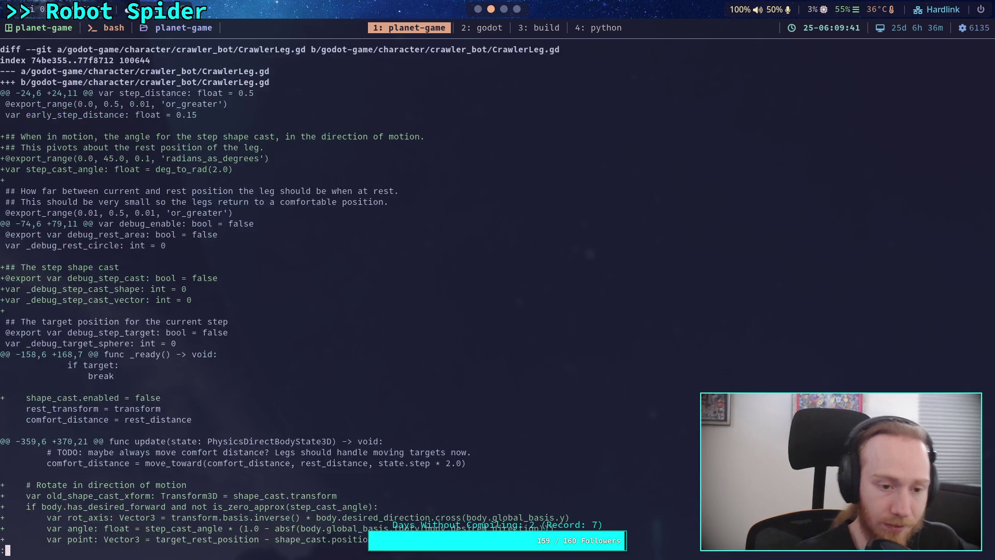
pyautogui.press('d')
pyautogui.press('d')
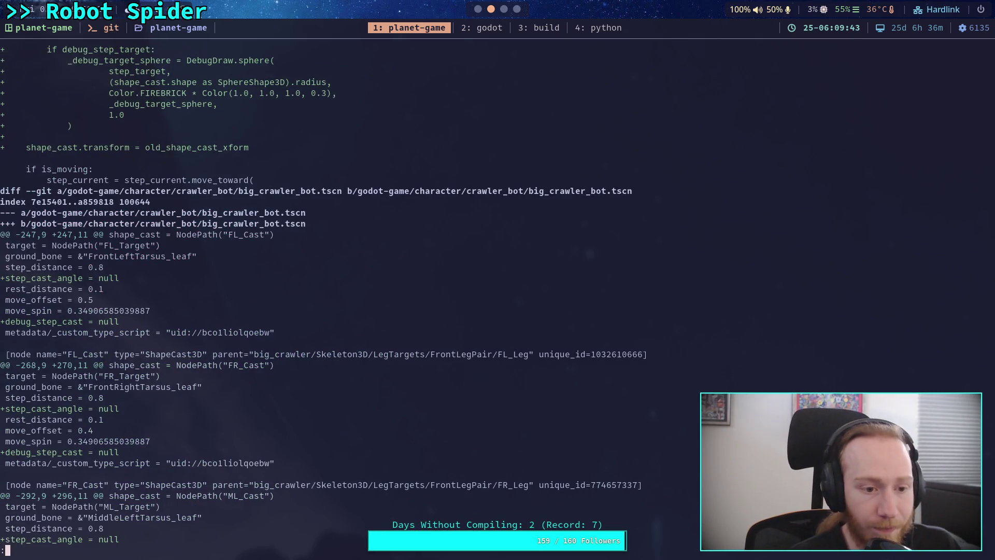
pyautogui.scroll(-3, 322, 294)
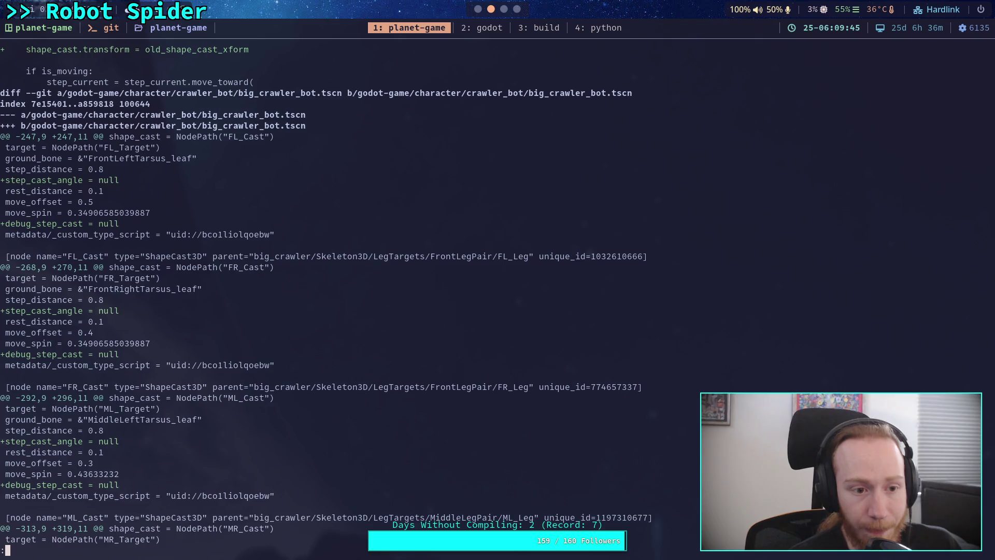
pyautogui.scroll(-6, 325, 295)
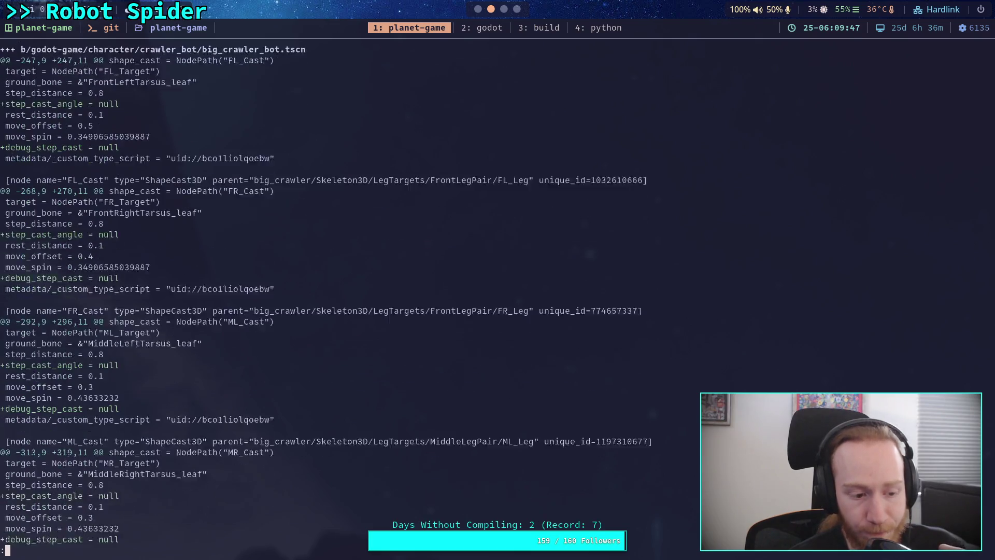
pyautogui.press('space')
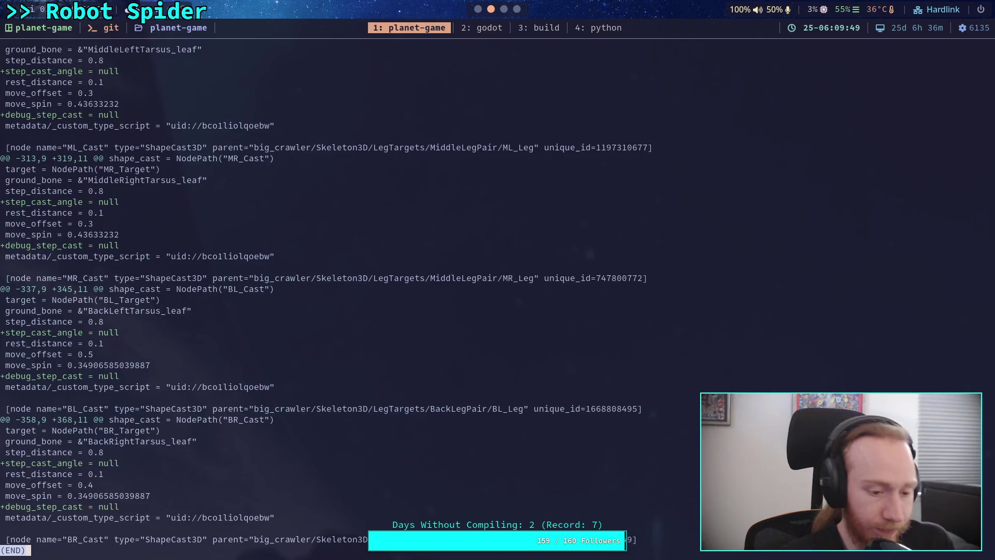
pyautogui.write('qgit restore')
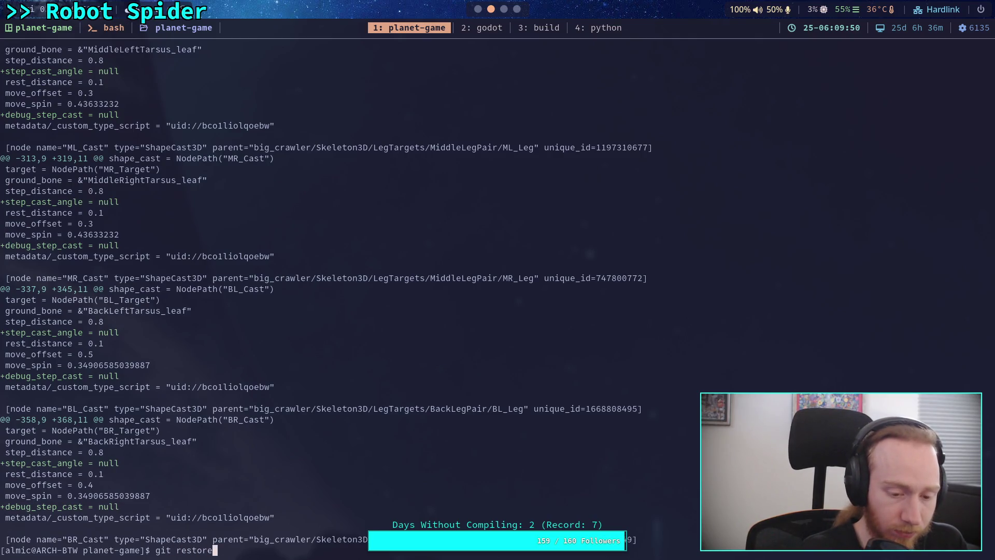
pyautogui.press('BackSpace')
pyautogui.press('BackSpace')
pyautogui.press('BackSpace')
pyautogui.write('status')
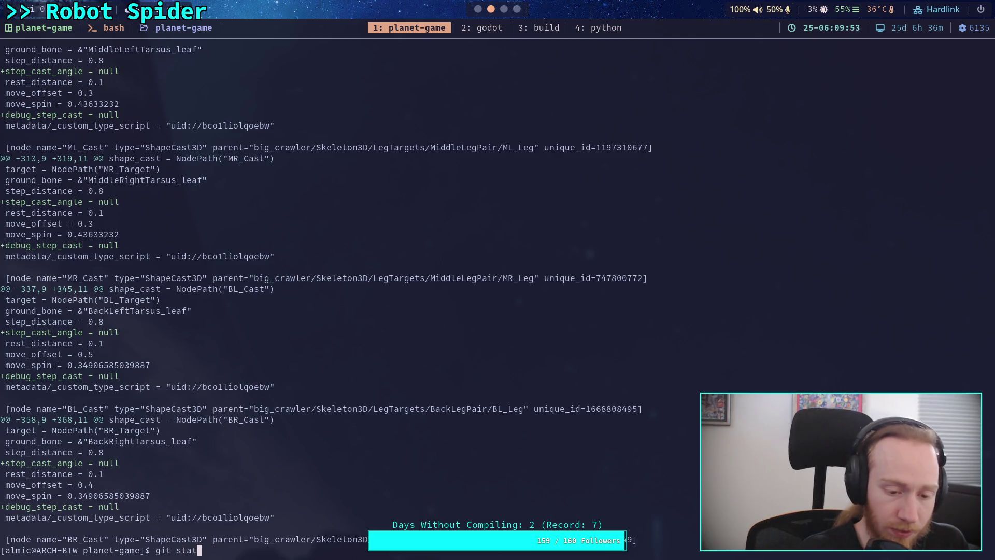
pyautogui.press('Return')
# Discard changes to big_crawler_bot.tscn with git restore and confirm only CrawlerLeg.gd remains modified.
pyautogui.write('git re')
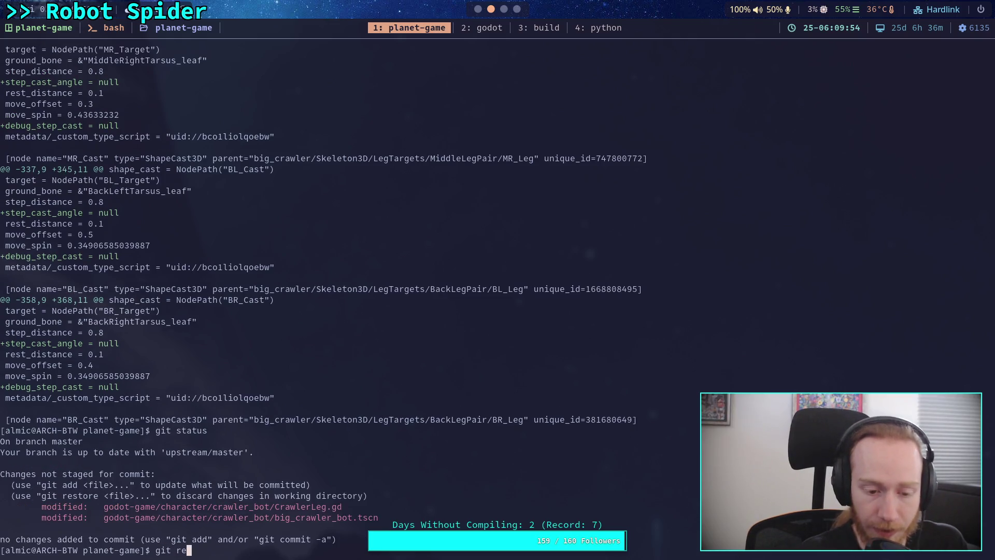
pyautogui.write('store godot-game/')
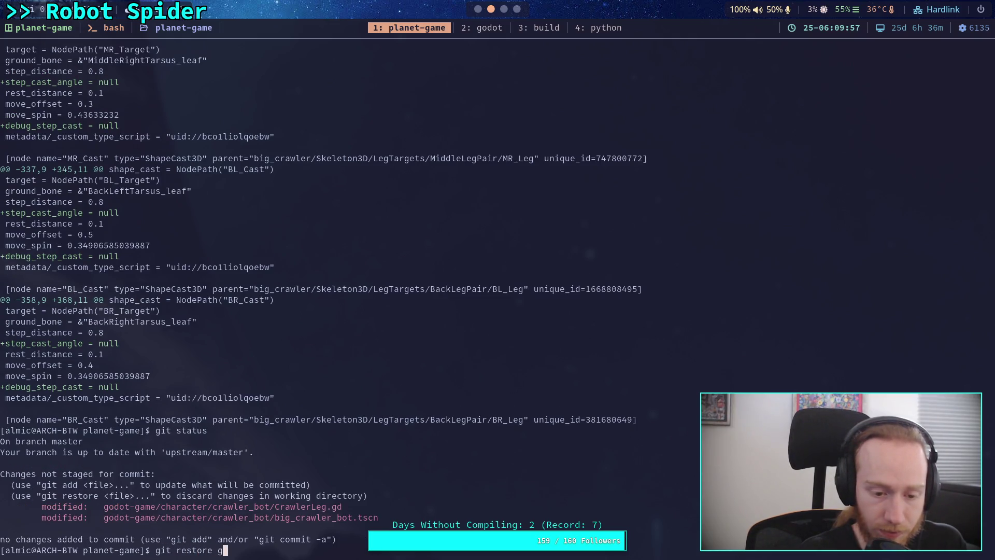
pyautogui.write('character/crawler_bot/bi')
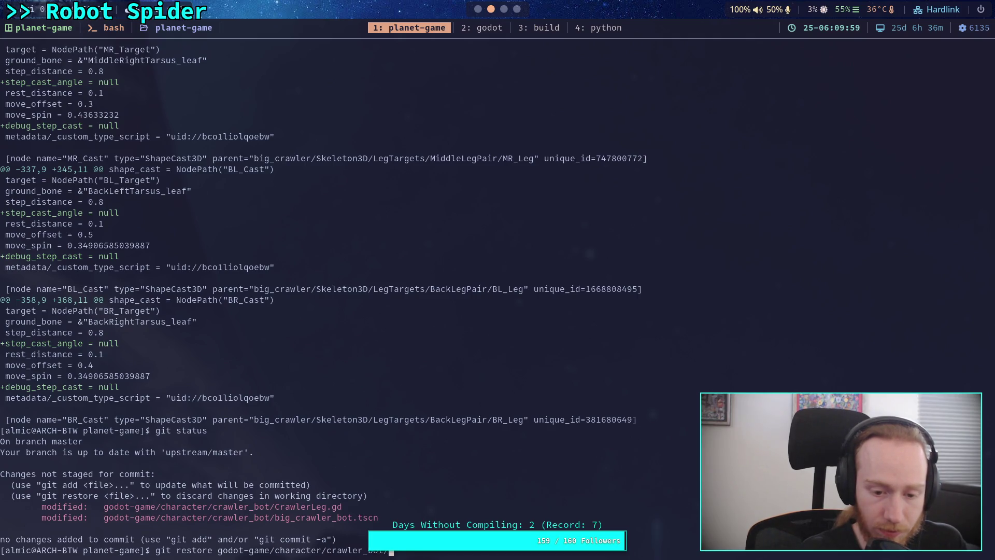
pyautogui.press('Tab')
pyautogui.write('bot.tscn')
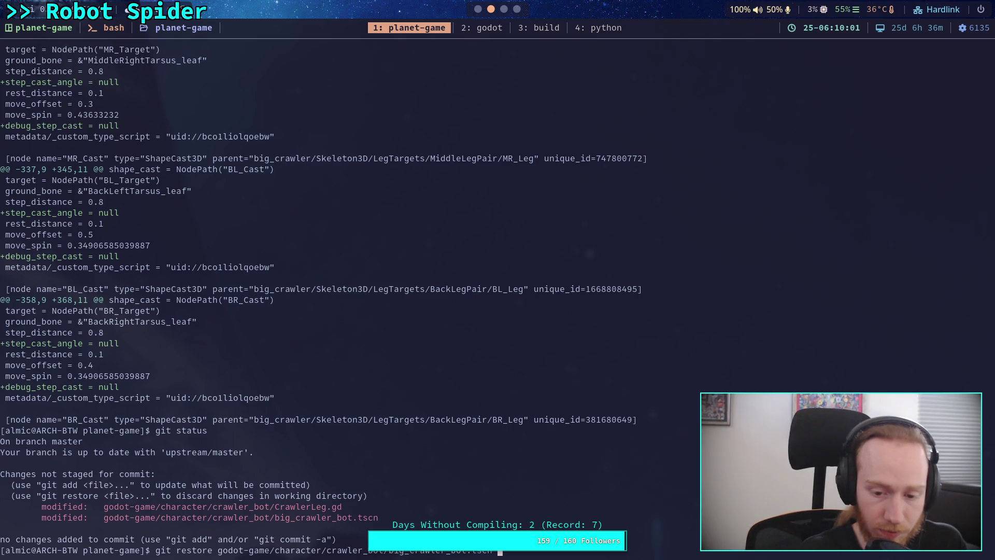
pyautogui.press('Return')
pyautogui.write('git status')
pyautogui.press('Return')
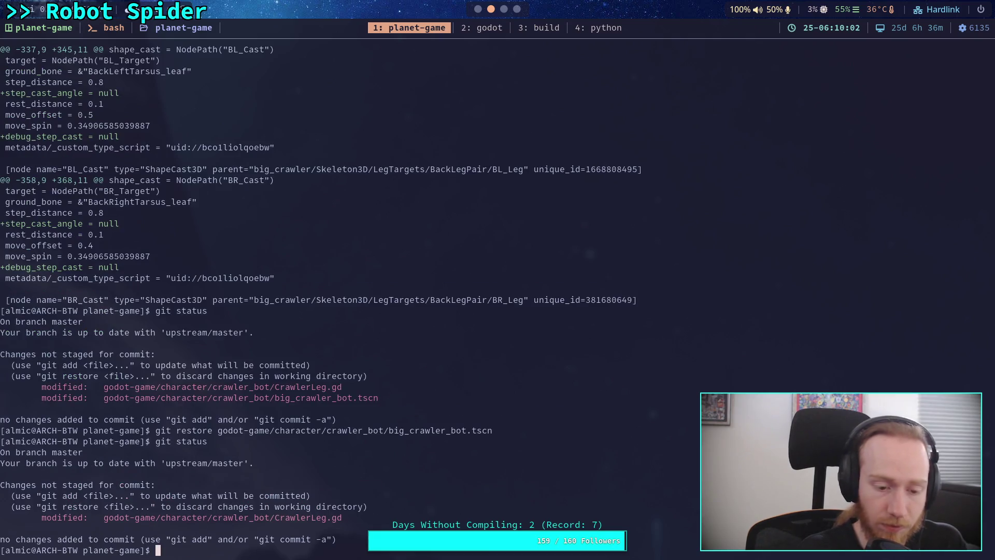
pyautogui.press('super+2')
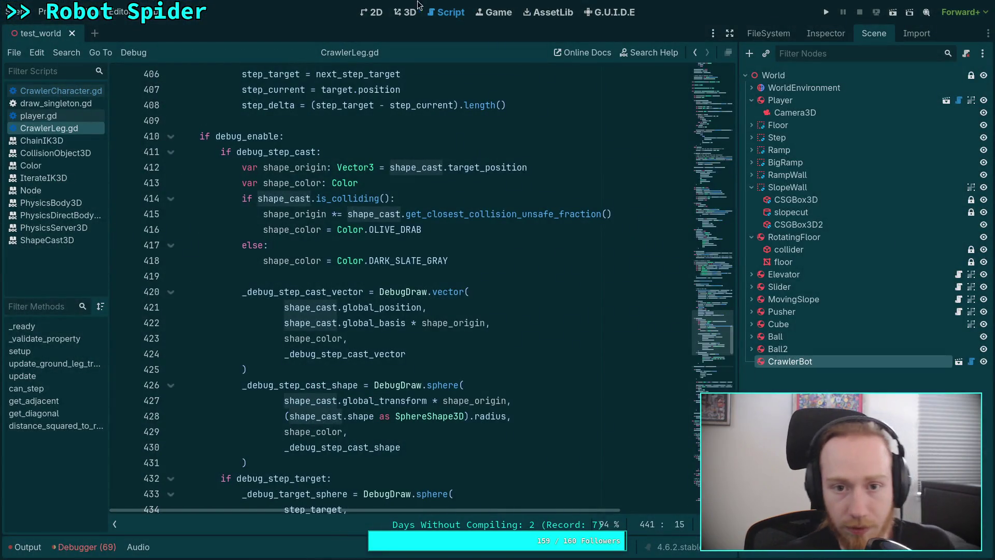
# Run the test world scene to try the spider, then stop it.
pyautogui.click(412, 15)
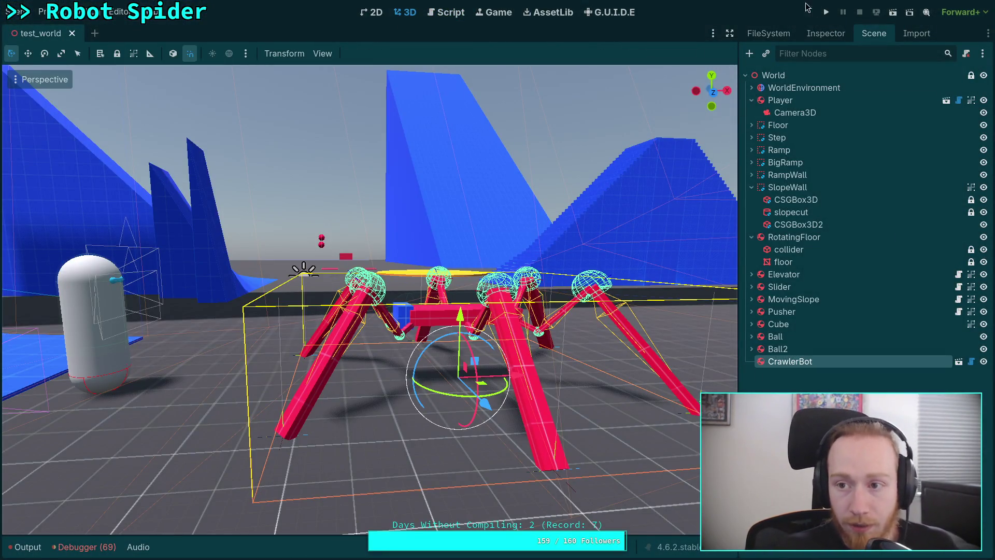
pyautogui.press('F5')
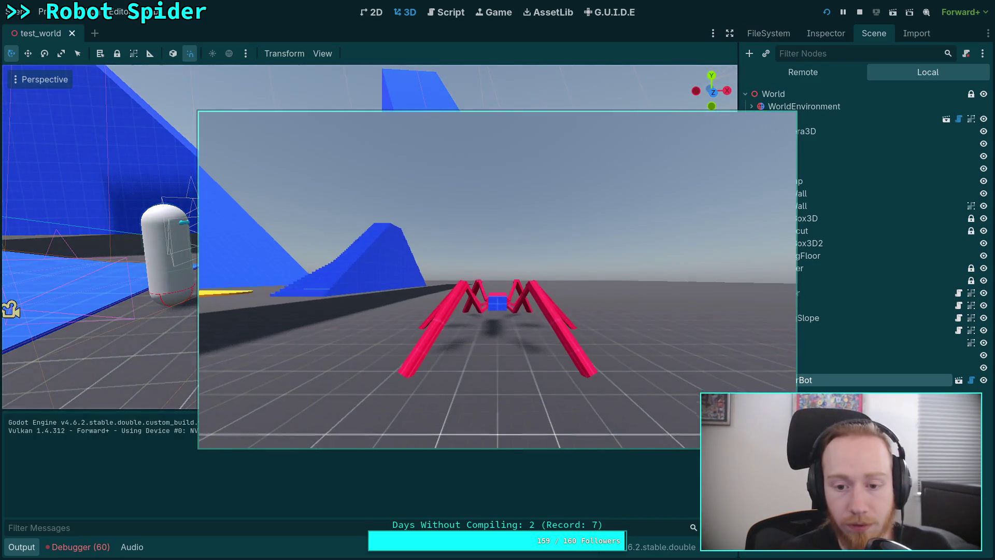
pyautogui.click(859, 14)
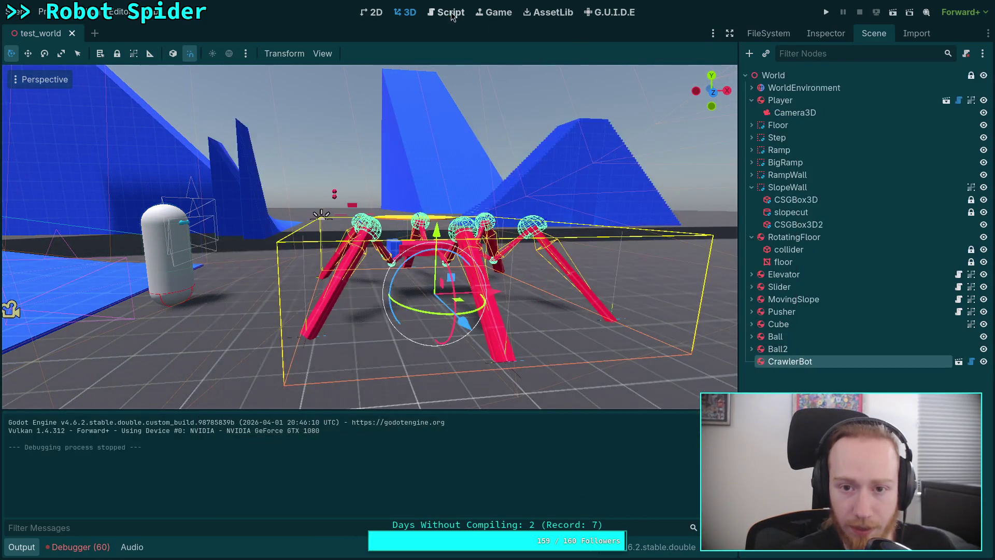
# Set debug_enable and debug_step_cast to true in CrawlerLeg.gd, save, and run the game.
pyautogui.hotkey('ctrl', 'F3')
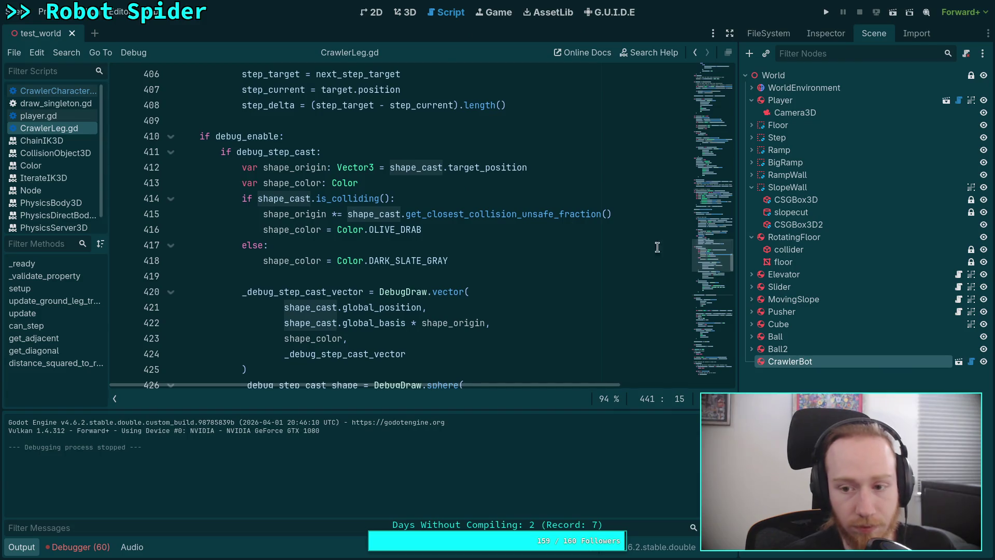
pyautogui.click(713, 70)
pyautogui.scroll(-5, 441, 216)
pyautogui.scroll(-9, 441, 216)
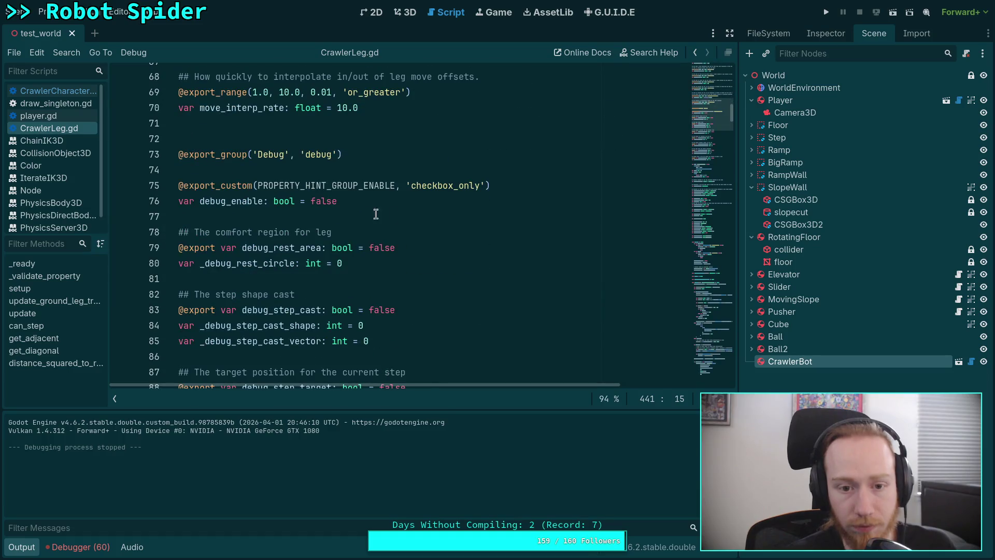
pyautogui.doubleClick(323, 203)
pyautogui.write('true')
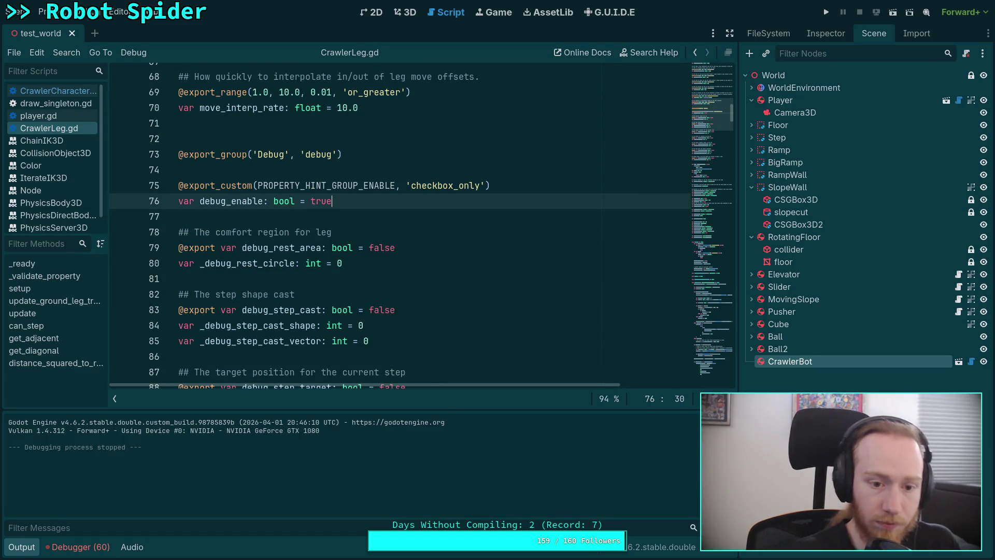
pyautogui.scroll(-2, 332, 202)
pyautogui.doubleClick(375, 215)
pyautogui.write('true')
pyautogui.hotkey('ctrl', 's')
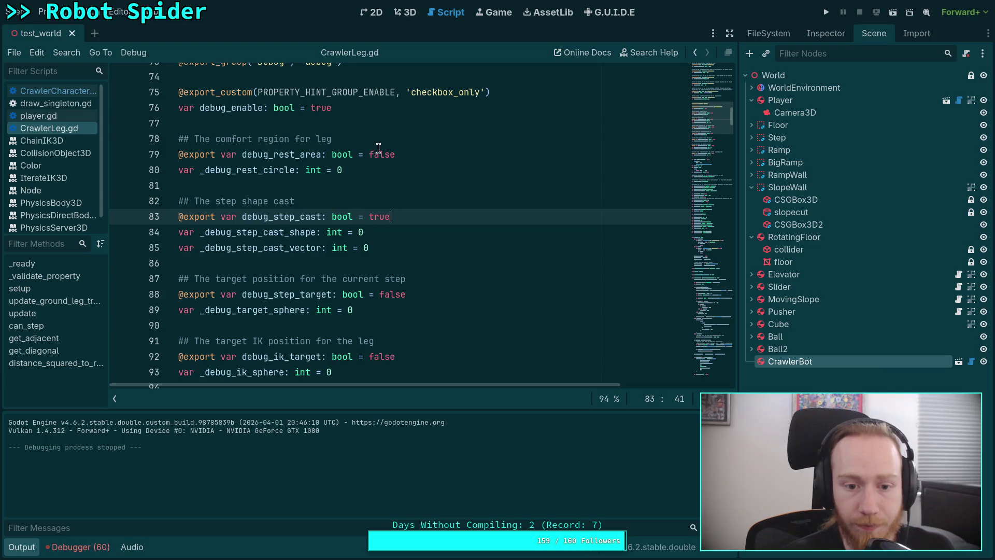
pyautogui.click(826, 12)
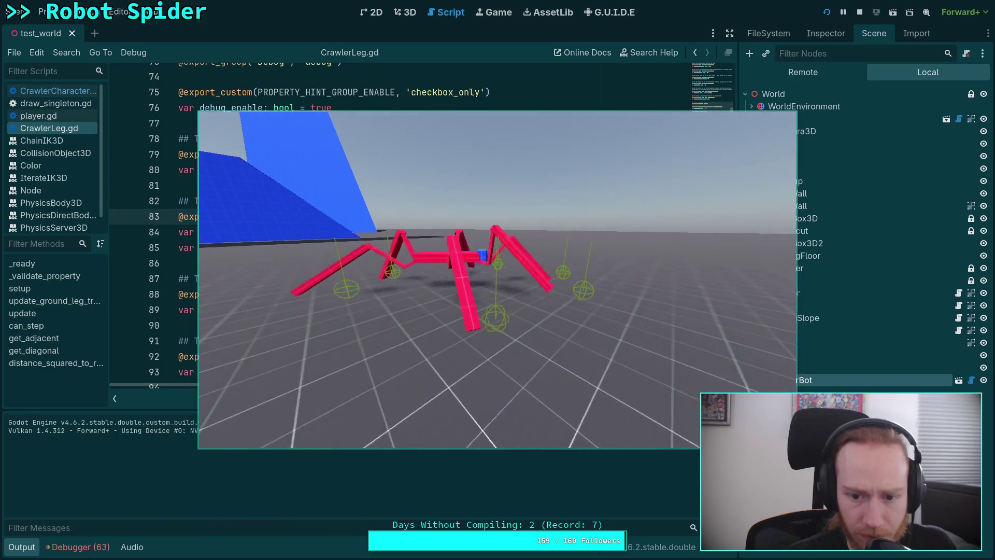
pyautogui.click(860, 12)
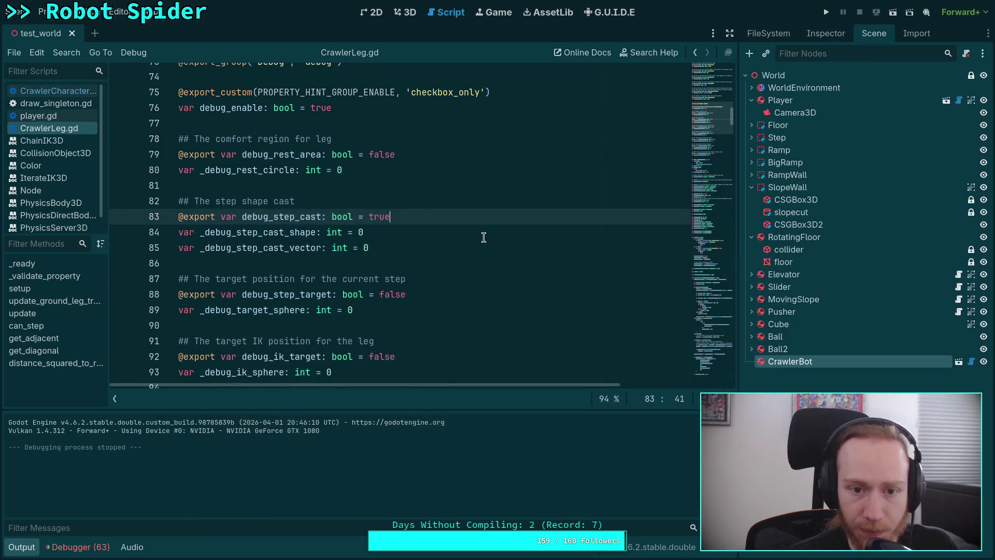
# Change step_cast_angle's default to deg_to_rad(20.0) and run the game to test it.
pyautogui.scroll(7, 484, 238)
pyautogui.scroll(12, 484, 238)
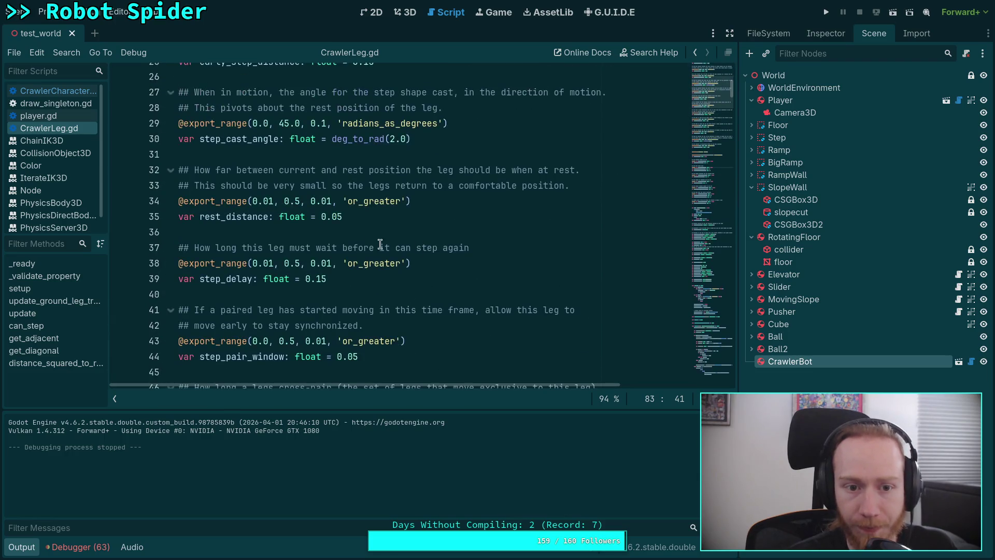
pyautogui.click(392, 280)
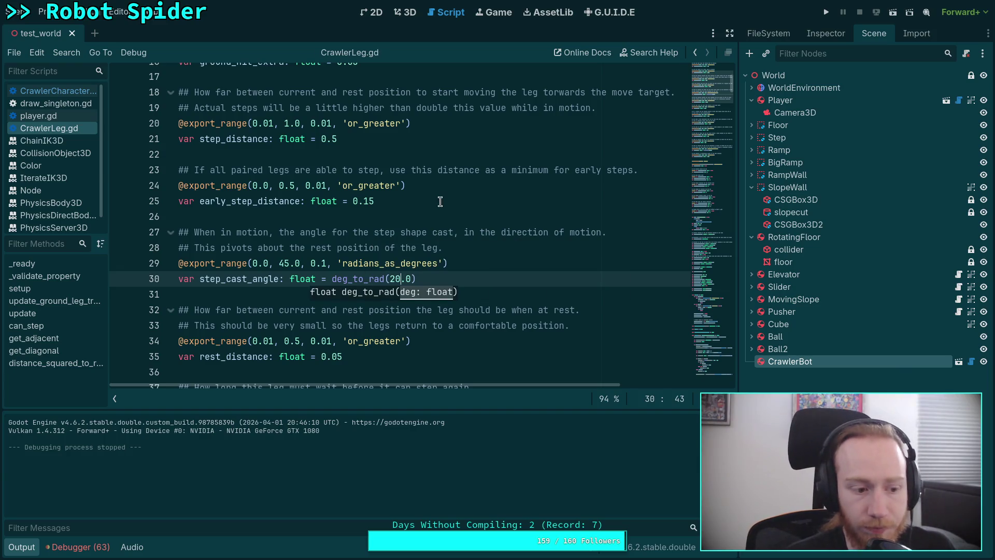
pyautogui.click(828, 15)
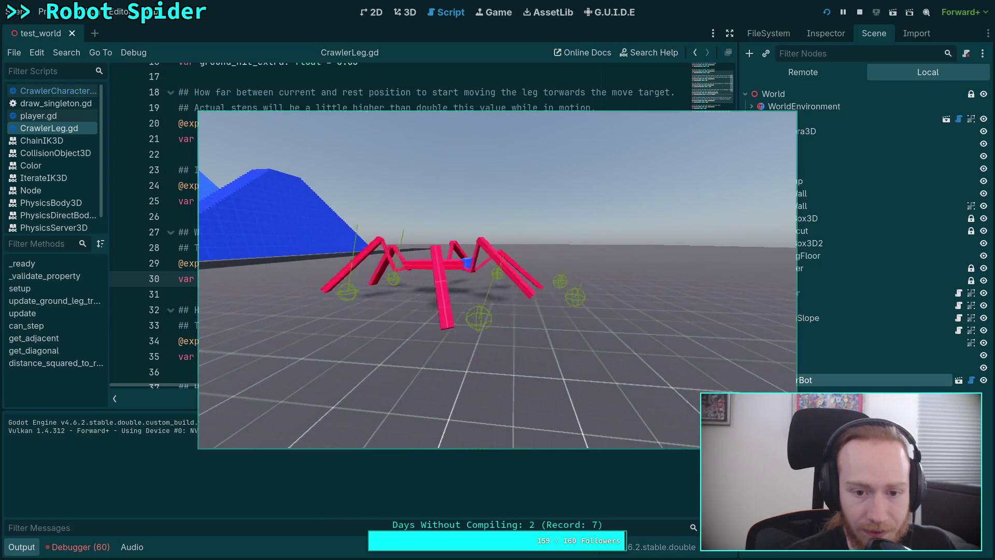
pyautogui.click(860, 12)
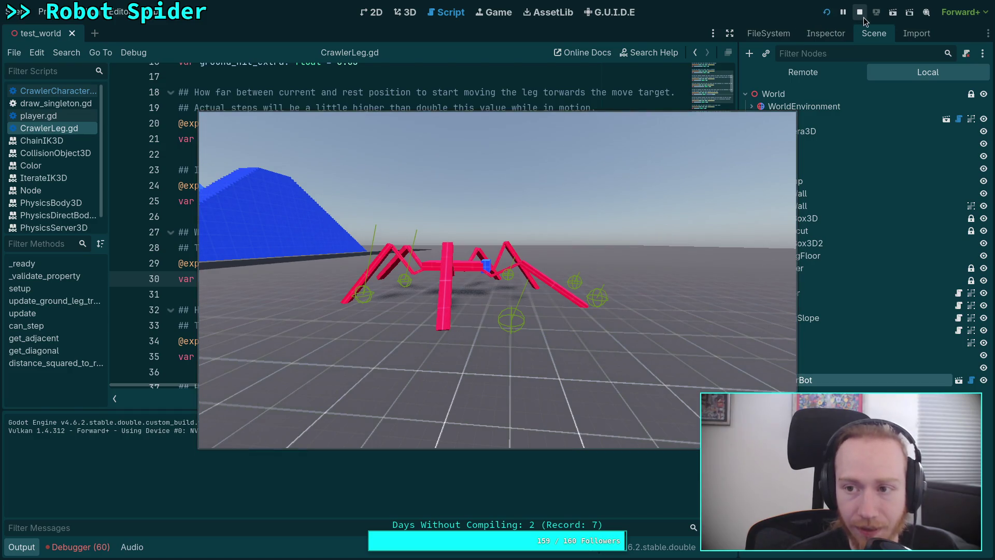
# Collapse the output panel and scroll through CrawlerLeg.gd's xform rotation code.
pyautogui.scroll(-3, 378, 322)
pyautogui.scroll(-20, 378, 322)
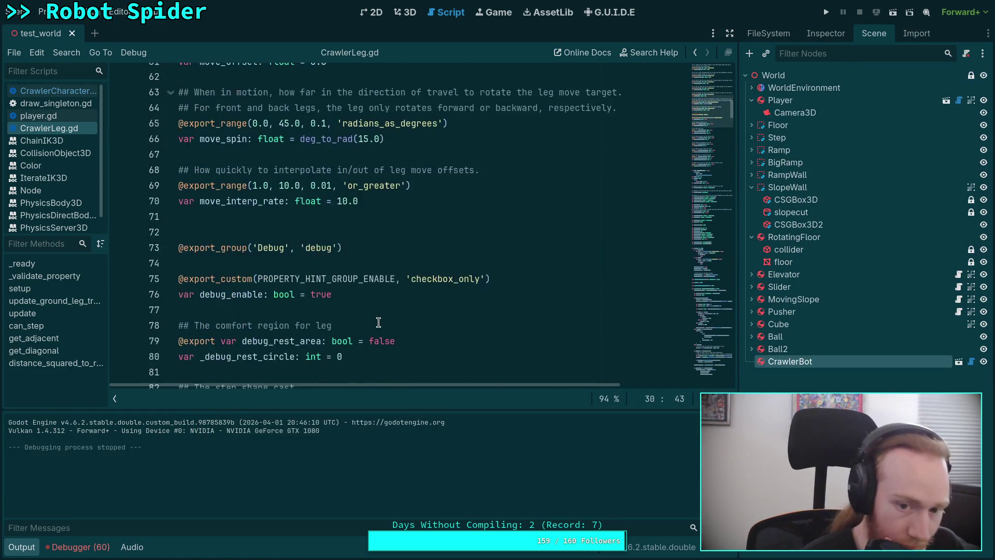
pyautogui.scroll(-20, 379, 322)
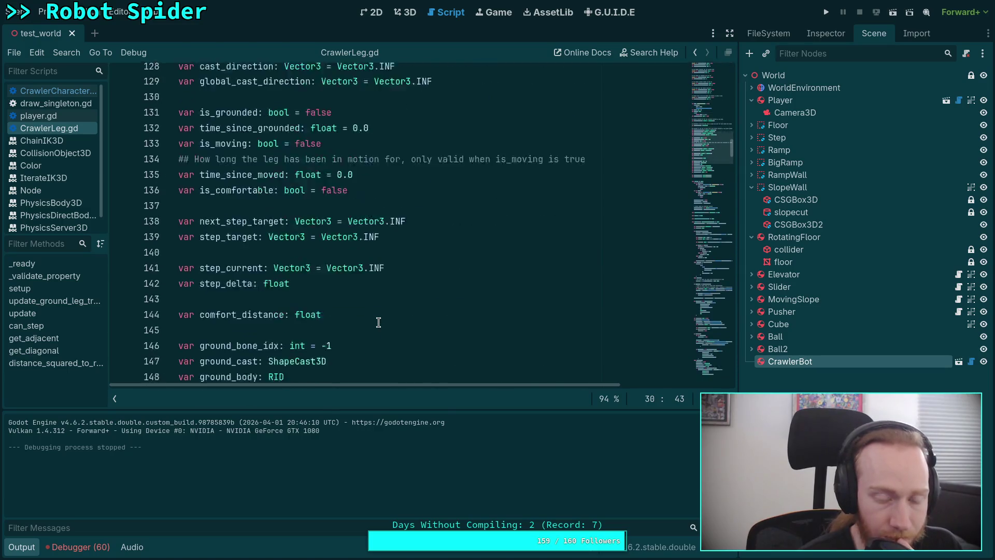
pyautogui.scroll(-20, 379, 322)
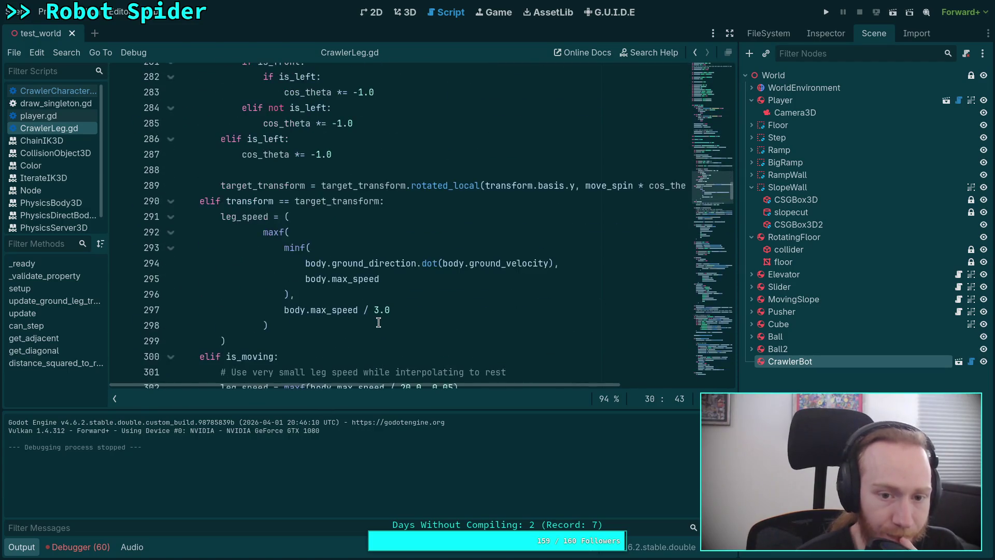
pyautogui.scroll(-4, 378, 322)
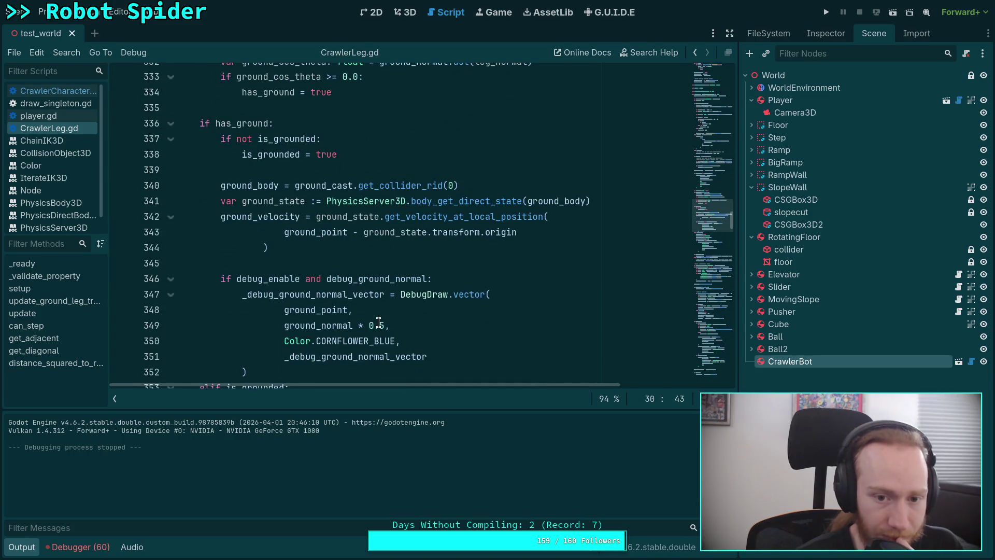
pyautogui.scroll(8, 378, 322)
pyautogui.click(21, 548)
pyautogui.scroll(13, 318, 331)
pyautogui.scroll(-15, 317, 331)
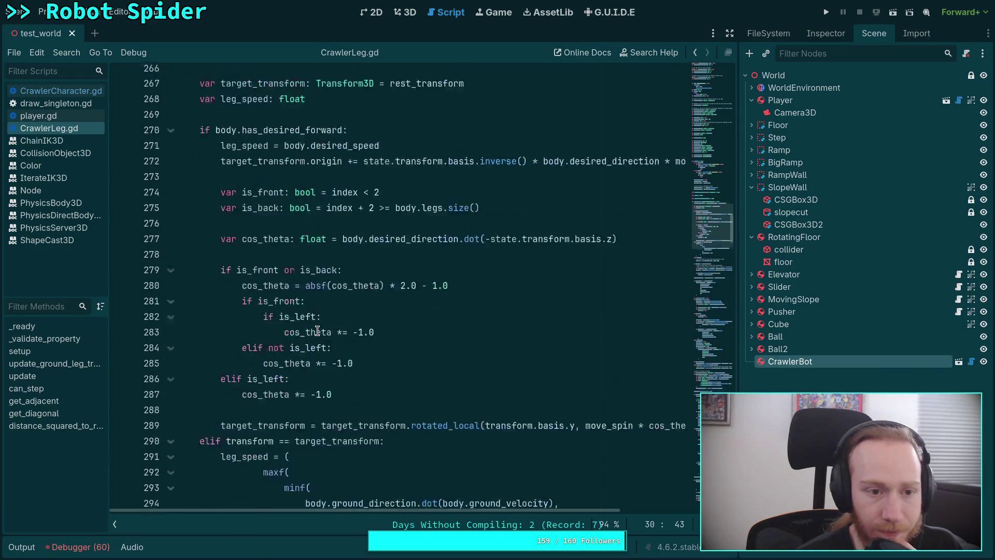
pyautogui.scroll(-14, 318, 331)
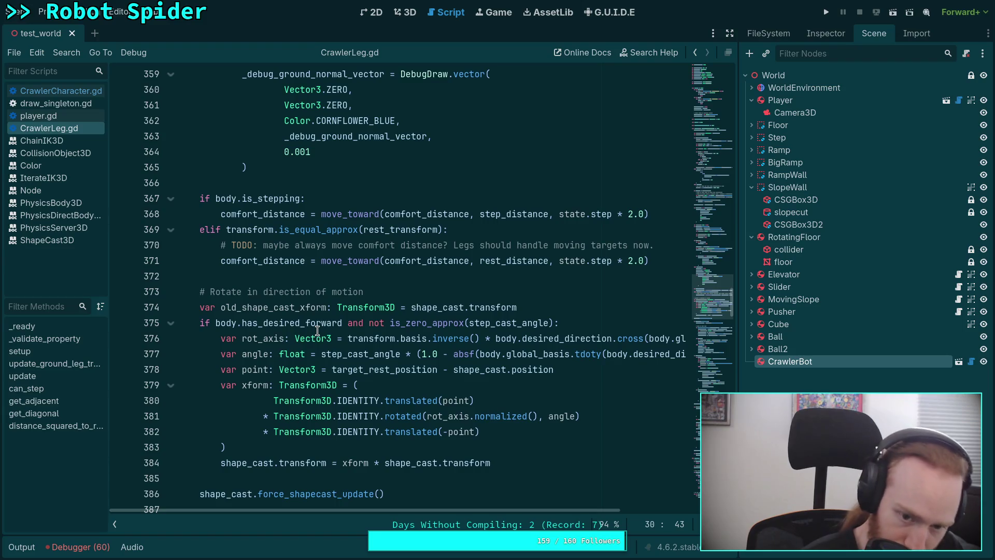
pyautogui.scroll(-4, 317, 331)
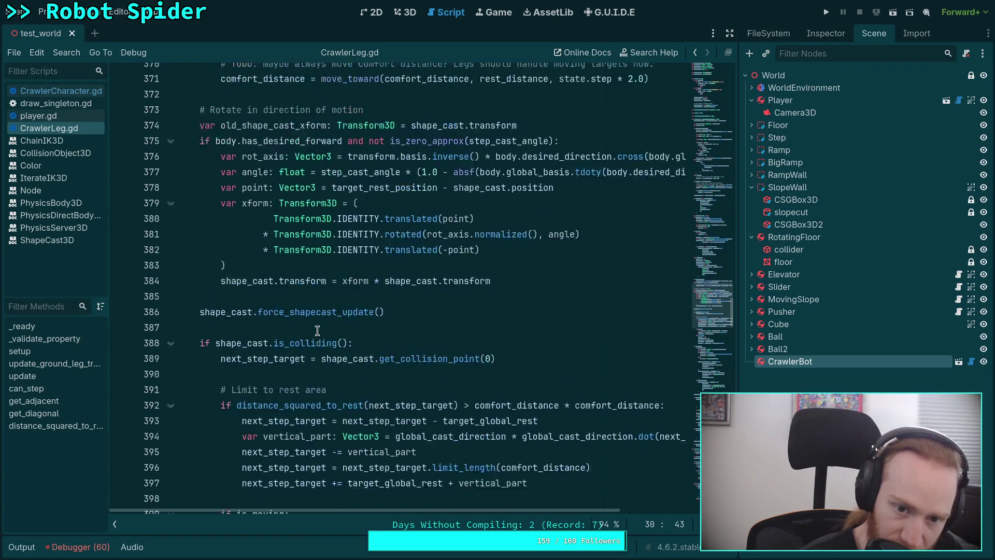
pyautogui.scroll(2, 318, 331)
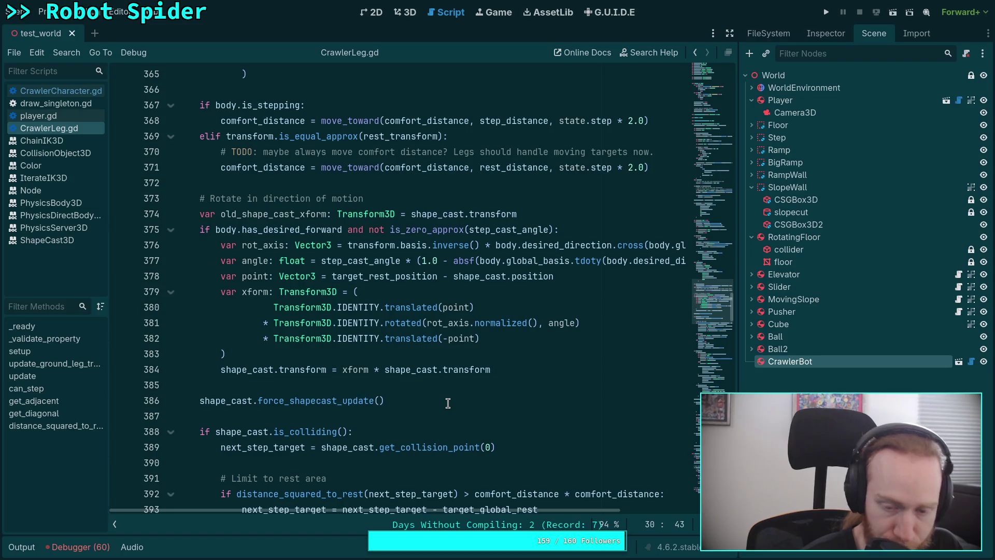
pyautogui.moveTo(473, 346)
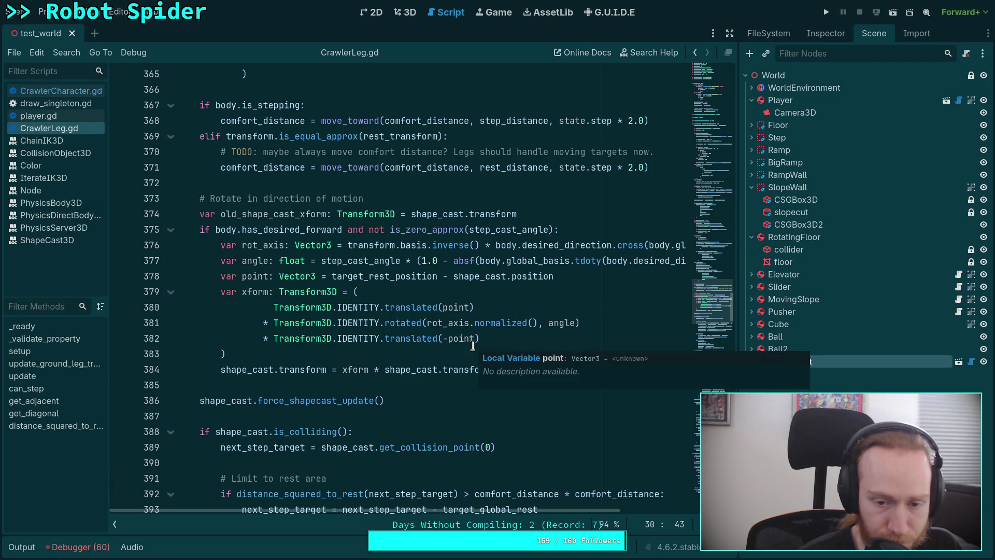
pyautogui.moveTo(436, 370)
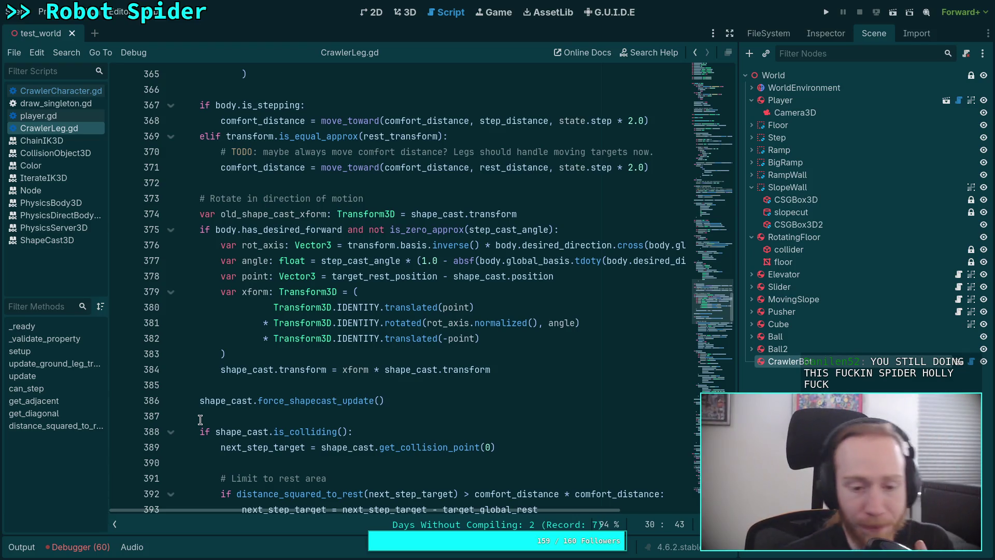
# Inspect the three transform factors on lines 380–382, ending at the translated(point) factor.
pyautogui.click(524, 380)
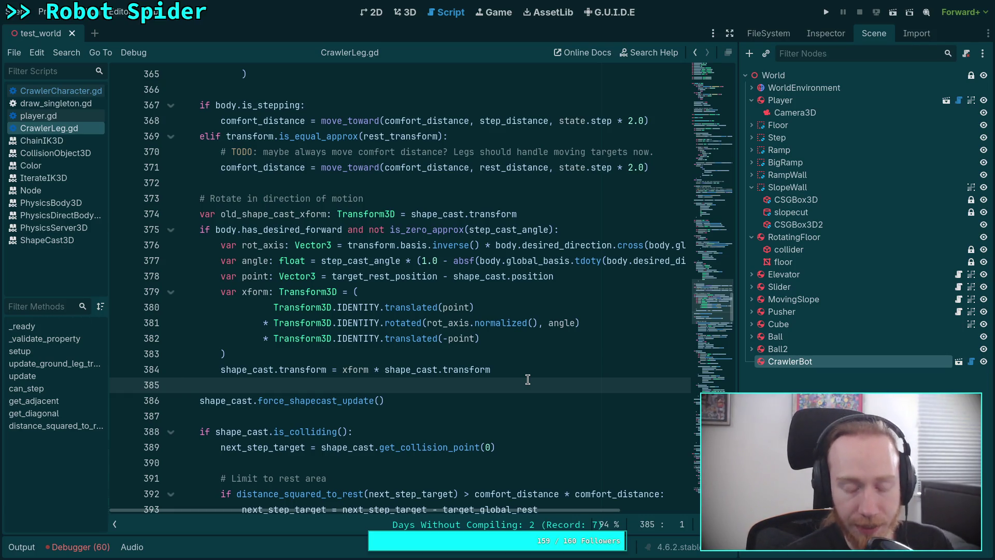
pyautogui.click(388, 372)
pyautogui.click(379, 381)
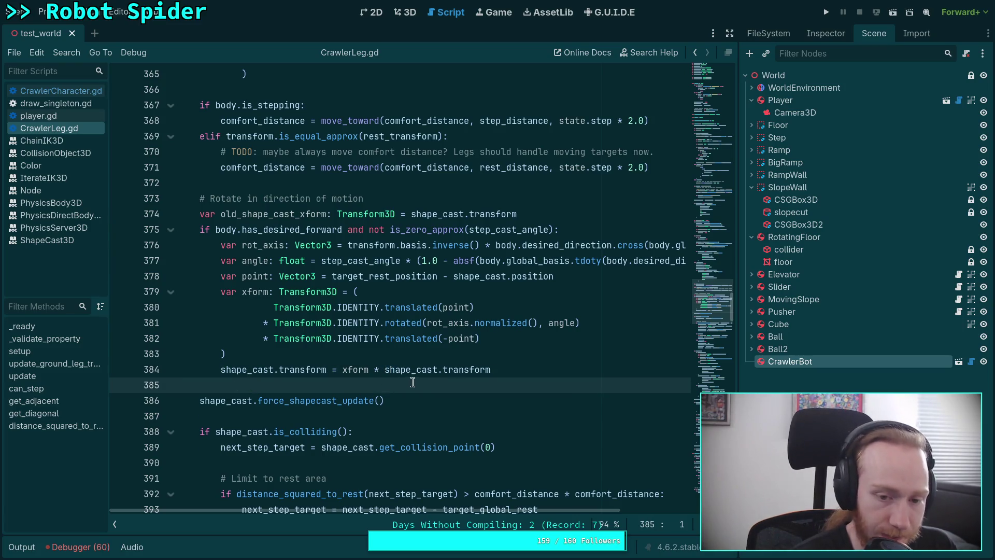
pyautogui.scroll(1, 491, 385)
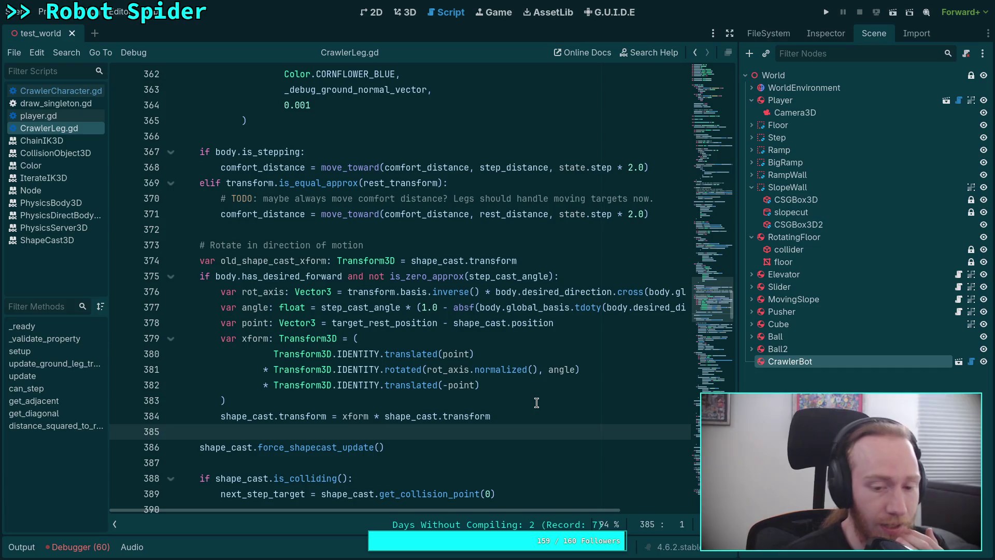
pyautogui.click(537, 403)
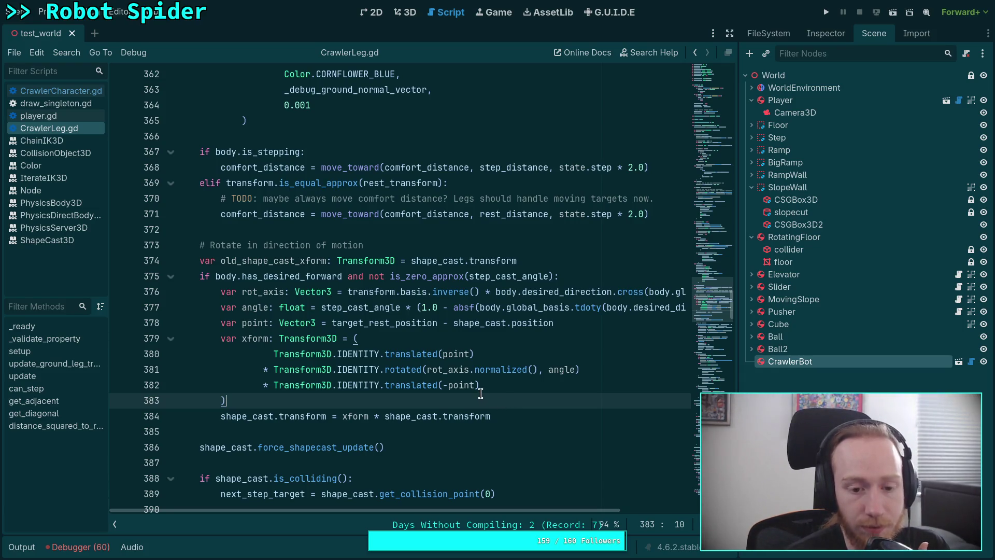
pyautogui.moveTo(479, 399); pyautogui.dragTo(296, 353)
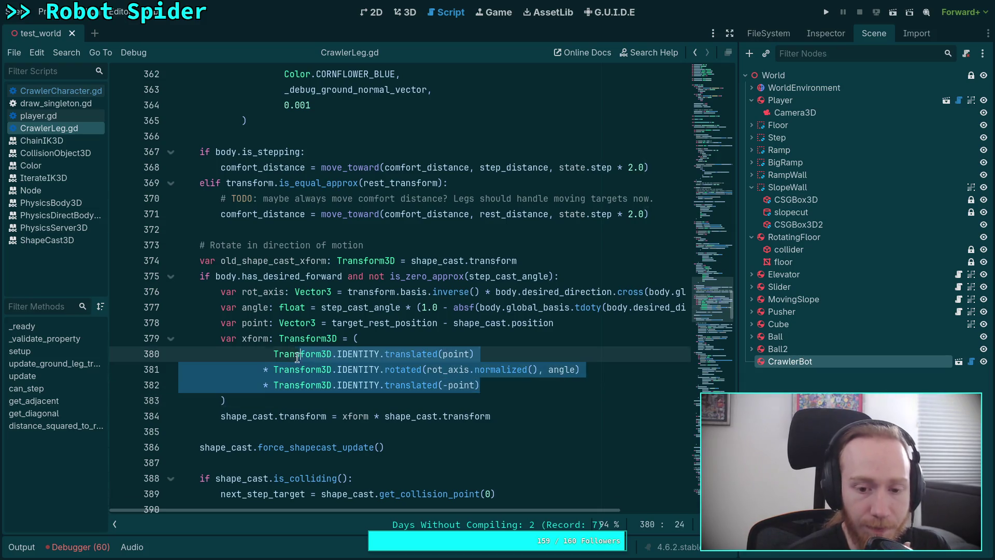
pyautogui.click(453, 369)
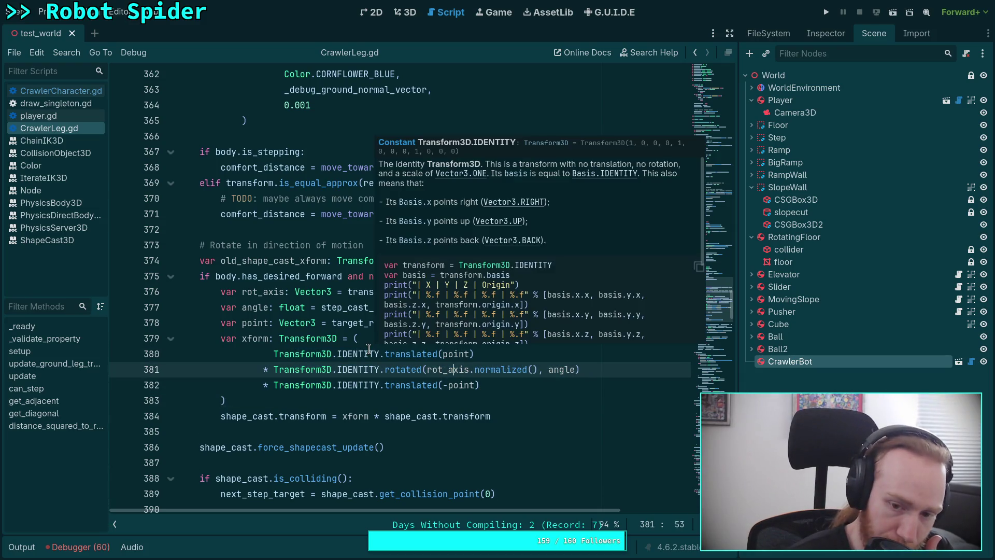
pyautogui.click(501, 386)
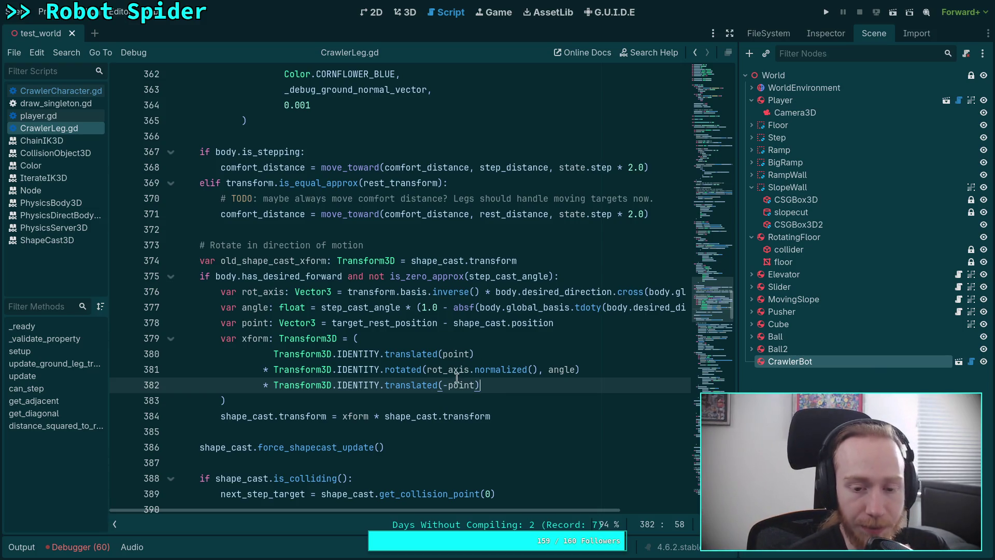
pyautogui.click(275, 356)
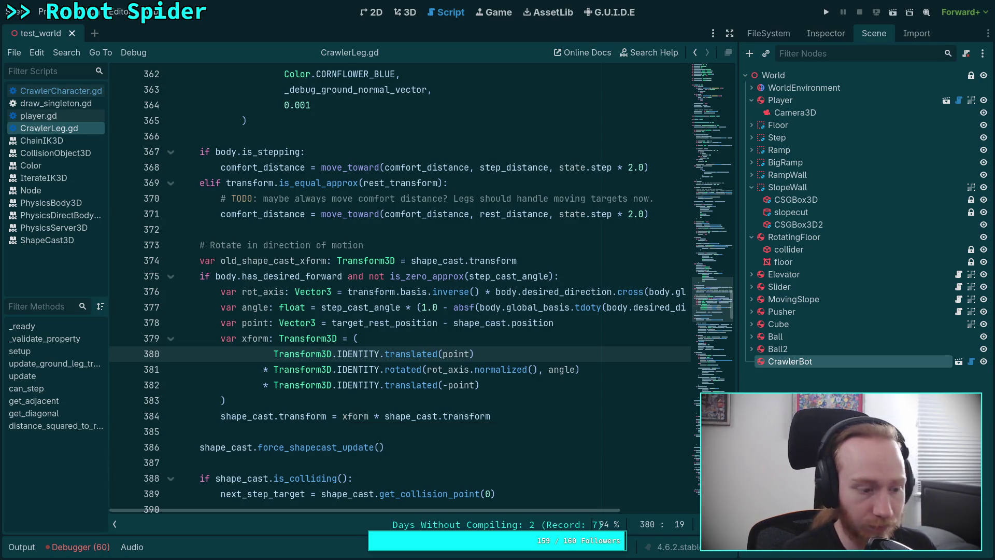
# Recheck the Stack Exchange rotation-about-a-point answer in the browser, then come back to CrawlerLeg.gd.
pyautogui.hotkey('alt', 'Tab')
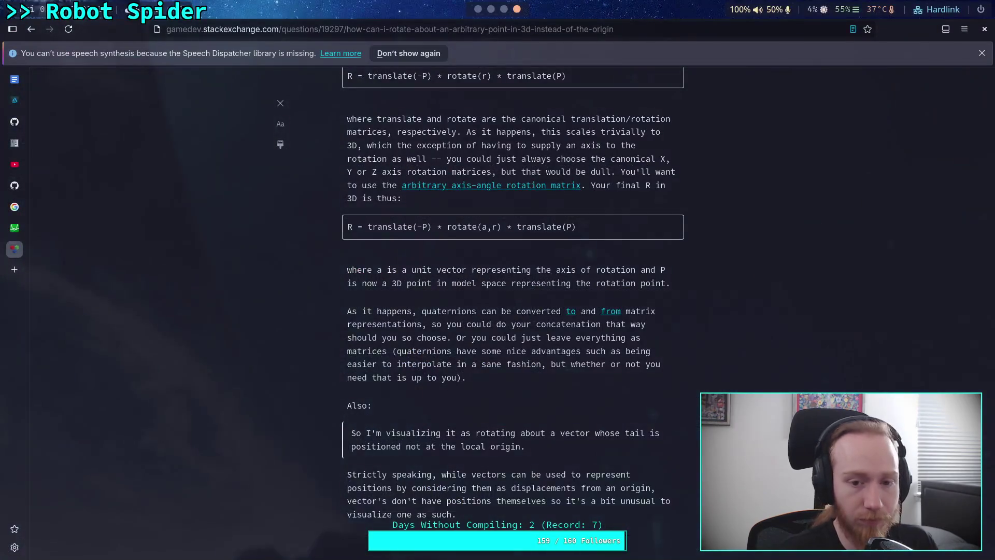
pyautogui.scroll(1, 532, 353)
pyautogui.scroll(1, 532, 352)
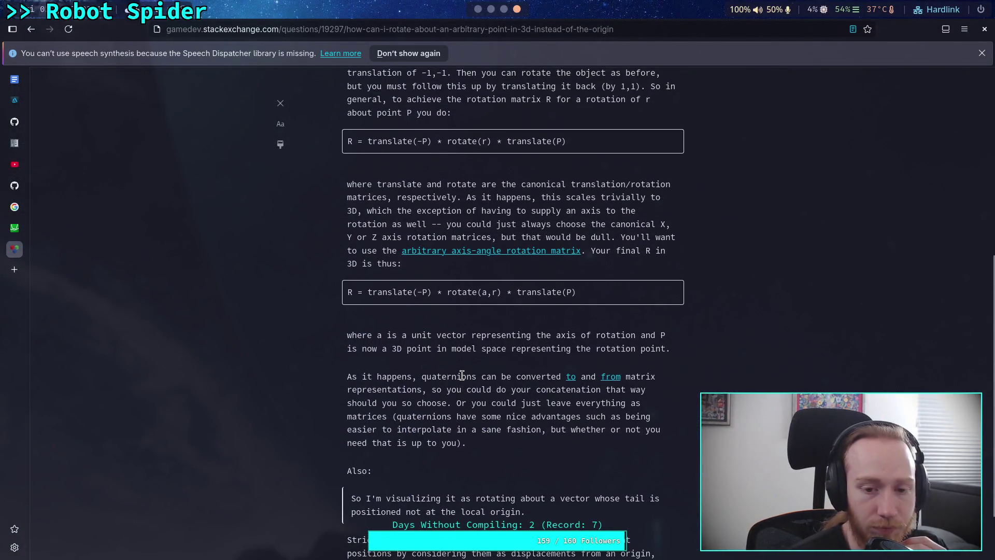
pyautogui.scroll(1, 462, 375)
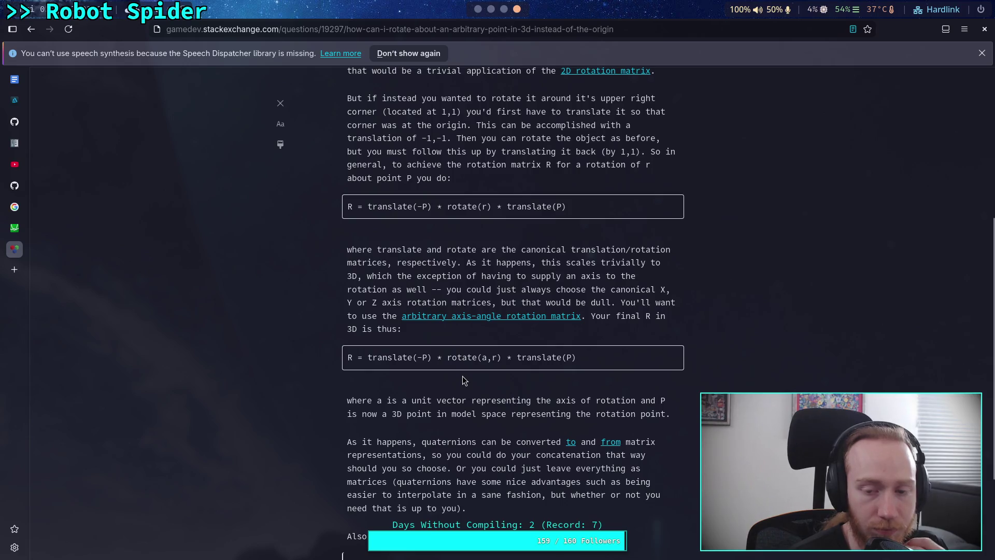
pyautogui.hotkey('alt', 'Tab')
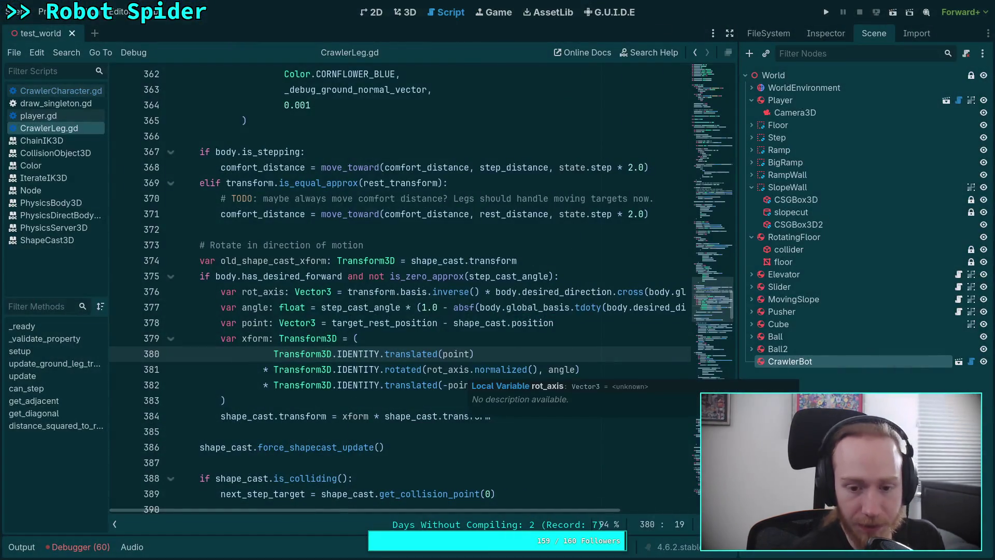
# Change line 380 to translate by -point, save, and run the spider scene.
pyautogui.click(442, 357)
pyautogui.write('-')
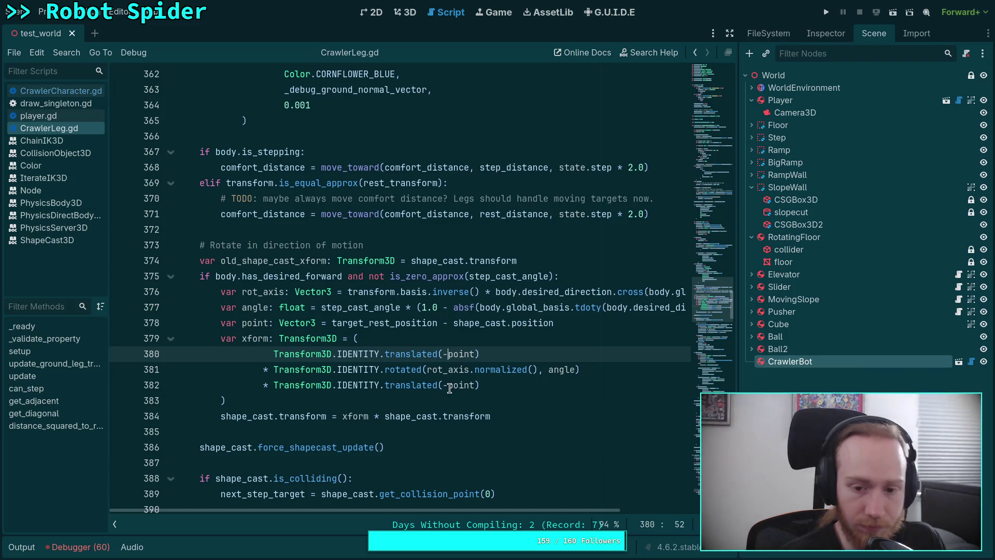
pyautogui.click(453, 385)
pyautogui.hotkey('ctrl', 's')
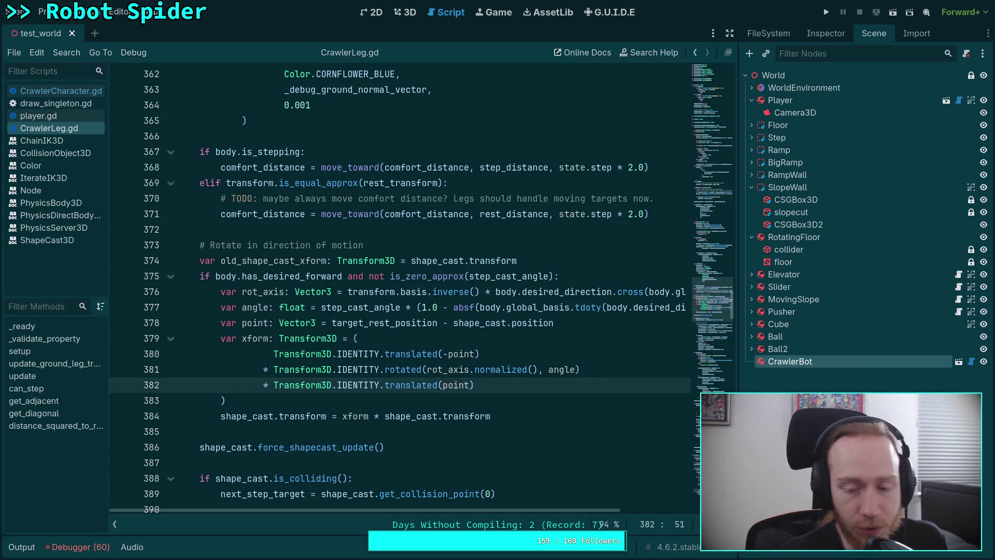
pyautogui.click(827, 13)
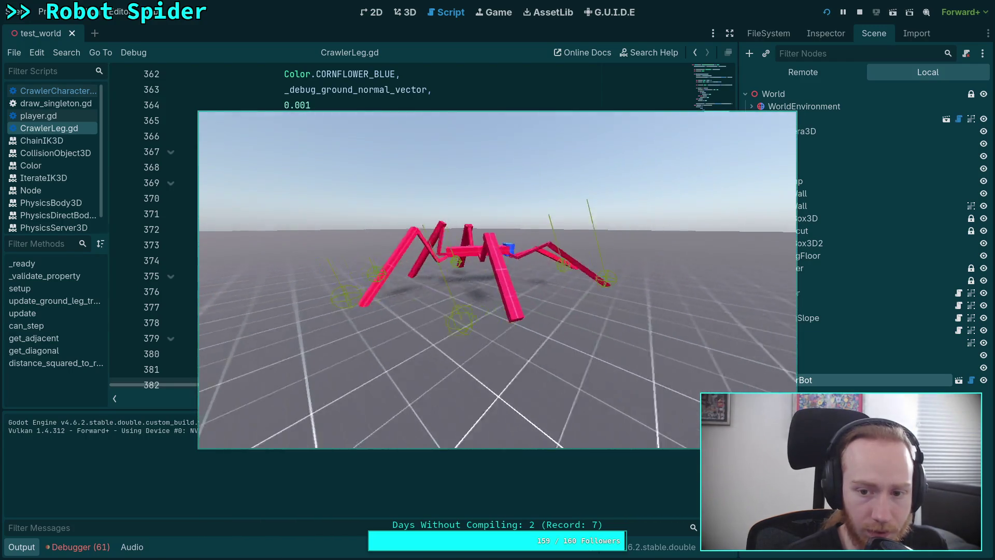
# Stop the game, delete .normalized() from rot_axis on line 381, save, and rerun the spider.
pyautogui.click(860, 12)
pyautogui.scroll(1, 460, 311)
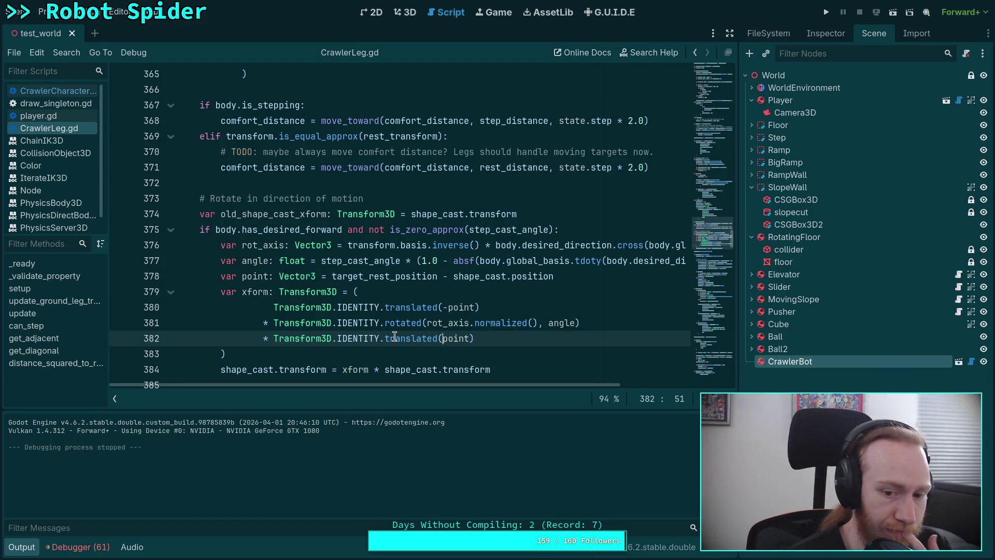
pyautogui.click(477, 291)
pyautogui.moveTo(470, 323); pyautogui.dragTo(535, 326)
pyautogui.press('Delete')
pyautogui.press('Delete')
pyautogui.hotkey('ctrl', 's')
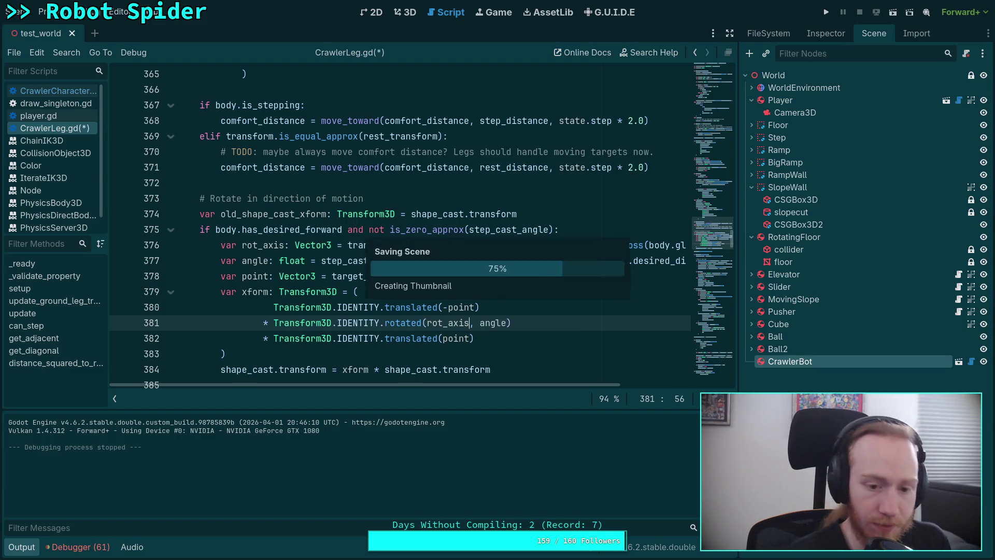
pyautogui.click(826, 12)
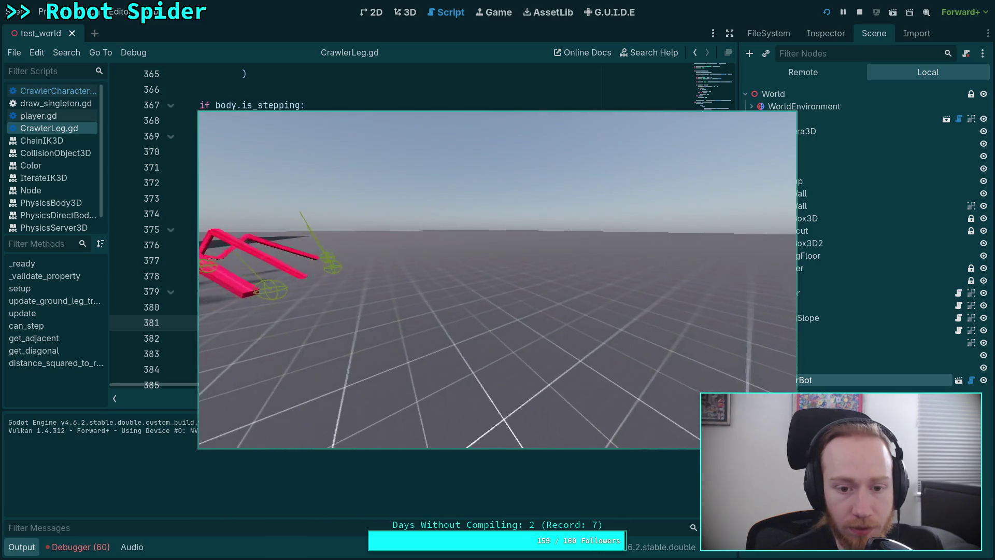
# Stop the test run and restore rot_axis.normalized() using autocomplete.
pyautogui.click(859, 12)
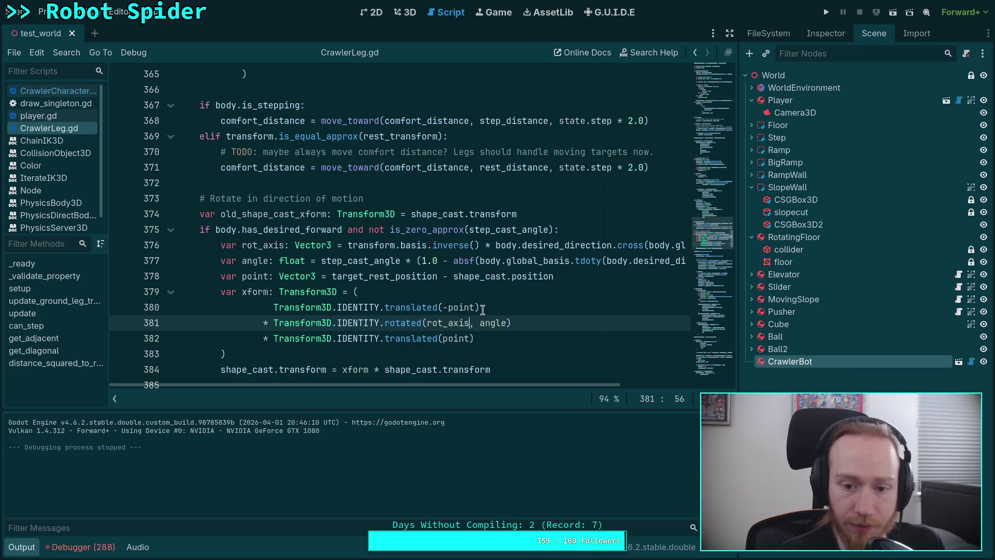
pyautogui.write('.n')
pyautogui.write('ormalize')
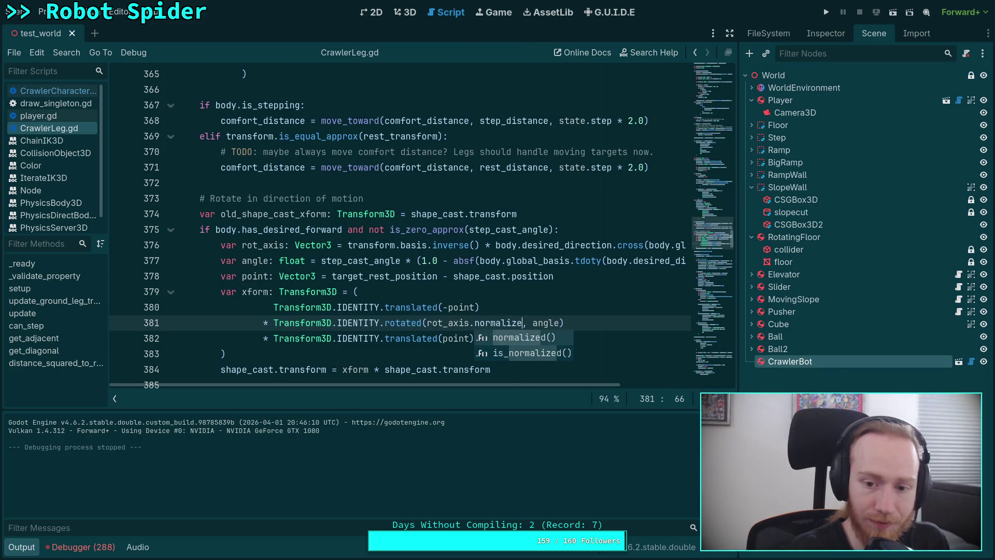
pyautogui.press('Return')
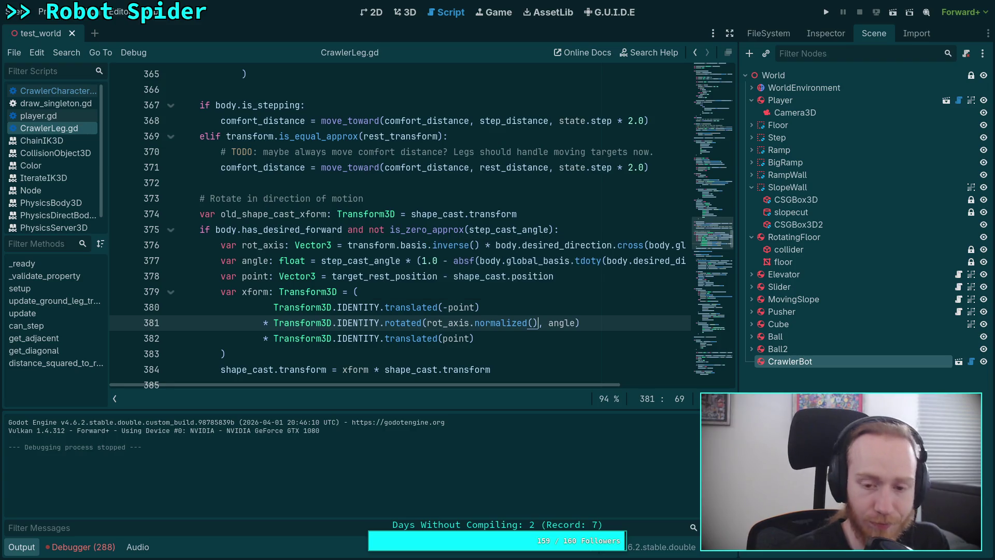
pyautogui.moveTo(445, 386); pyautogui.dragTo(533, 381)
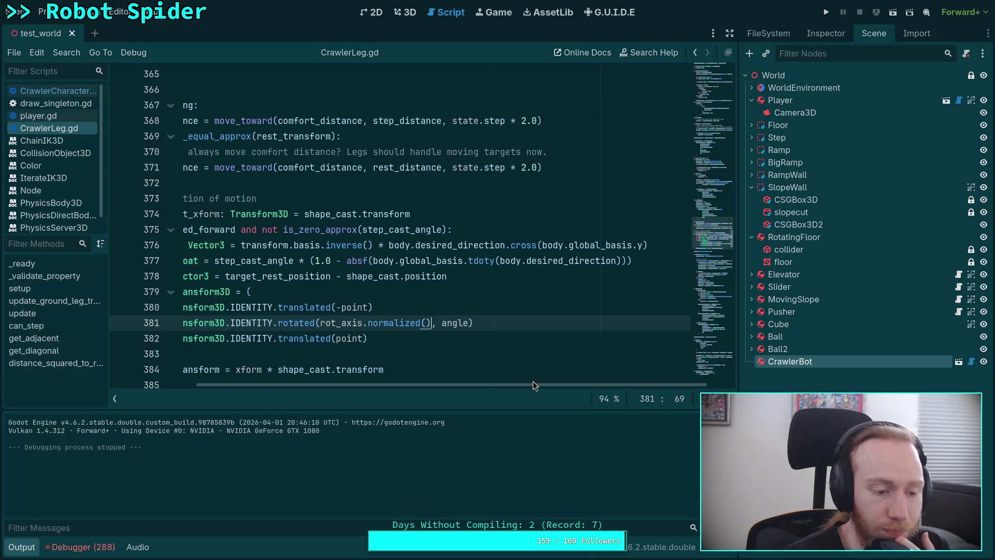
pyautogui.click(244, 245)
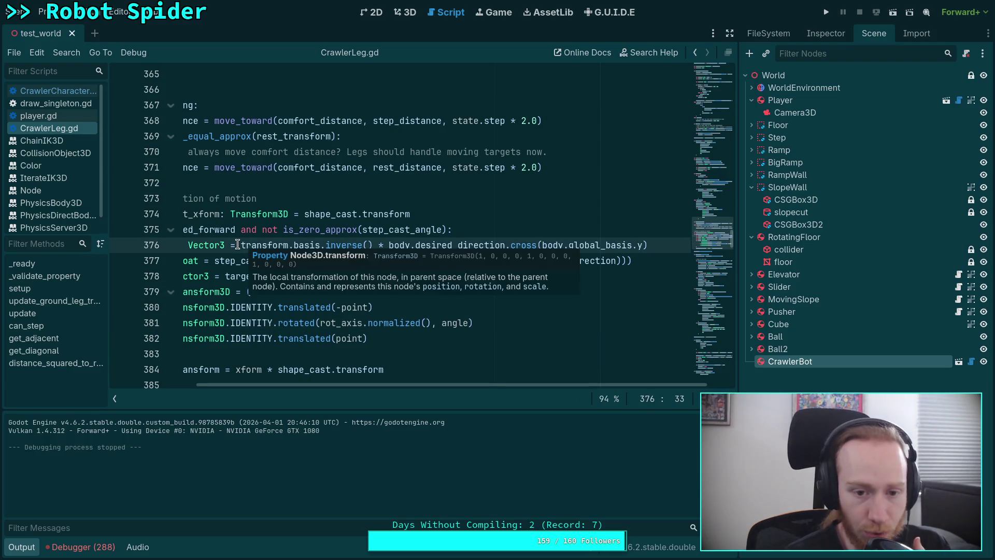
pyautogui.moveTo(238, 244)
pyautogui.moveTo(443, 382)
pyautogui.mouseDown()
pyautogui.moveTo(365, 377)
pyautogui.moveTo(440, 380)
pyautogui.mouseUp()
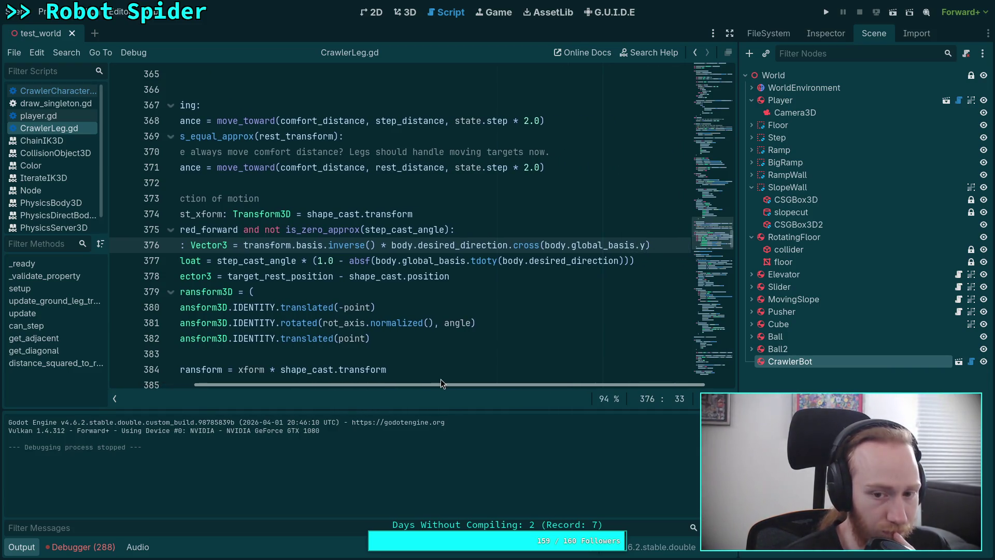
pyautogui.moveTo(441, 381); pyautogui.dragTo(402, 381)
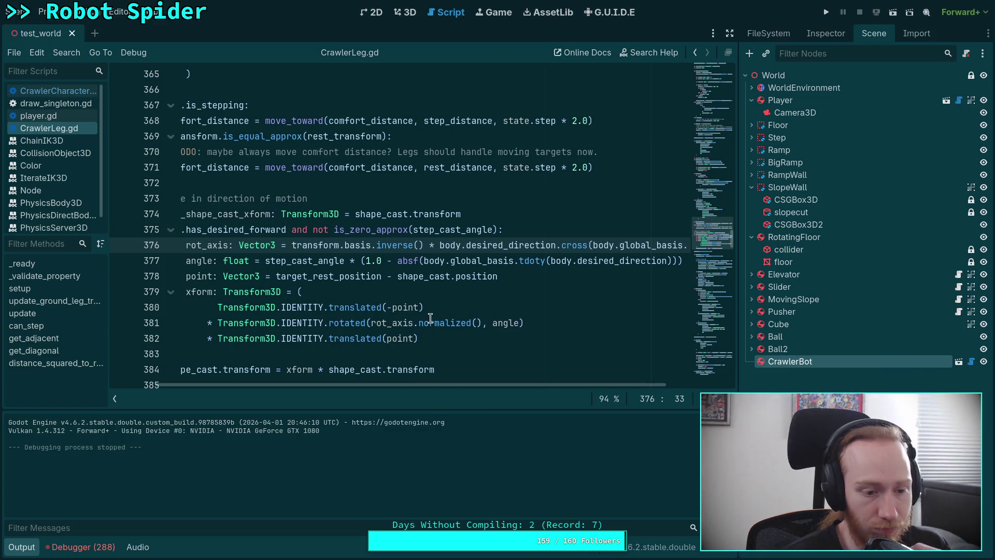
pyautogui.moveTo(430, 318)
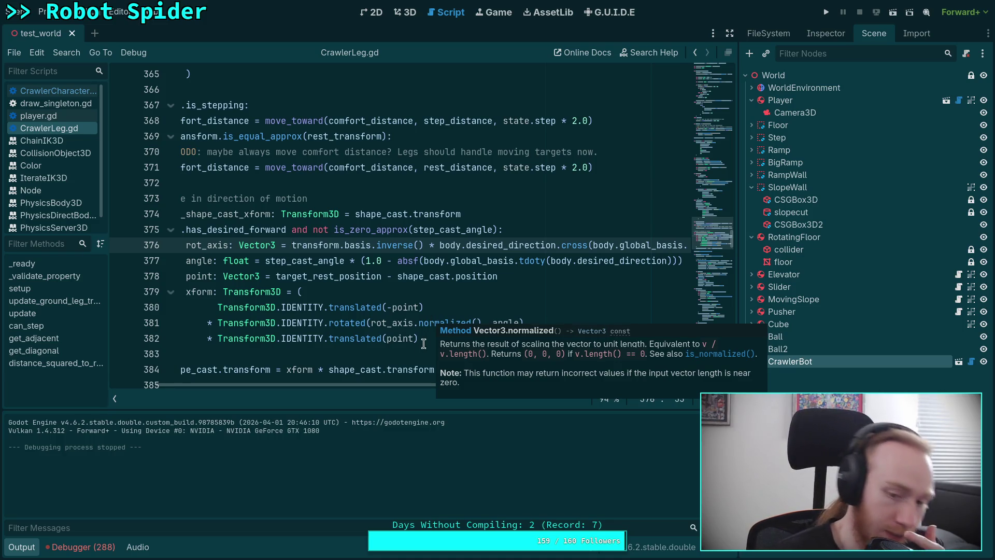
pyautogui.click(451, 337)
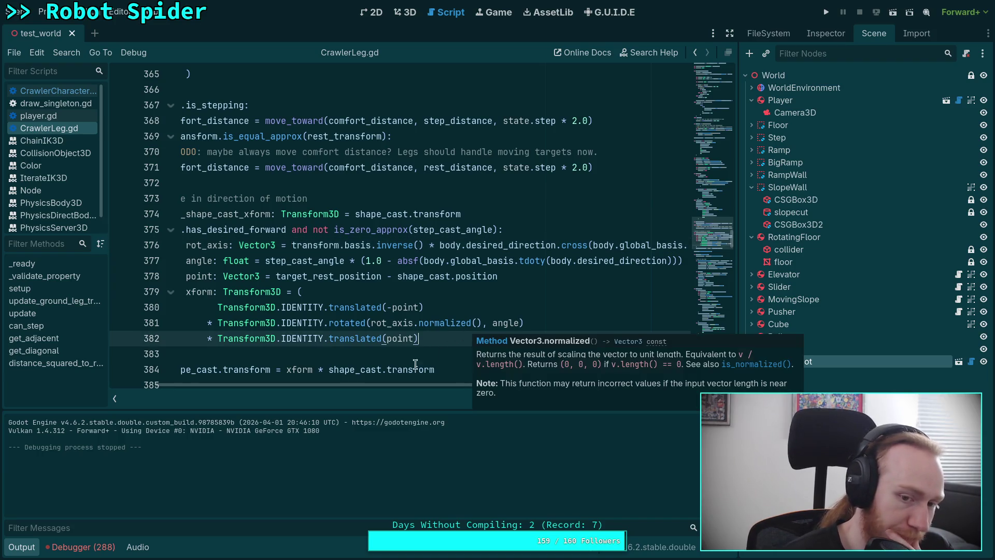
pyautogui.moveTo(408, 385); pyautogui.dragTo(380, 380)
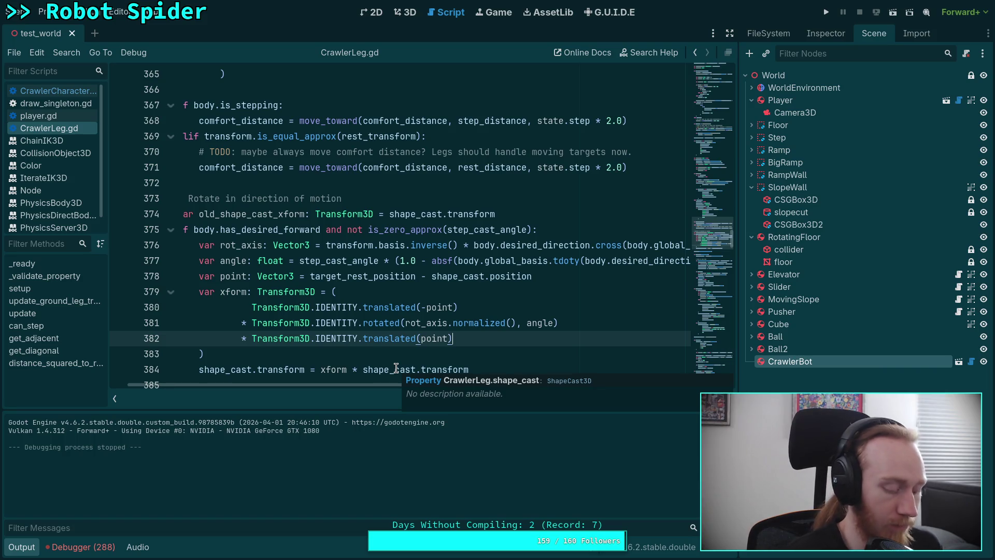
pyautogui.hotkey('alt', 'Tab')
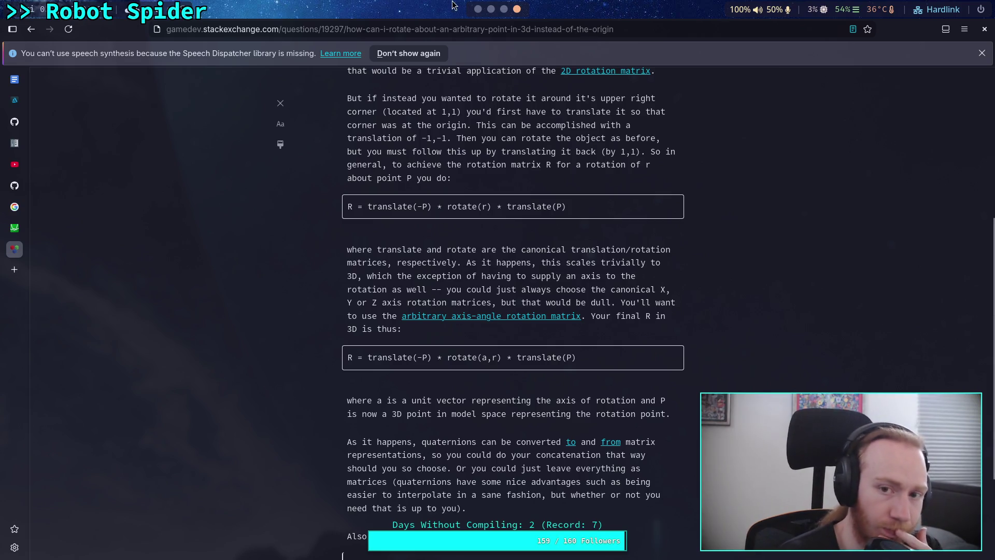
pyautogui.scroll(-2, 459, 346)
pyautogui.scroll(5, 460, 347)
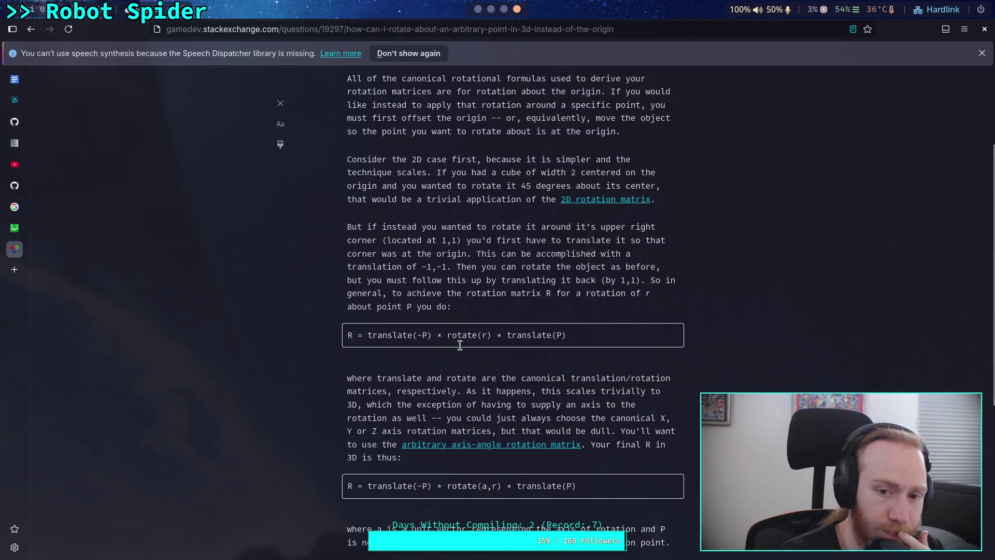
pyautogui.scroll(3, 458, 349)
pyautogui.click(478, 10)
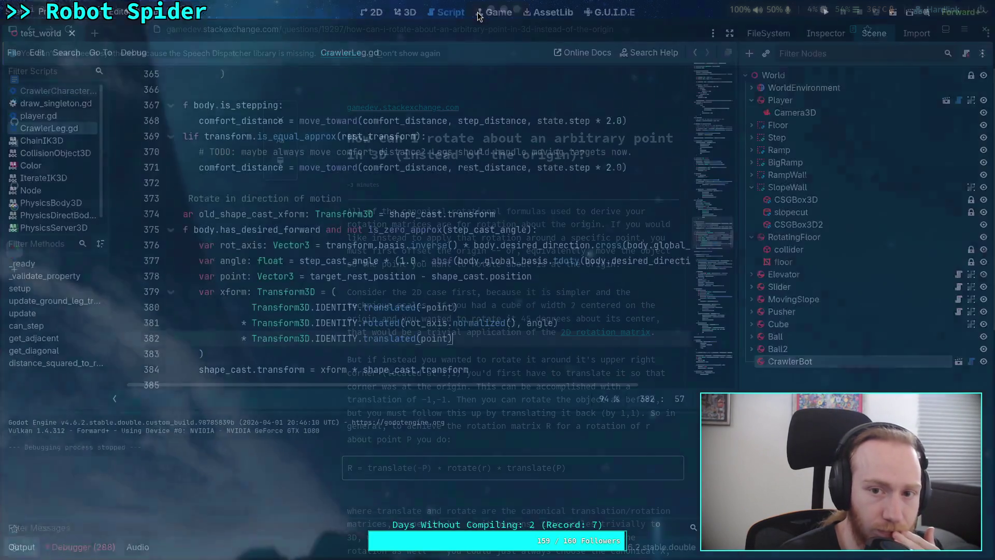
pyautogui.scroll(-1, 446, 322)
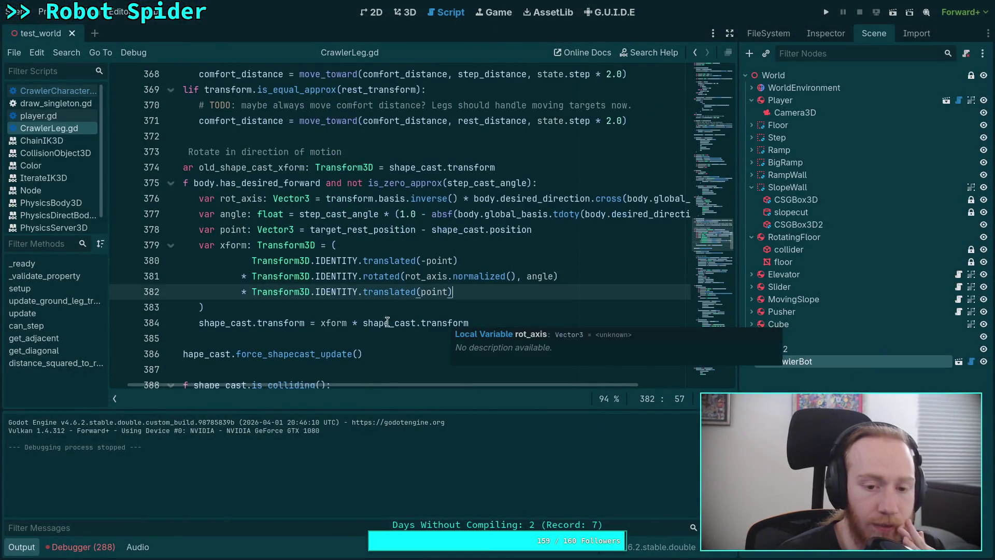
# Rewrite line 384 as shape_cast.transform = shape_cast.transform * xform and run with F5.
pyautogui.doubleClick(335, 322)
pyautogui.hotkey('shift', 'Right')
pyautogui.hotkey('shift', 'Right')
pyautogui.hotkey('shift', 'Right')
pyautogui.press('BackSpace')
pyautogui.click(500, 322)
pyautogui.write('* xform')
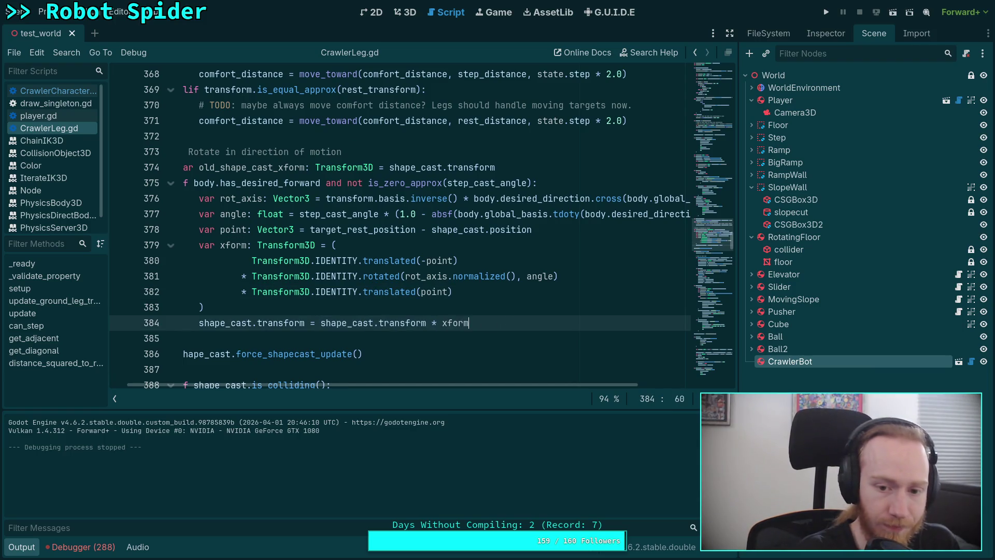
pyautogui.press('F5')
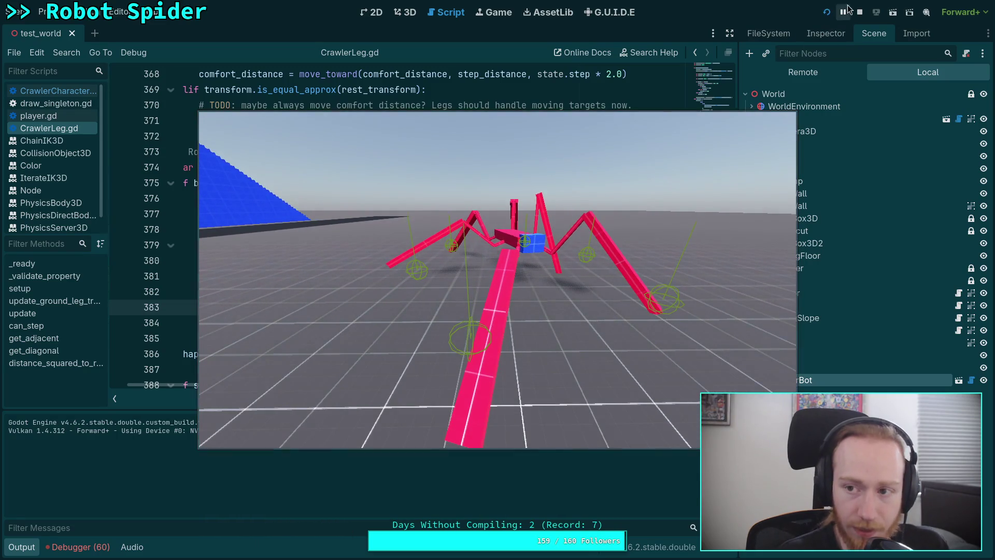
# Stop the game and change line 384 back to xform * shape_cast.transform.
pyautogui.press('F8')
pyautogui.moveTo(442, 323); pyautogui.dragTo(411, 323)
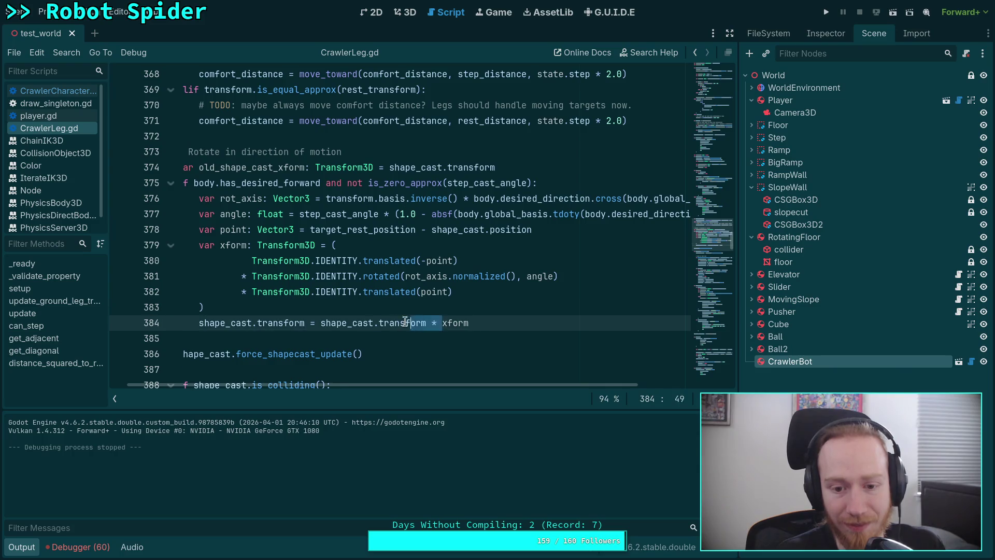
pyautogui.press('BackSpace')
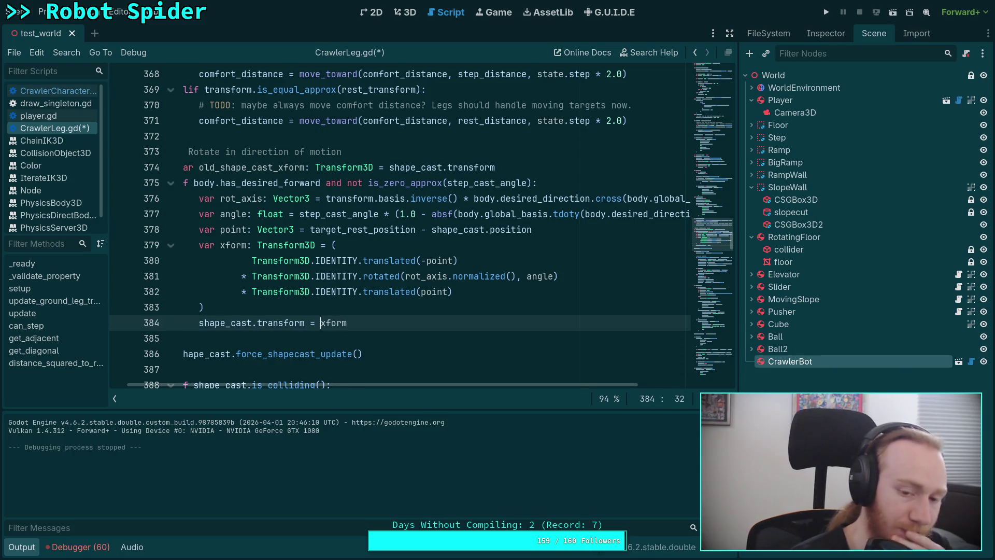
pyautogui.click(399, 314)
pyautogui.click(410, 325)
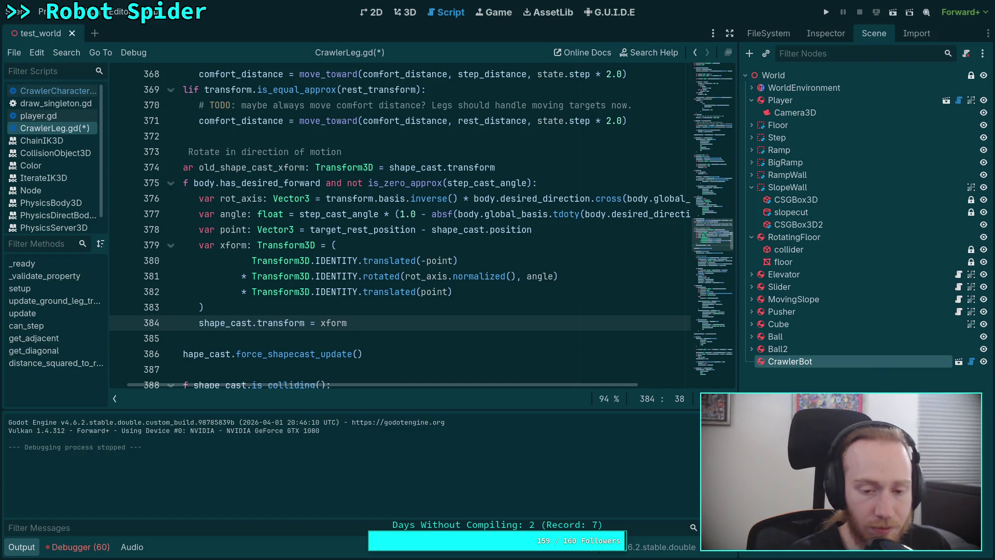
pyautogui.write('* shape_caste')
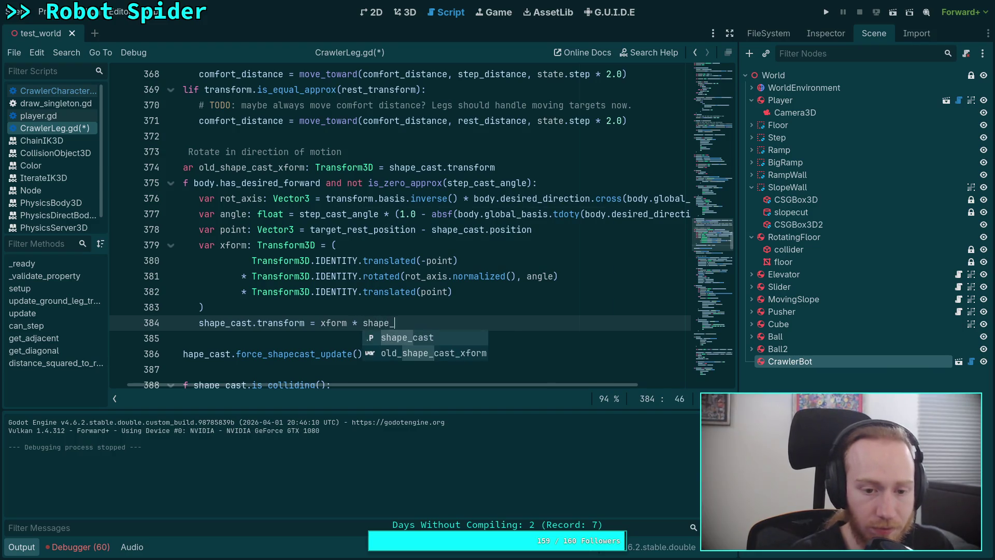
pyautogui.press('BackSpace')
pyautogui.press('BackSpace')
pyautogui.write('.tran')
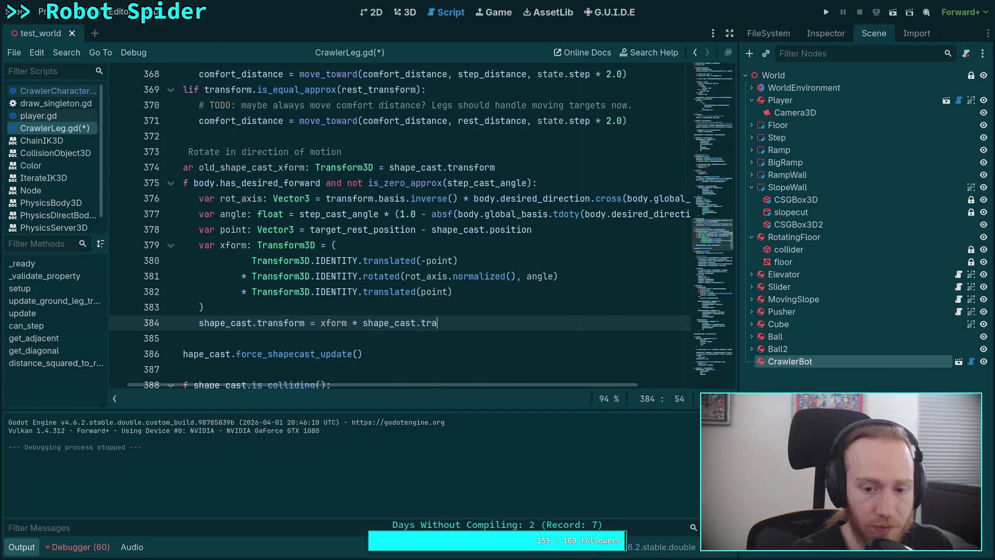
pyautogui.press('Return')
# Remove the empty line after line 384 and switch to the rotation answer in the browser.
pyautogui.press('Down')
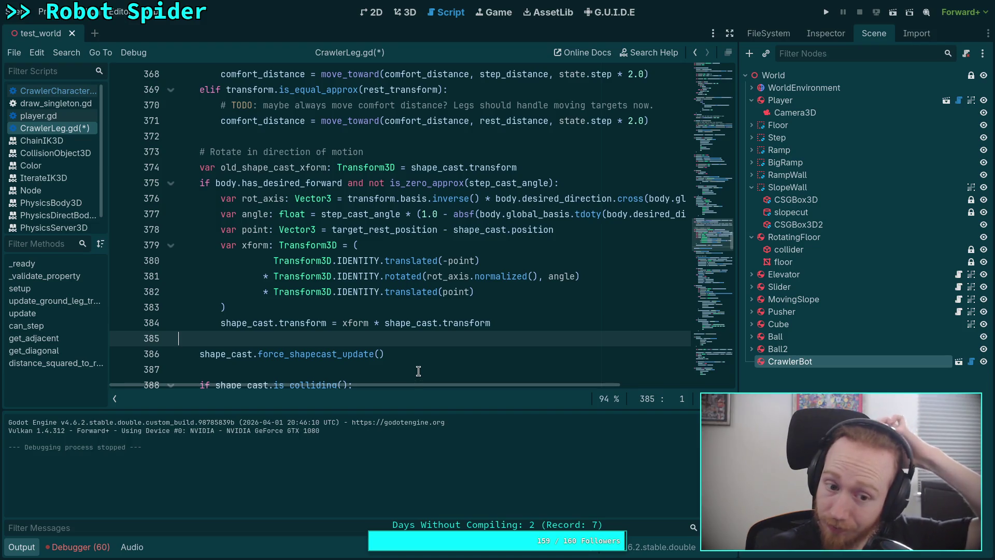
pyautogui.click(563, 325)
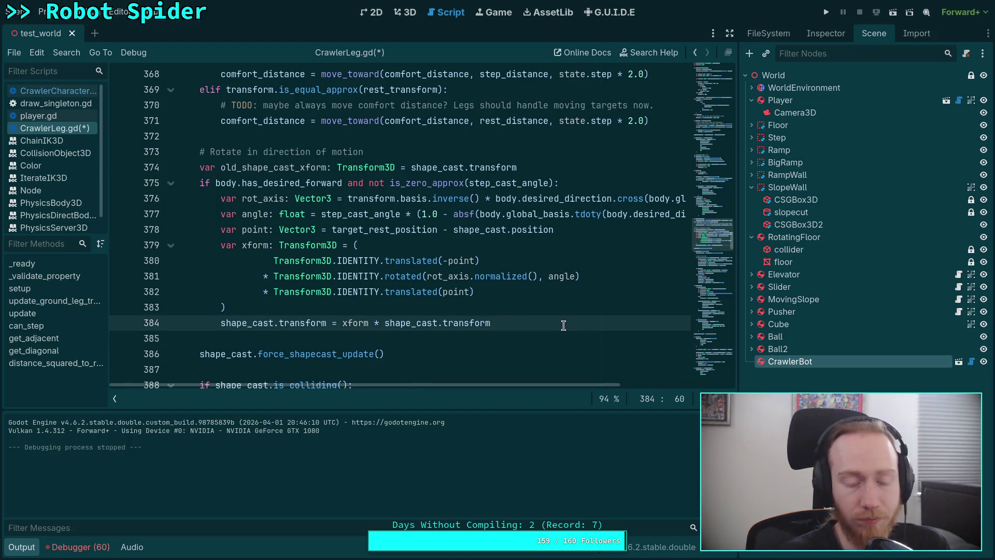
pyautogui.press('Return')
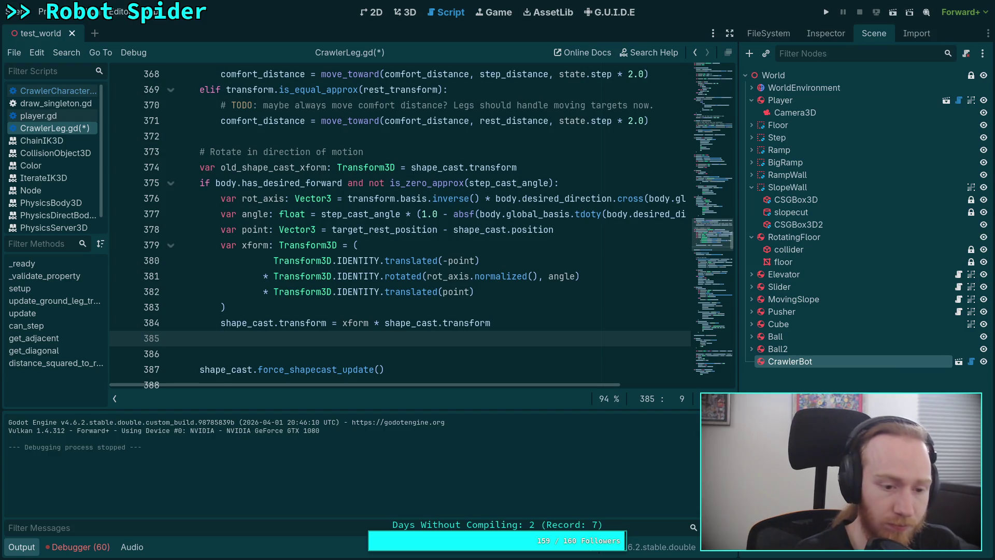
pyautogui.press('BackSpace')
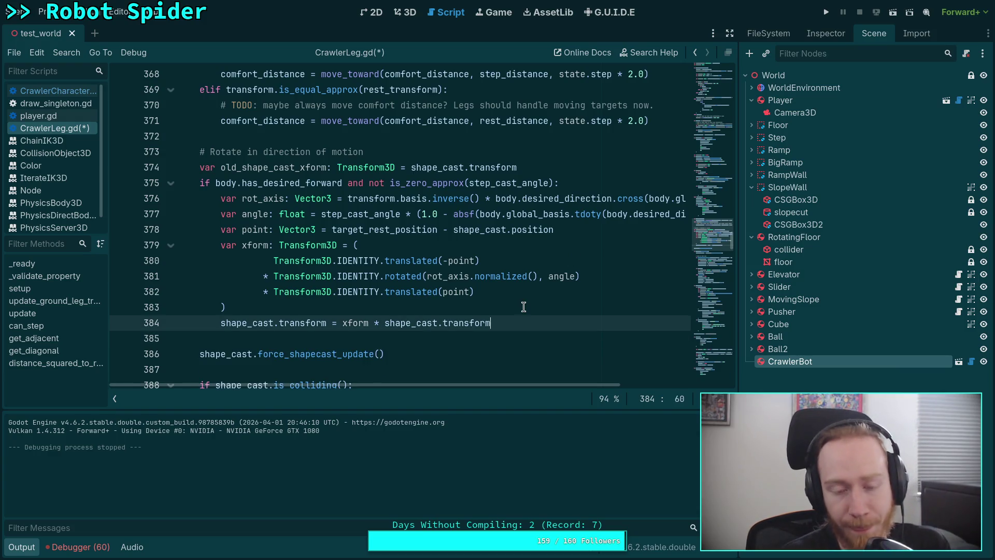
pyautogui.click(528, 301)
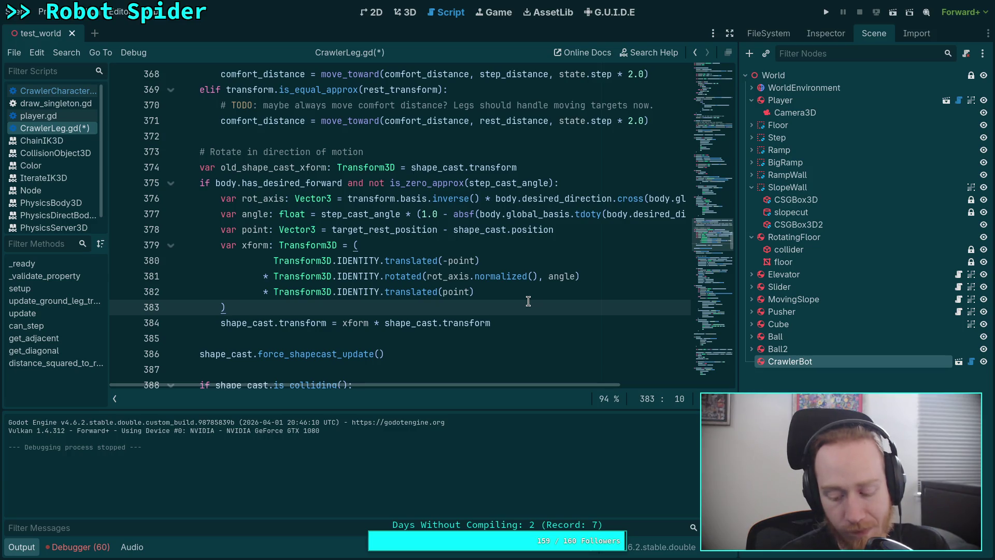
pyautogui.press('super+4')
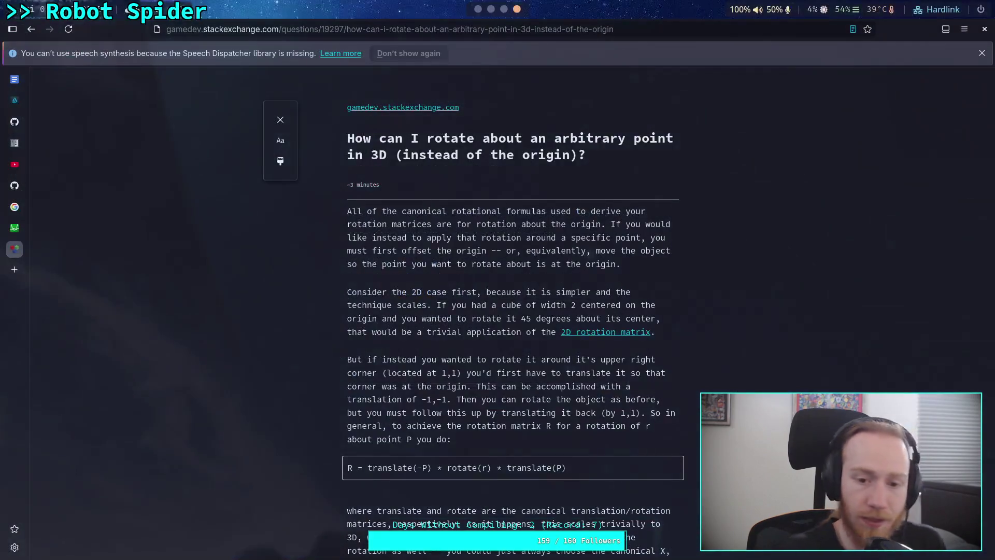
# Select the translate(-P) * rotate(a,r) * translate(P) and 2D rotation formulas, then return to Godot.
pyautogui.scroll(-3, 586, 358)
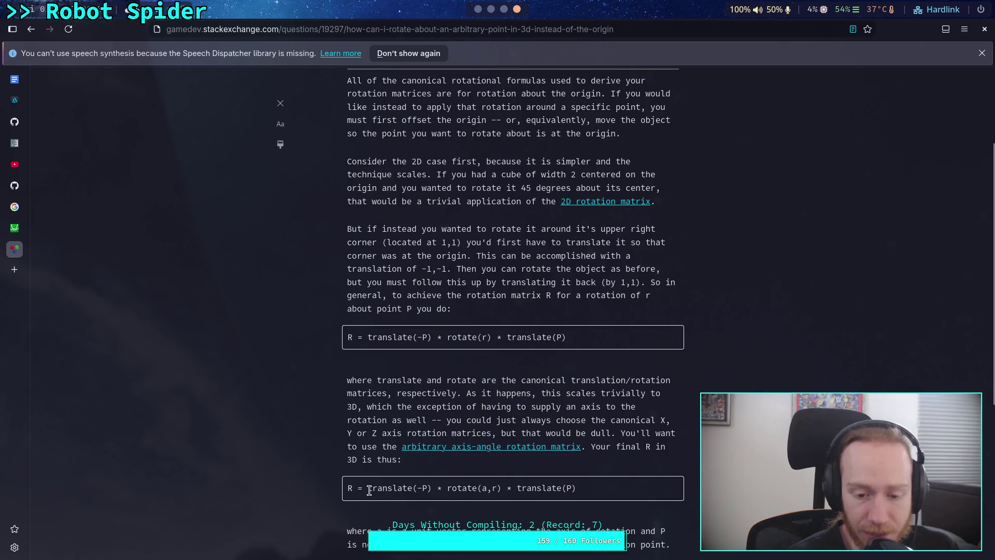
pyautogui.moveTo(368, 488); pyautogui.dragTo(578, 492)
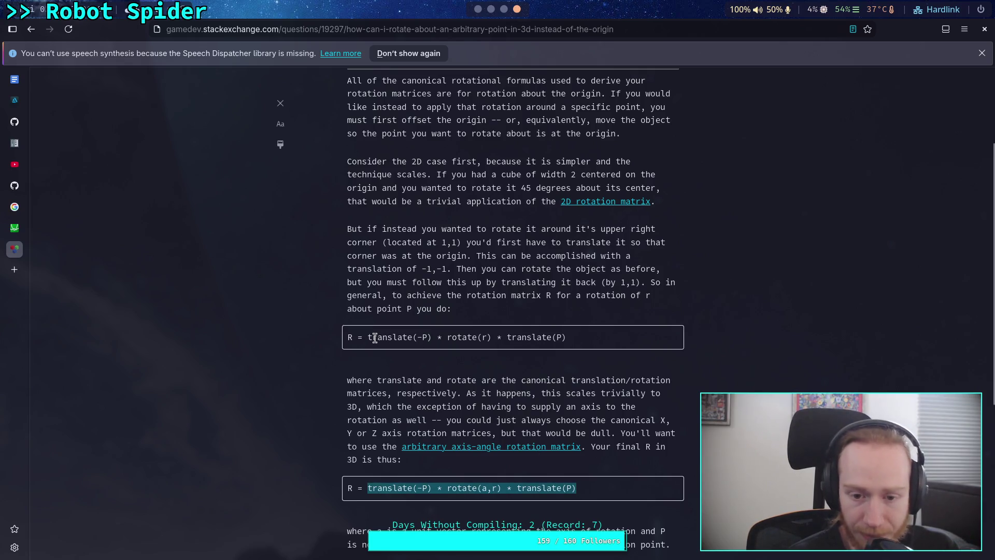
pyautogui.moveTo(369, 337); pyautogui.dragTo(568, 338)
pyautogui.click(537, 383)
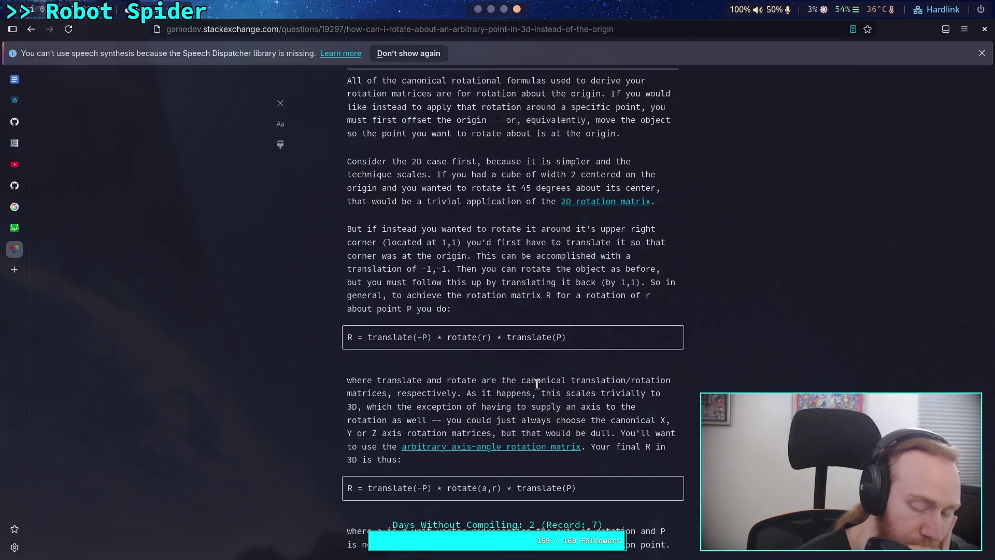
pyautogui.click(491, 12)
pyautogui.click(478, 10)
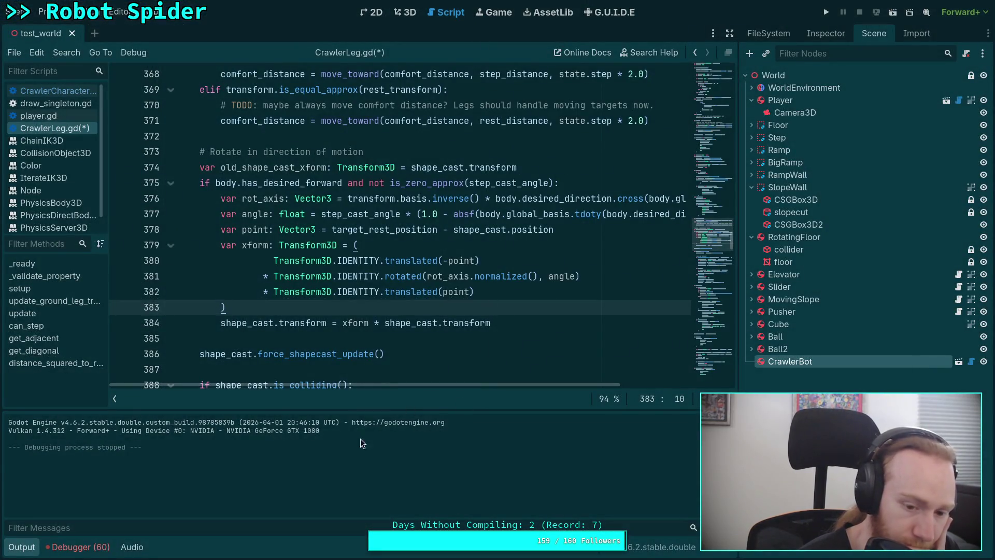
# Hide the output panel and negate angle in the rotation on line 381.
pyautogui.hotkey('ctrl', 'j')
pyautogui.scroll(1, 356, 396)
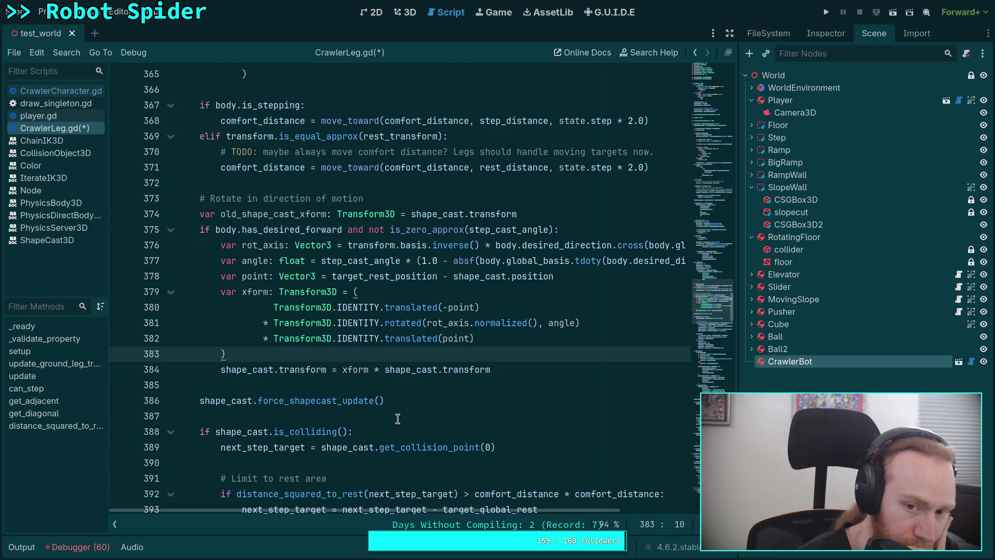
pyautogui.scroll(13, 398, 418)
pyautogui.scroll(16, 397, 418)
pyautogui.scroll(20, 398, 419)
pyautogui.scroll(-20, 397, 419)
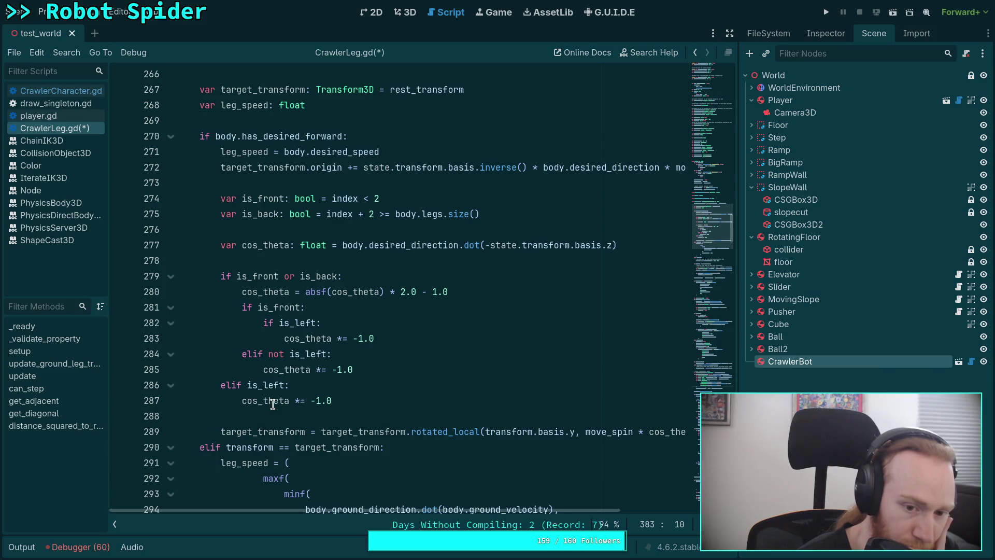
pyautogui.scroll(-7, 481, 439)
pyautogui.scroll(-17, 481, 439)
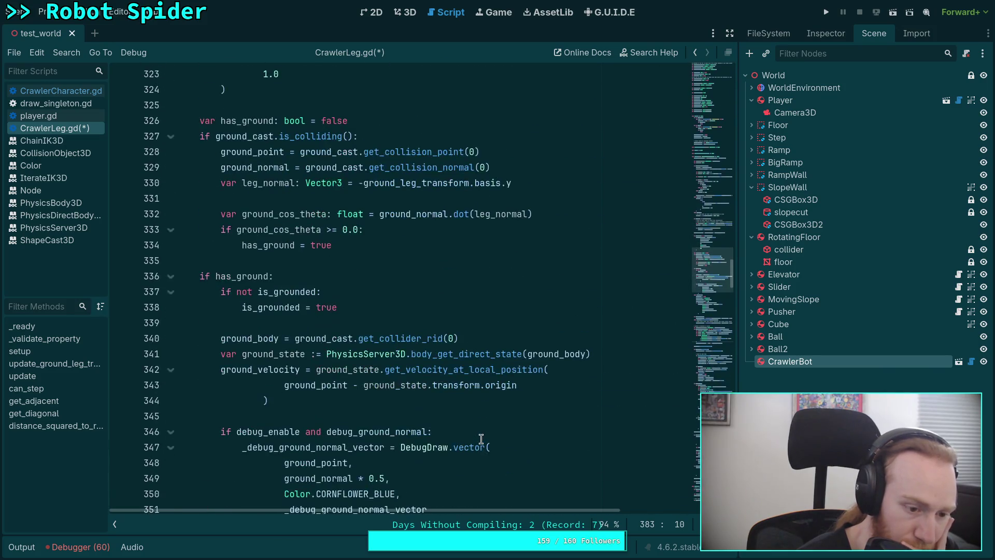
pyautogui.scroll(-9, 481, 439)
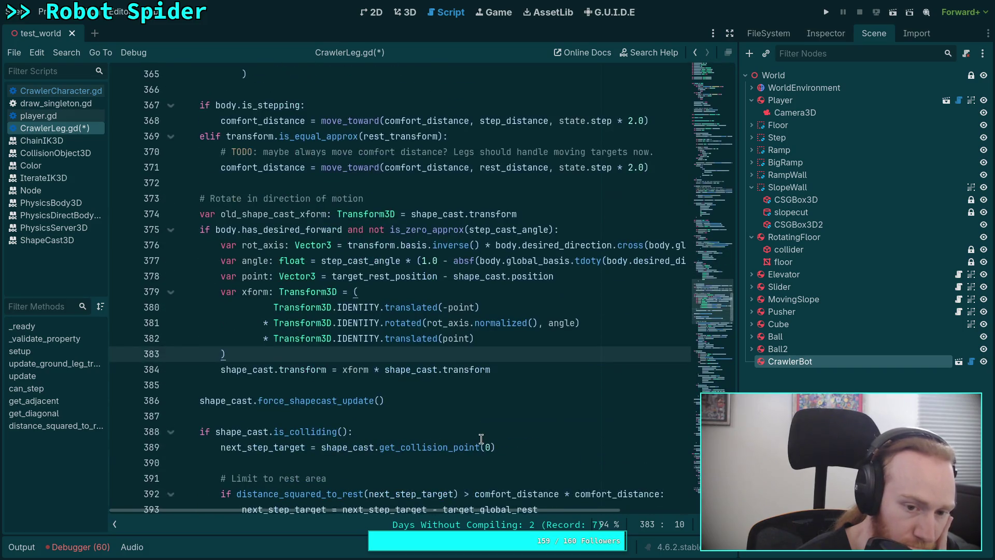
pyautogui.click(547, 322)
pyautogui.write('-')
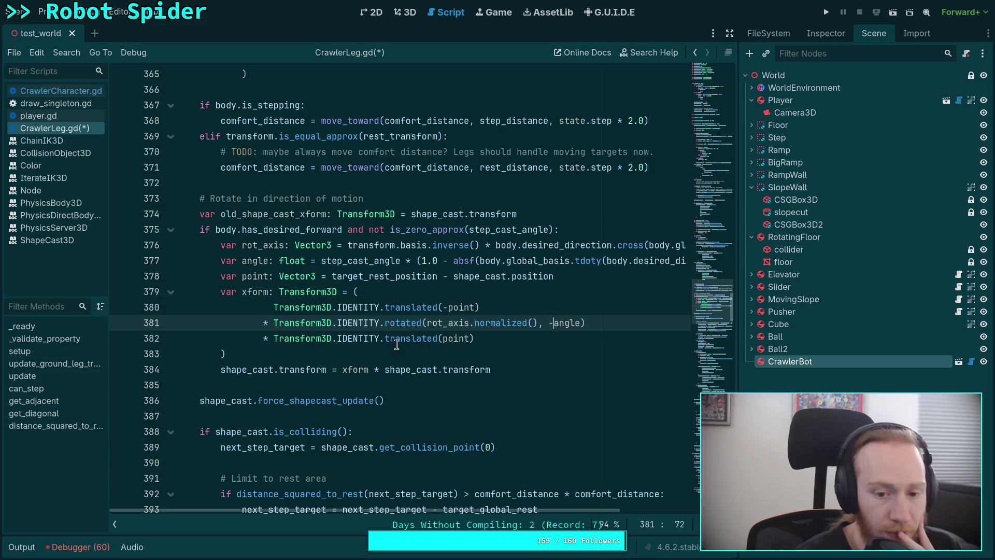
# Wrap the translated(-point) and rotation factors in parentheses, then save and run the game.
pyautogui.moveTo(422, 509); pyautogui.dragTo(449, 509)
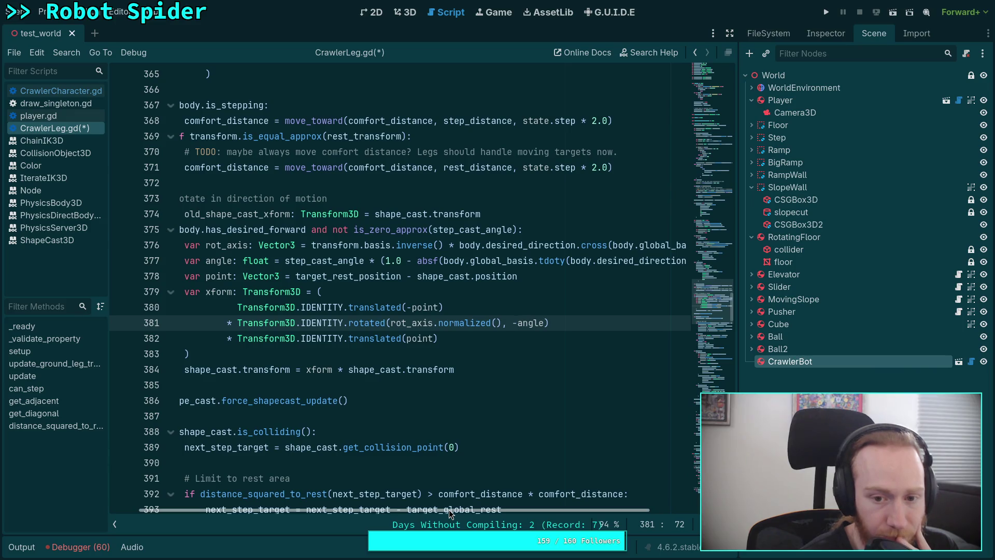
pyautogui.click(456, 354)
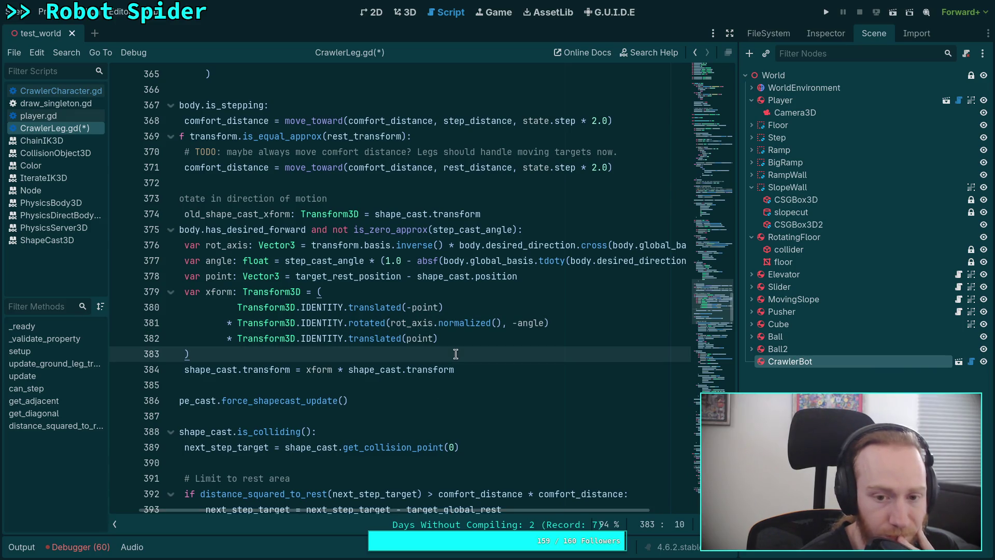
pyautogui.click(116, 518)
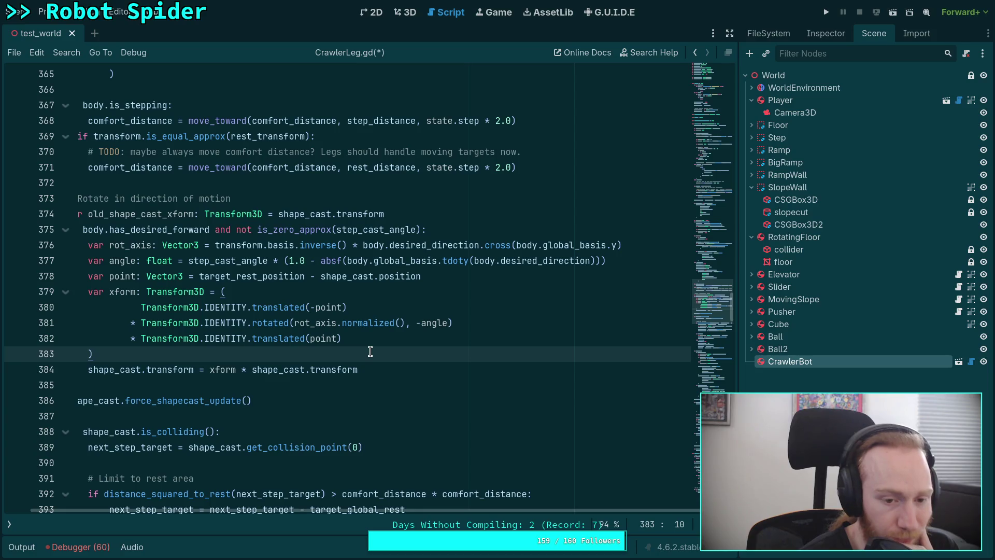
pyautogui.click(143, 307)
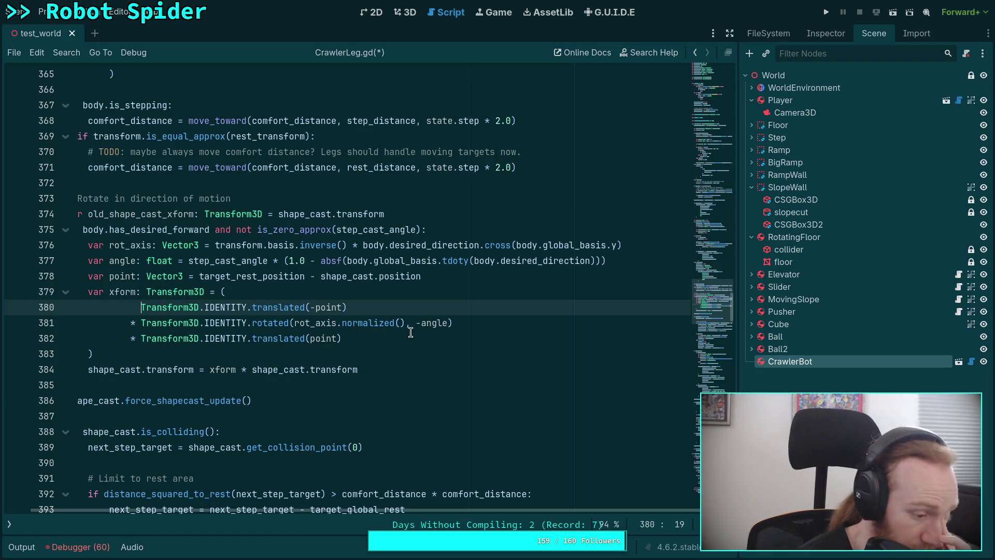
pyautogui.write(')')
pyautogui.press('BackSpace')
pyautogui.write('(')
pyautogui.click(480, 317)
pyautogui.write(')')
pyautogui.hotkey('ctrl', 's')
pyautogui.click(827, 16)
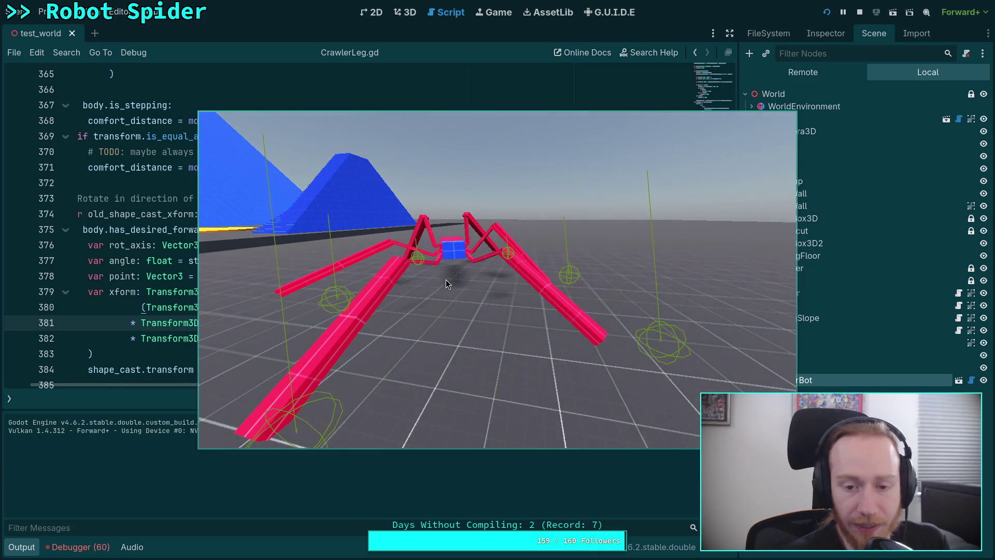
# Retest the spider, then delete 'transform.basis.inverse() * ' from rot_axis on line 376.
pyautogui.click(858, 14)
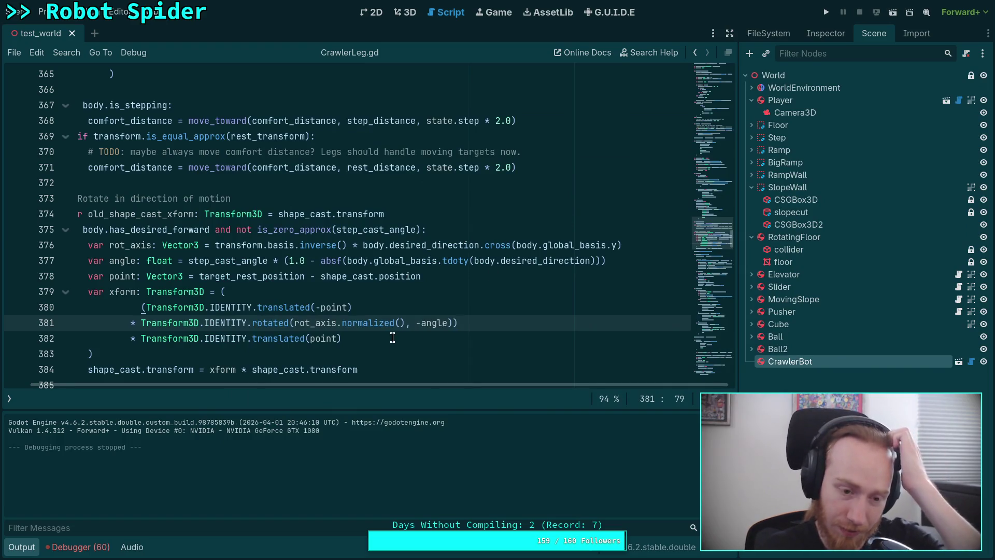
pyautogui.click(826, 12)
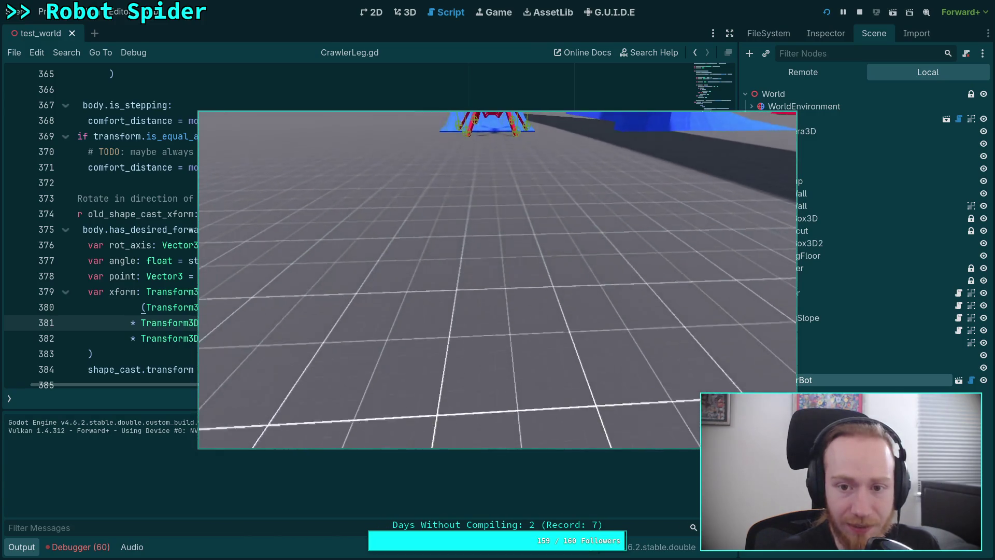
pyautogui.click(860, 12)
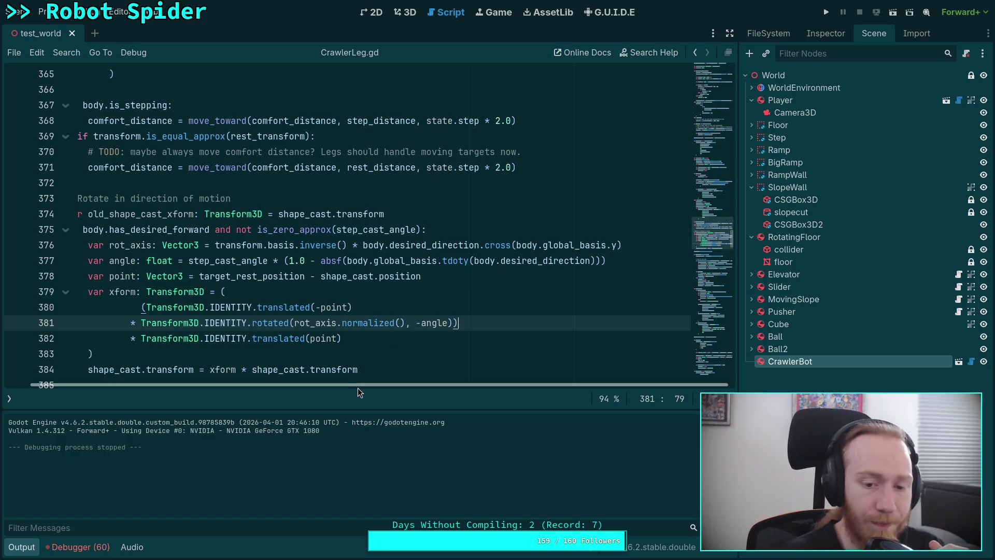
pyautogui.moveTo(357, 388); pyautogui.dragTo(347, 386)
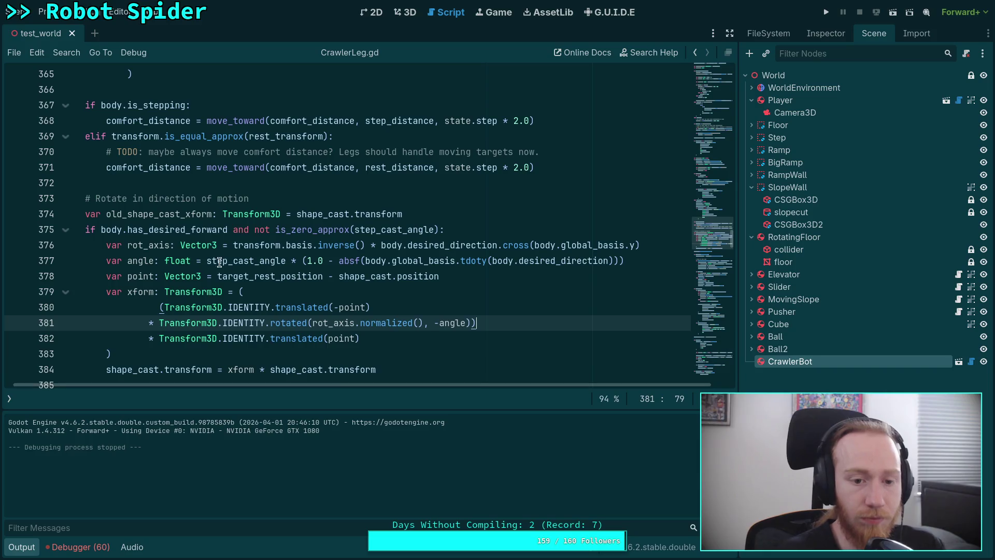
pyautogui.moveTo(233, 245); pyautogui.dragTo(380, 245)
pyautogui.press('BackSpace')
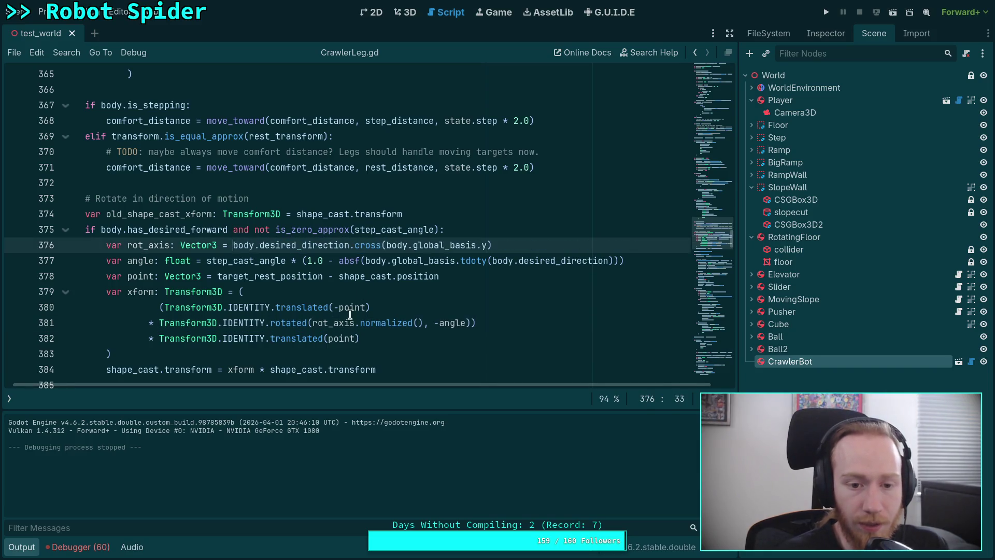
# Set line 384 to transform.inverse() * (xform * shape_cast.transform), save, and test-run the game.
pyautogui.click(224, 369)
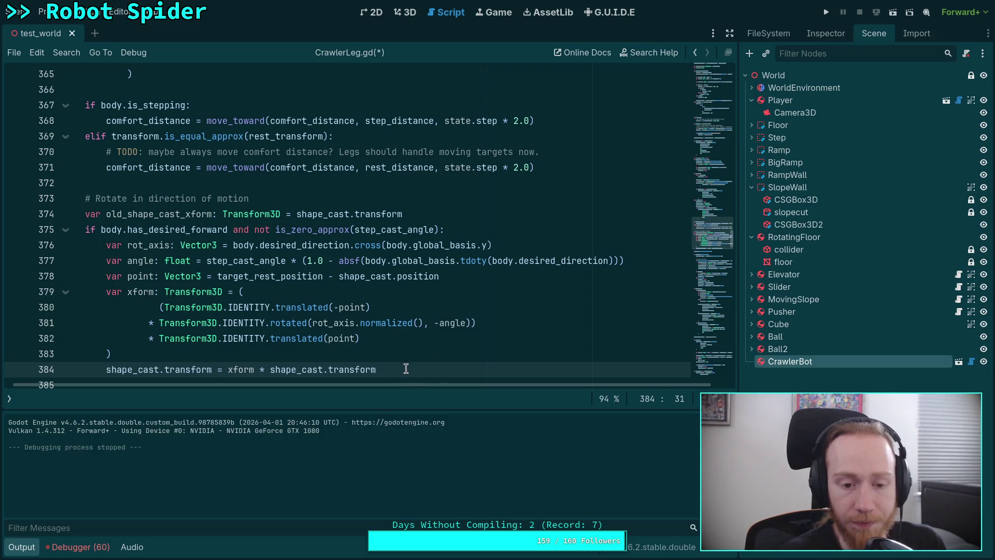
pyautogui.scroll(-1, 402, 334)
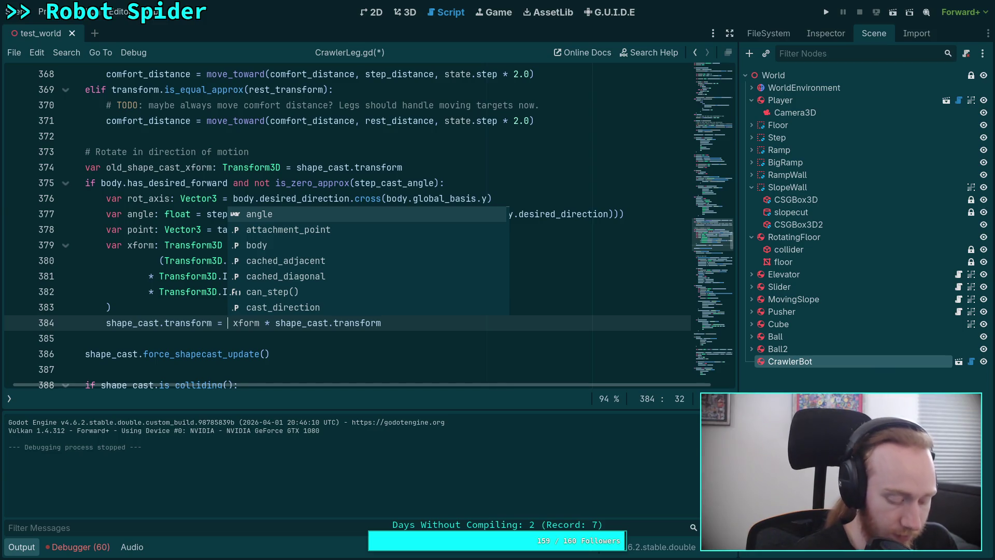
pyautogui.write('transform.inv')
pyautogui.press('Return')
pyautogui.write('*')
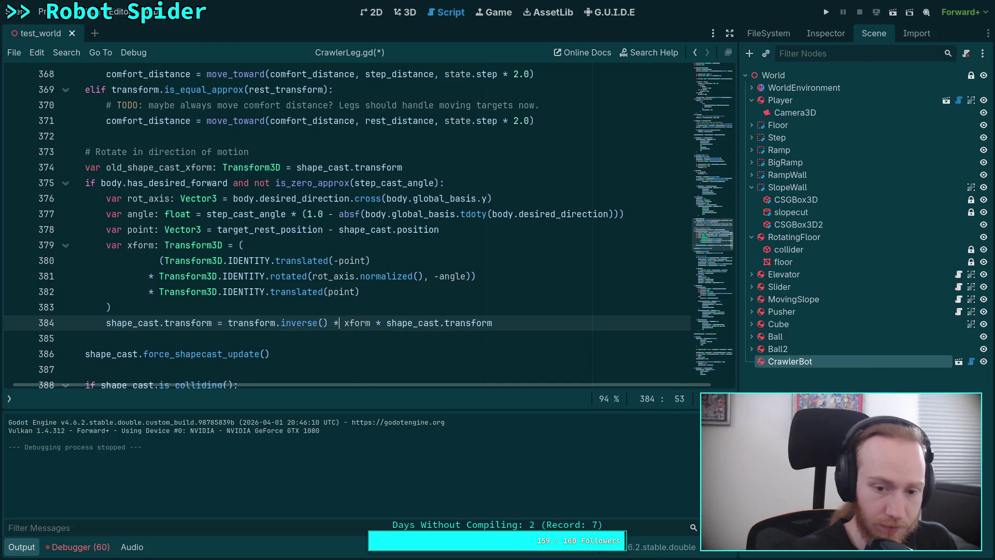
pyautogui.moveTo(345, 322); pyautogui.dragTo(534, 324)
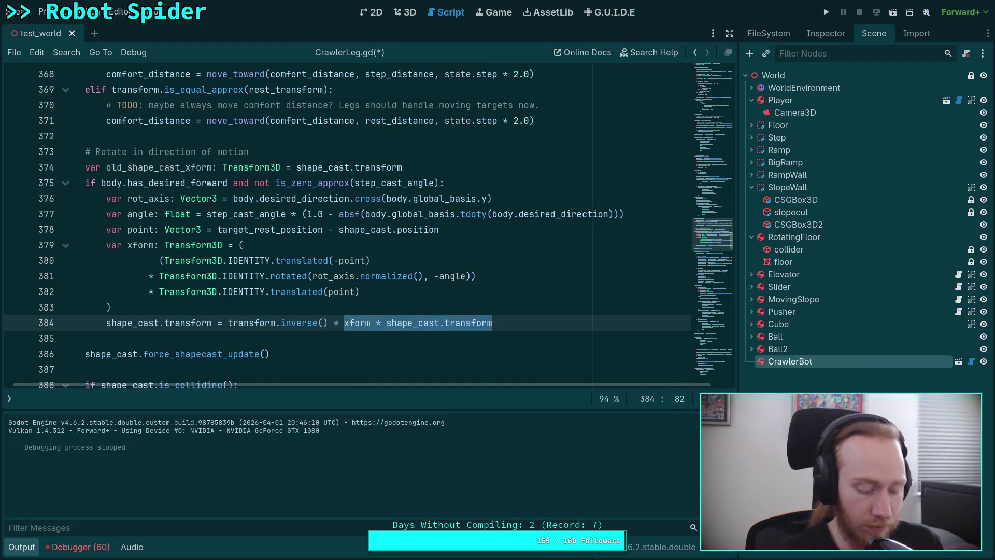
pyautogui.write('(')
pyautogui.hotkey('ctrl', 's')
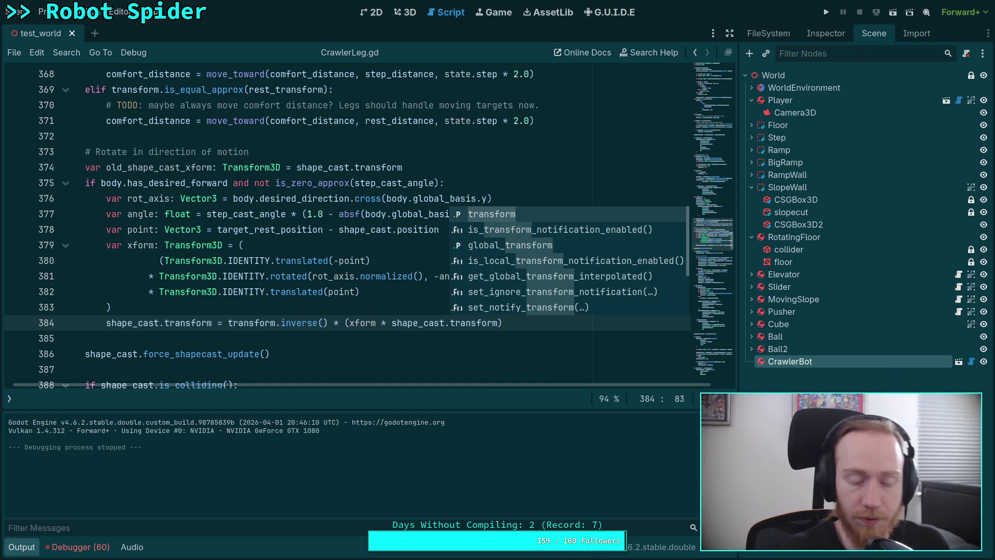
pyautogui.click(321, 307)
pyautogui.press('F5')
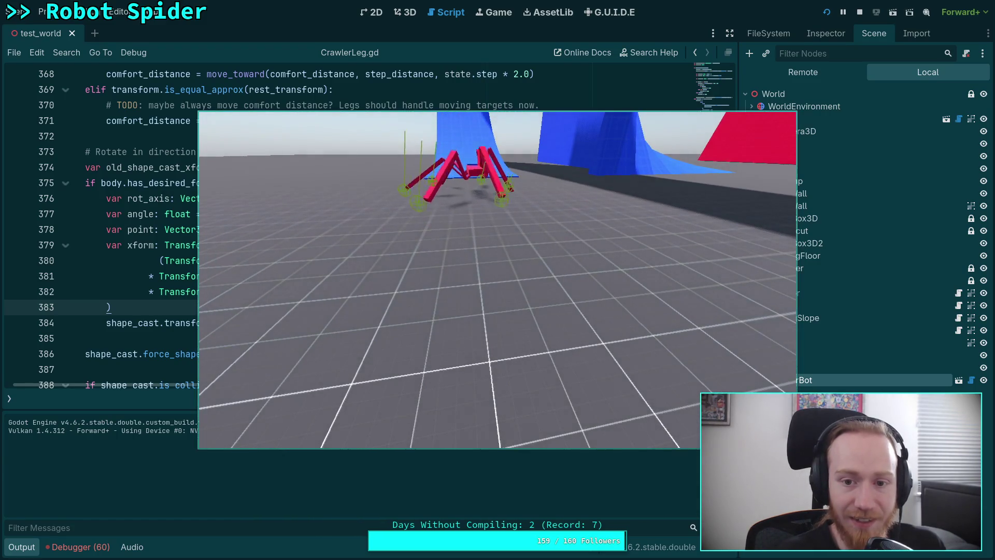
pyautogui.click(860, 12)
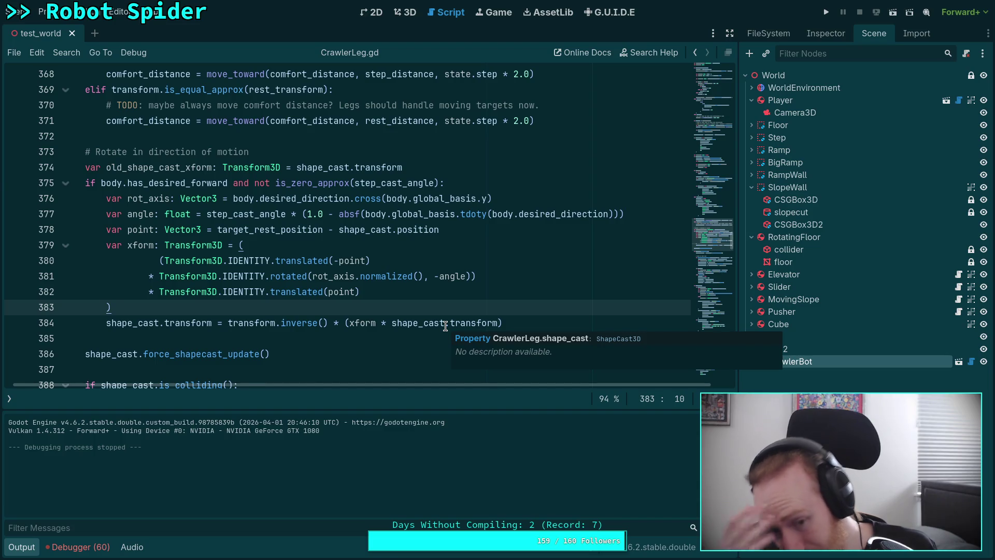
# Remove the minus sign from angle, save, and give the spider a quick test run.
pyautogui.click(437, 276)
pyautogui.press('BackSpace')
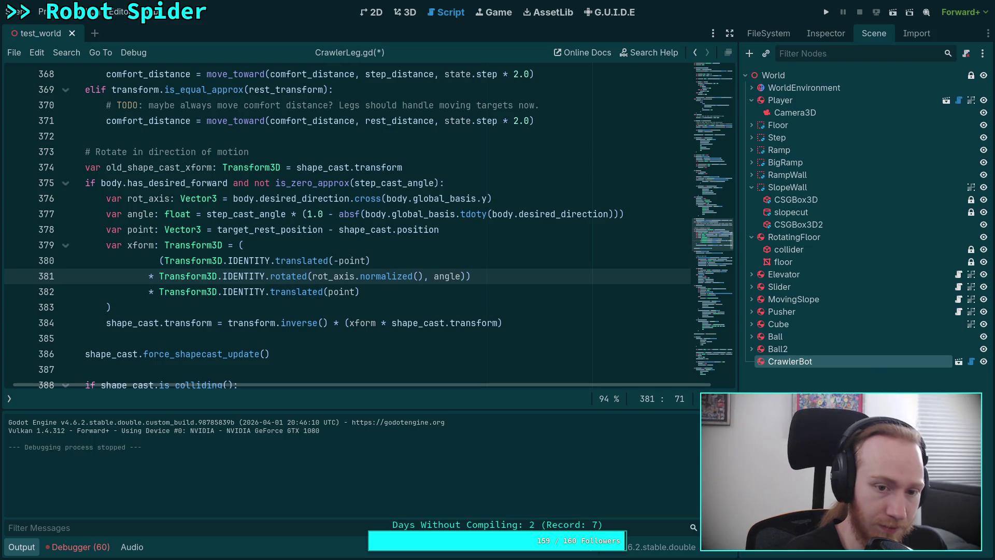
pyautogui.hotkey('ctrl', 's')
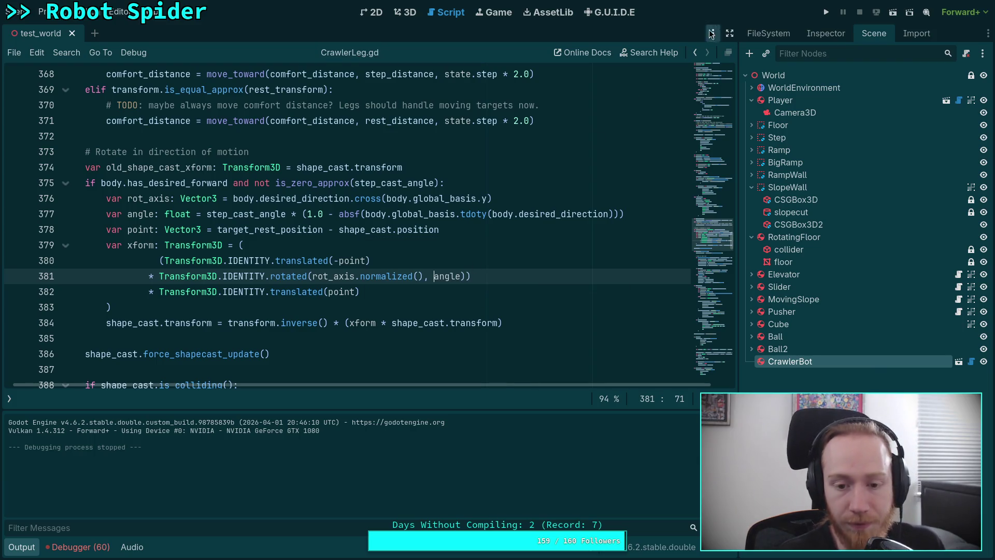
pyautogui.click(826, 12)
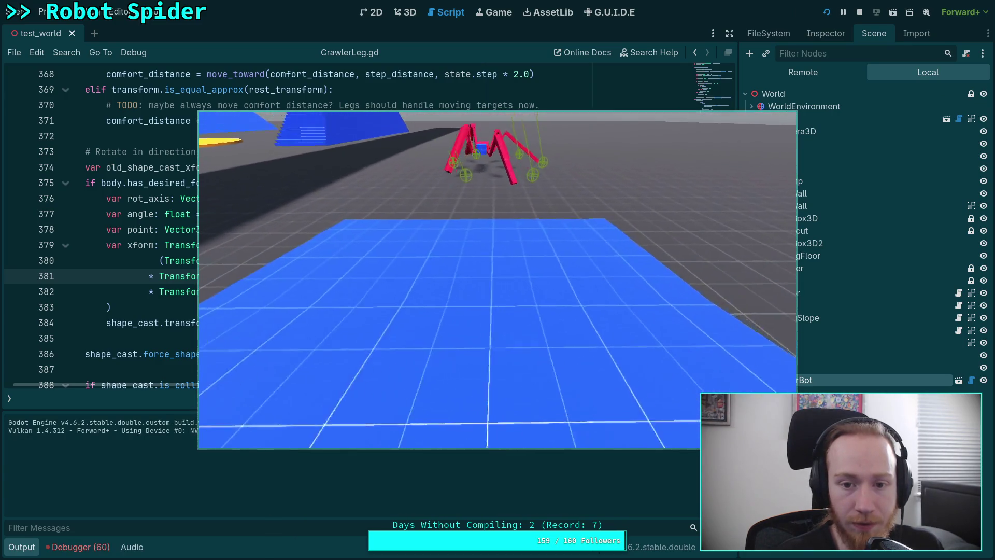
pyautogui.press('F8')
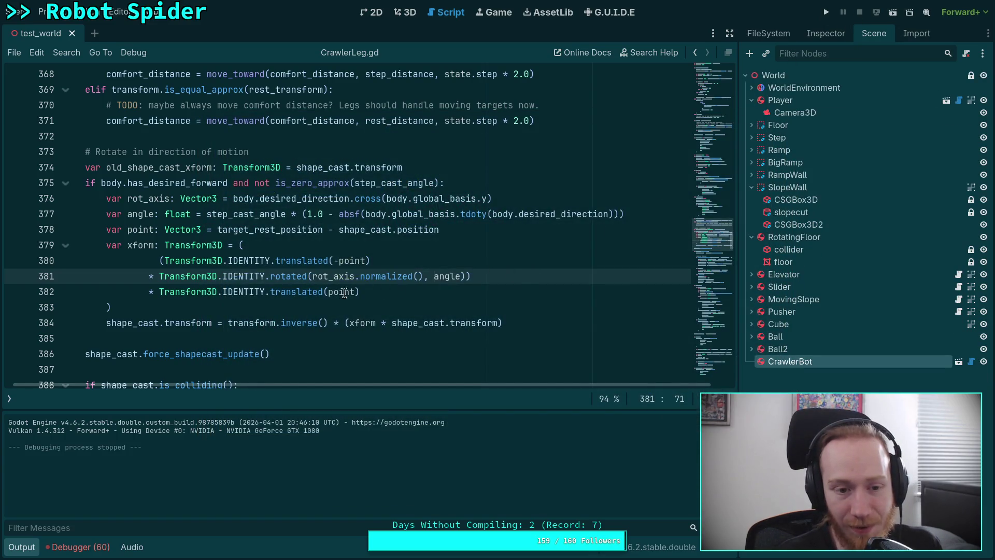
# Delete the extra parentheses on lines 380 and 381, then run and stop the spider test.
pyautogui.click(165, 261)
pyautogui.press('BackSpace')
pyautogui.click(470, 277)
pyautogui.press('BackSpace')
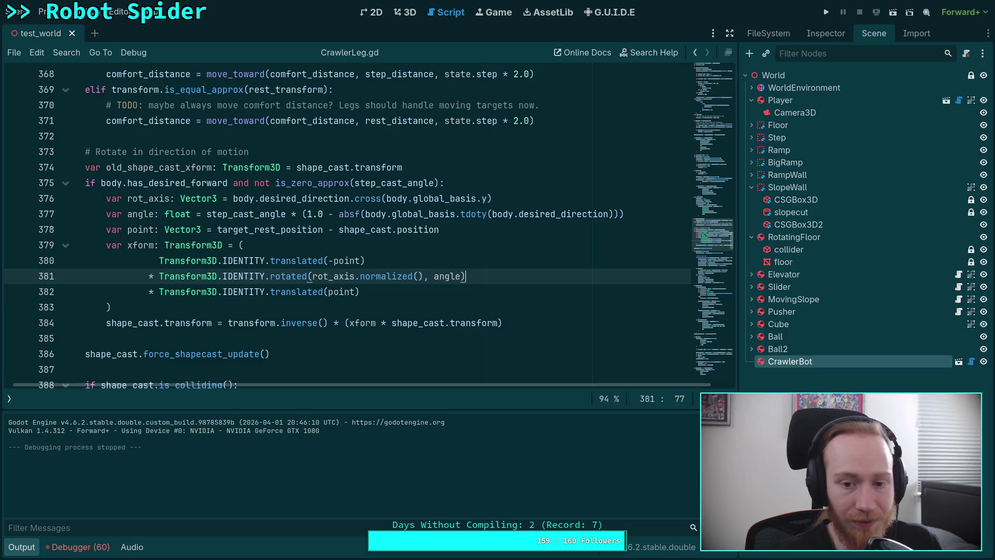
pyautogui.press('F5')
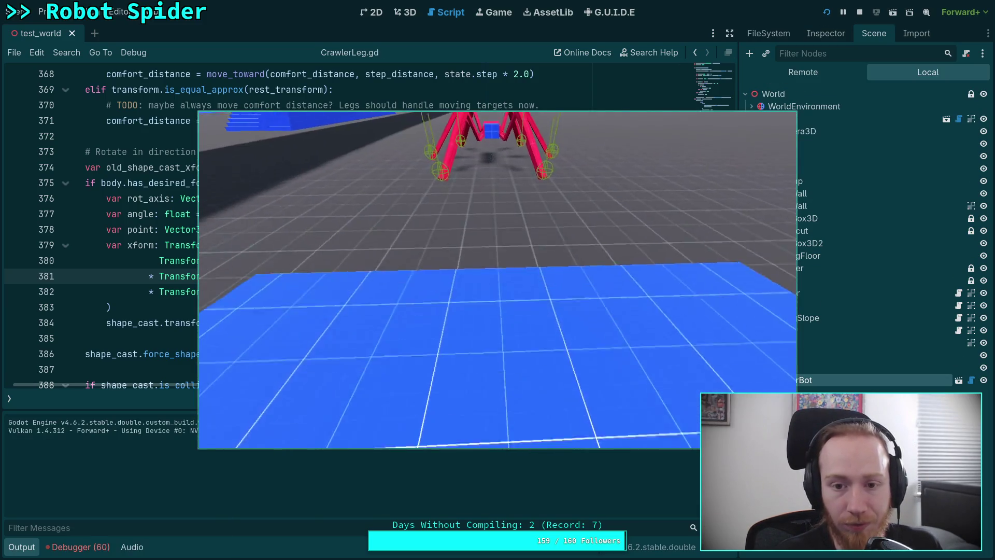
pyautogui.click(859, 15)
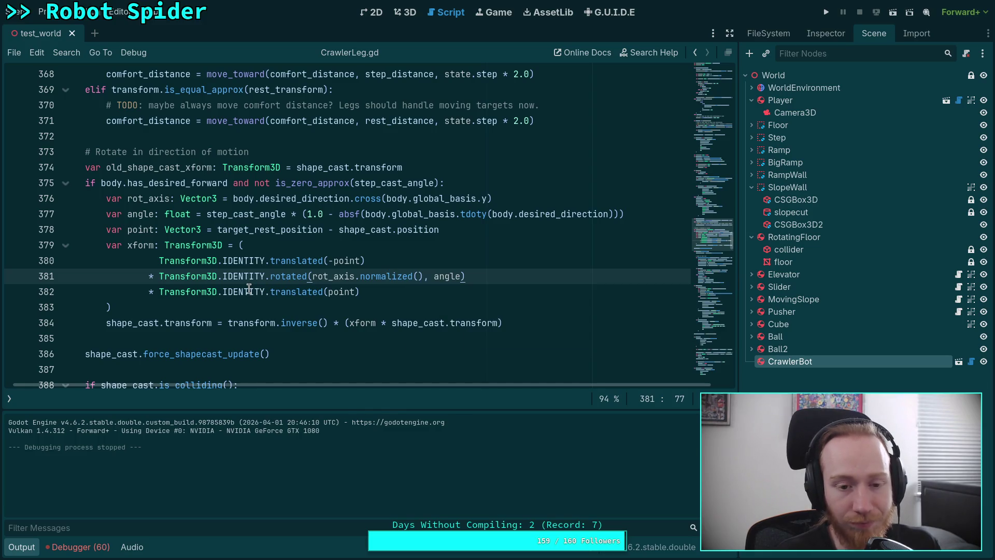
pyautogui.moveTo(201, 264)
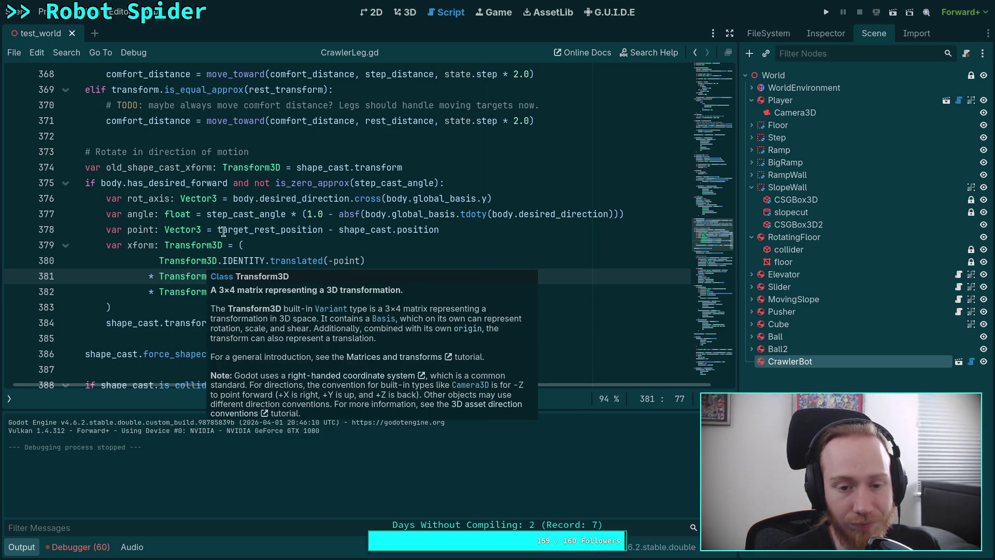
pyautogui.click(323, 240)
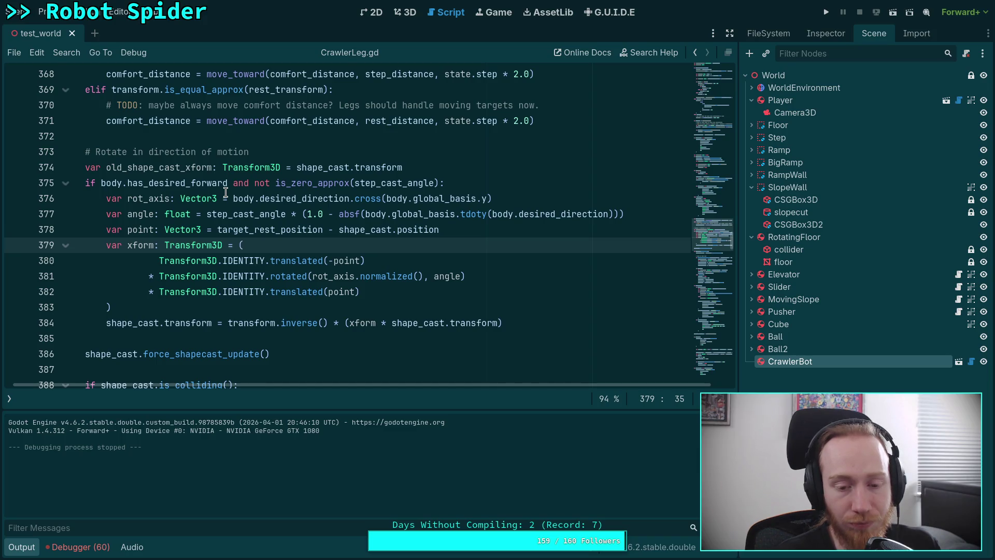
# Regroup line 384 as (transform.inverse() * xform) * shape_cast.transform, removing the trailing parenthesis.
pyautogui.click(346, 323)
pyautogui.press('BackSpace')
pyautogui.moveTo(232, 323)
pyautogui.mouseDown()
pyautogui.moveTo(350, 322)
pyautogui.moveTo(228, 322)
pyautogui.mouseUp()
pyautogui.click(369, 322)
pyautogui.write('(')
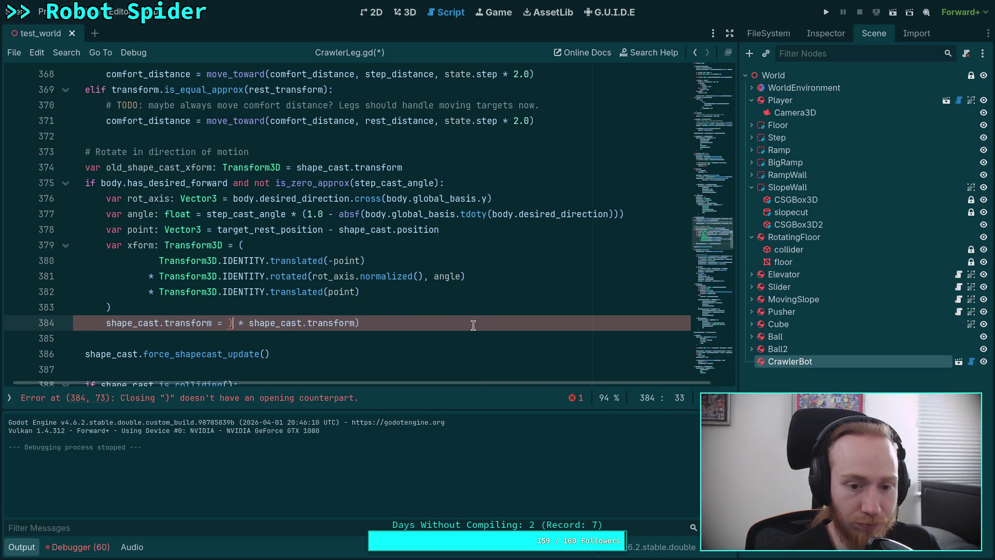
pyautogui.hotkey('ctrl', 'z')
pyautogui.write(')')
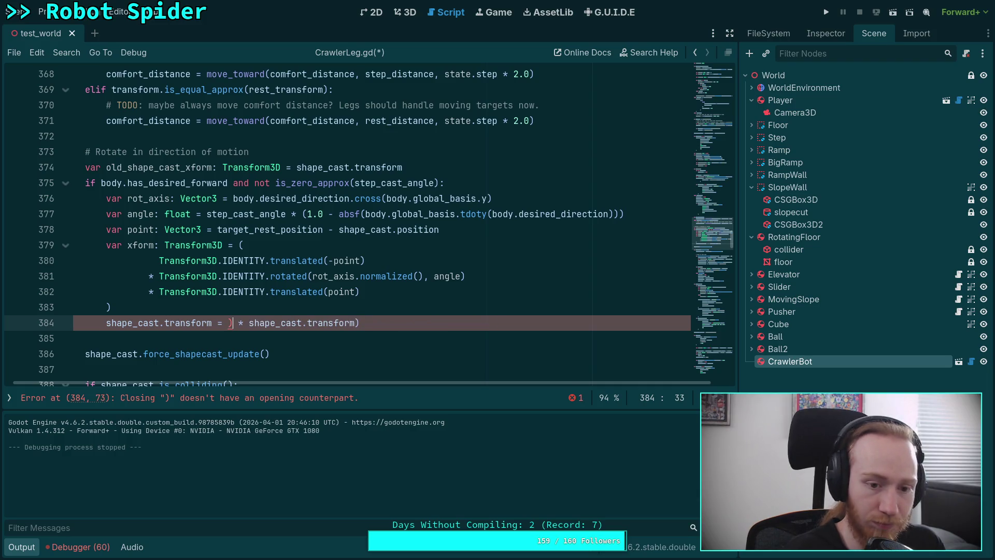
pyautogui.hotkey('ctrl', 'z')
pyautogui.write('(transform.inverse() * xform')
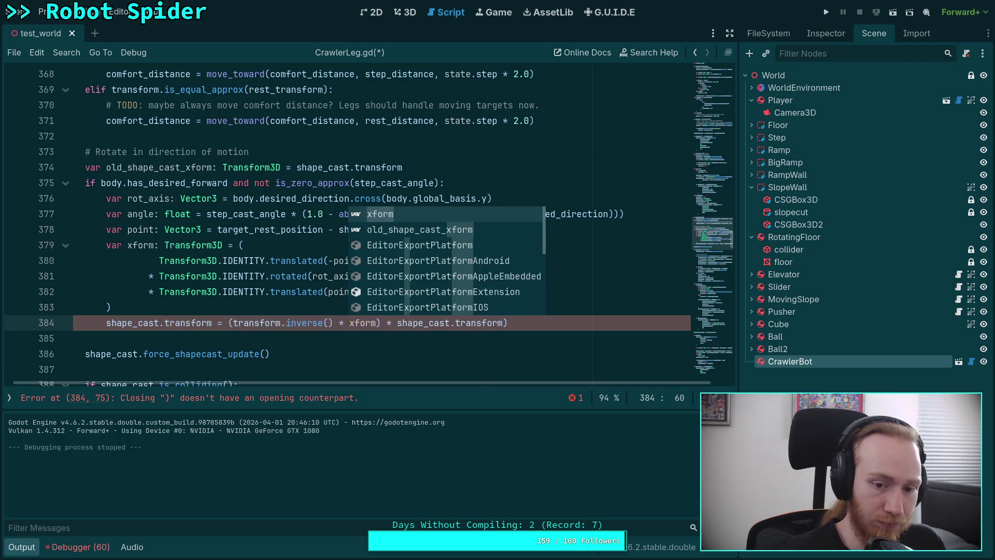
pyautogui.click(613, 327)
pyautogui.press('BackSpace')
# Save the script and test-run the regrouped rotation, then stop the game.
pyautogui.hotkey('ctrl', 's')
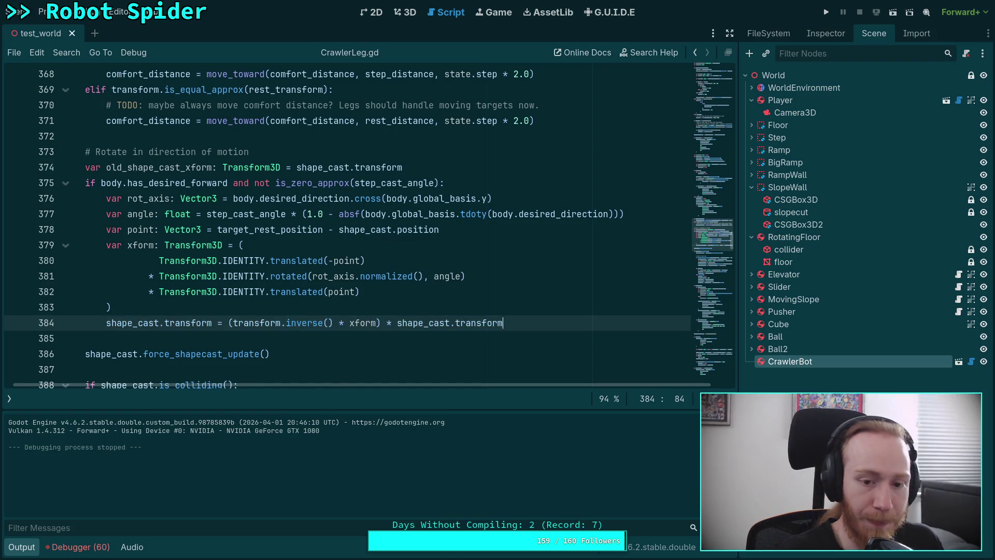
pyautogui.click(827, 12)
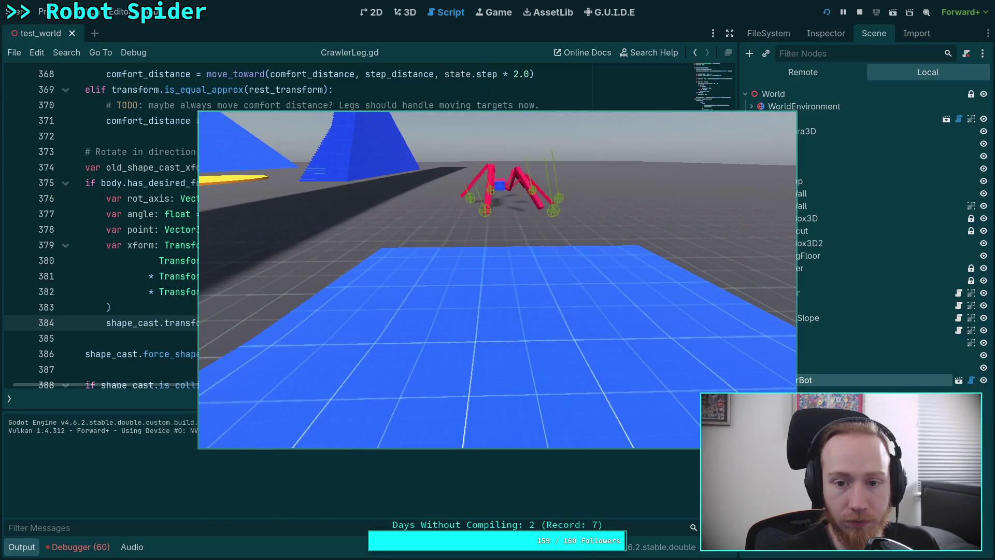
pyautogui.press('F8')
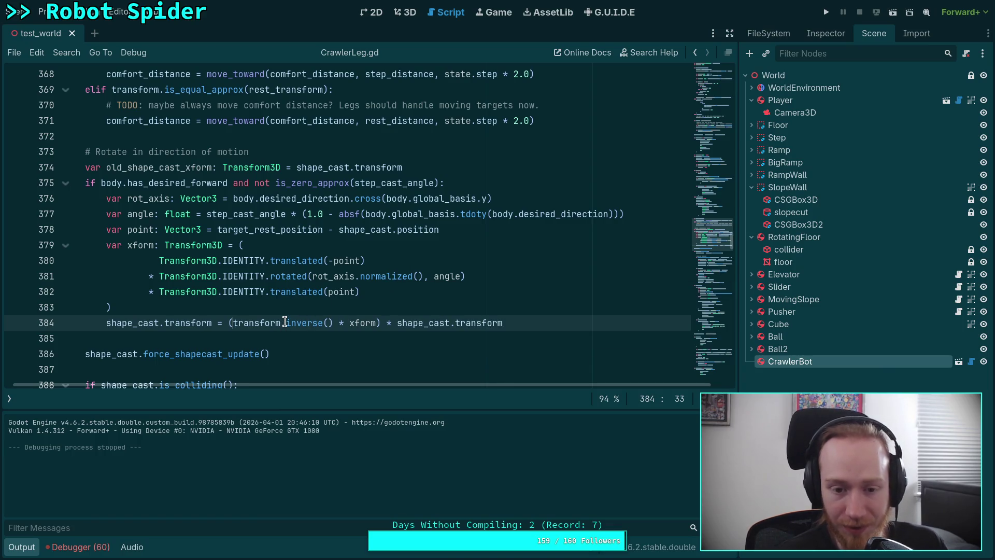
# Replace transform with basis on line 384 so it uses basis.inverse(), and save.
pyautogui.moveTo(281, 321); pyautogui.dragTo(233, 323)
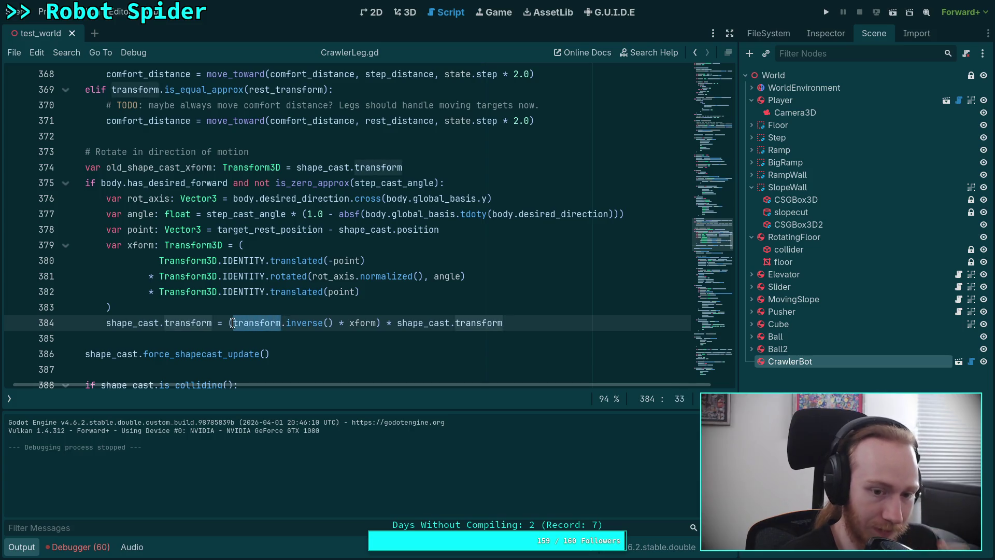
pyautogui.write('basd')
pyautogui.press('BackSpace')
pyautogui.write('is')
pyautogui.hotkey('ctrl', 's')
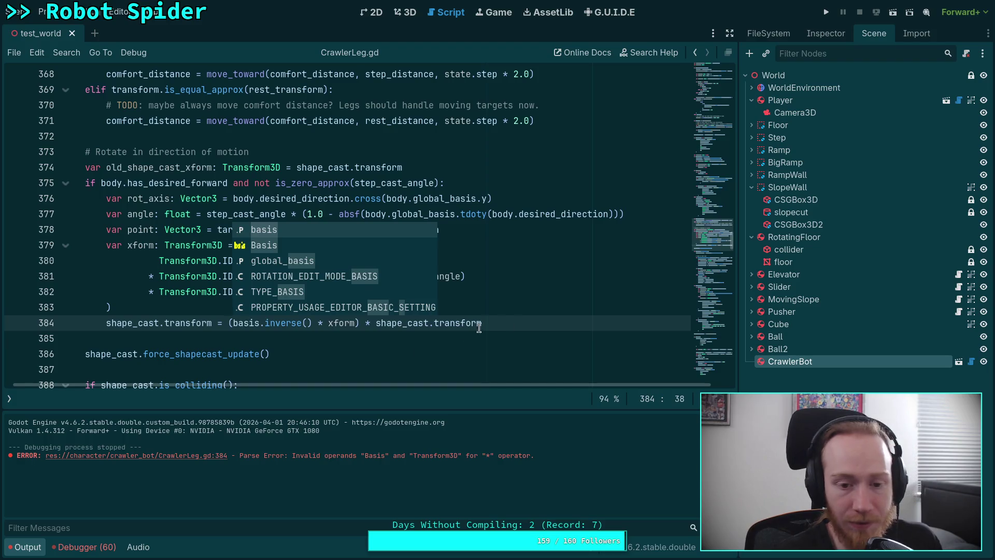
pyautogui.click(528, 300)
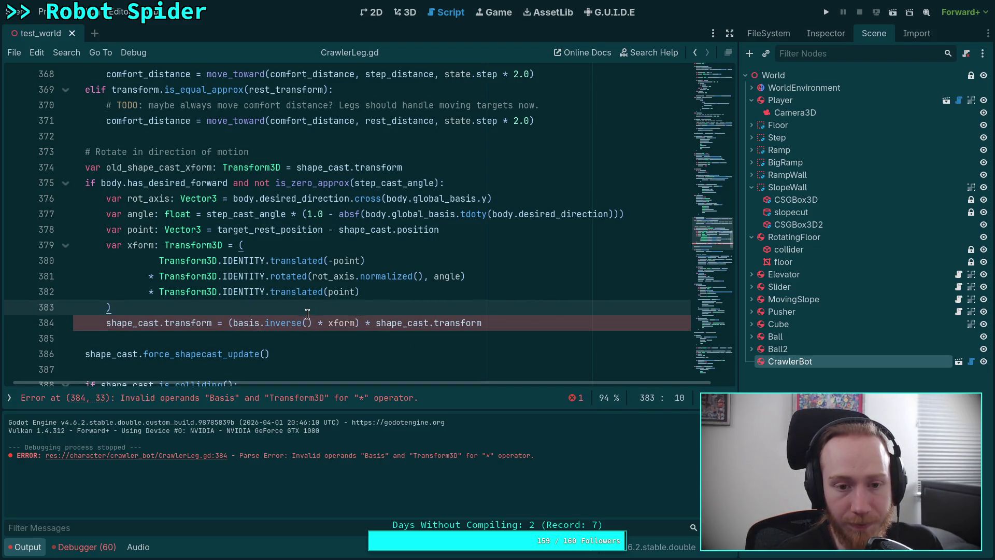
pyautogui.click(228, 198)
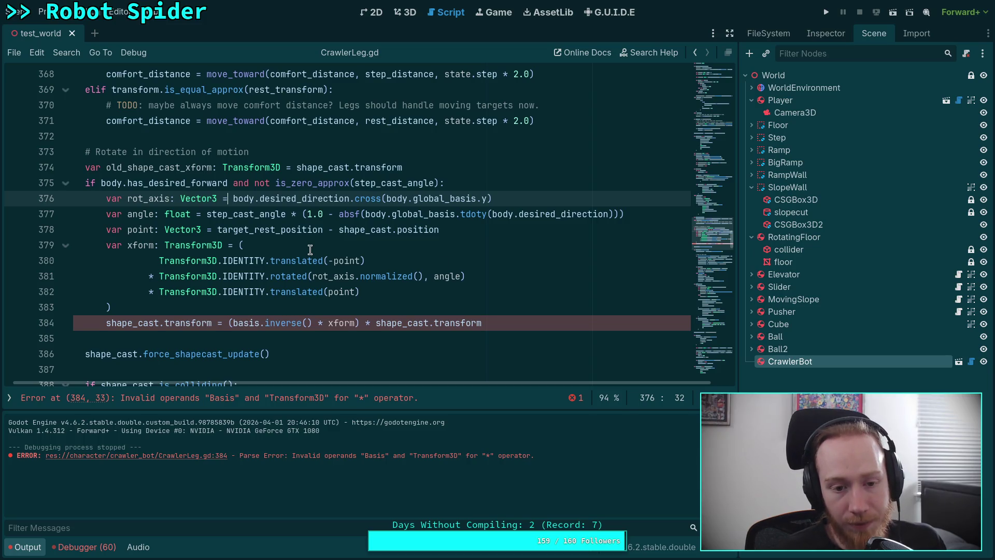
# Append .basis to the combined transform on line 383 and declare xform as Basis.
pyautogui.click(212, 304)
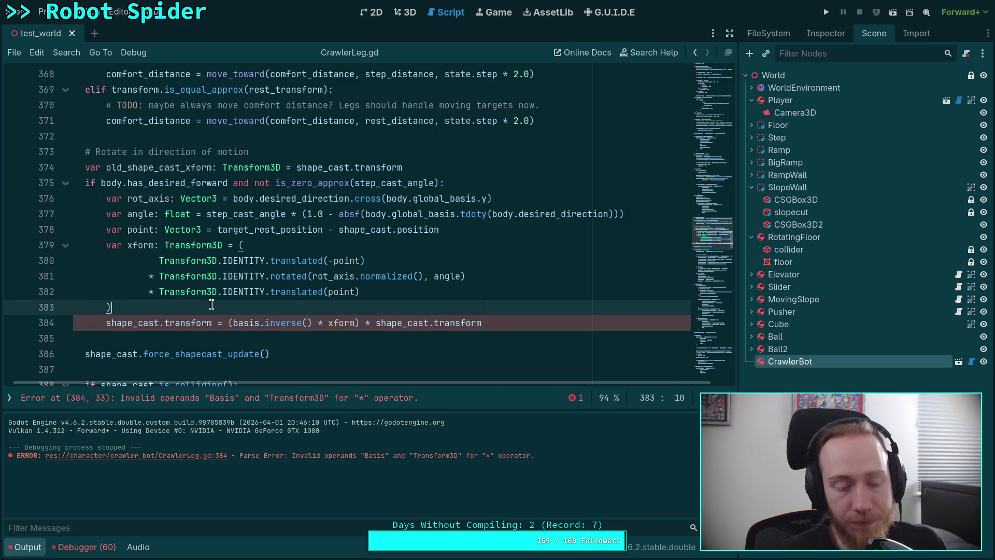
pyautogui.write('basis')
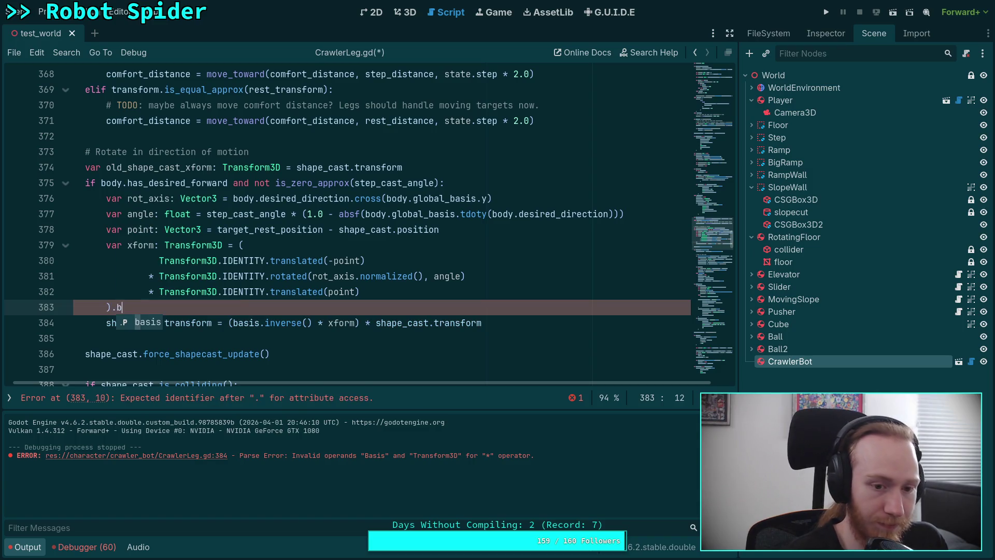
pyautogui.hotkey('ctrl', 's')
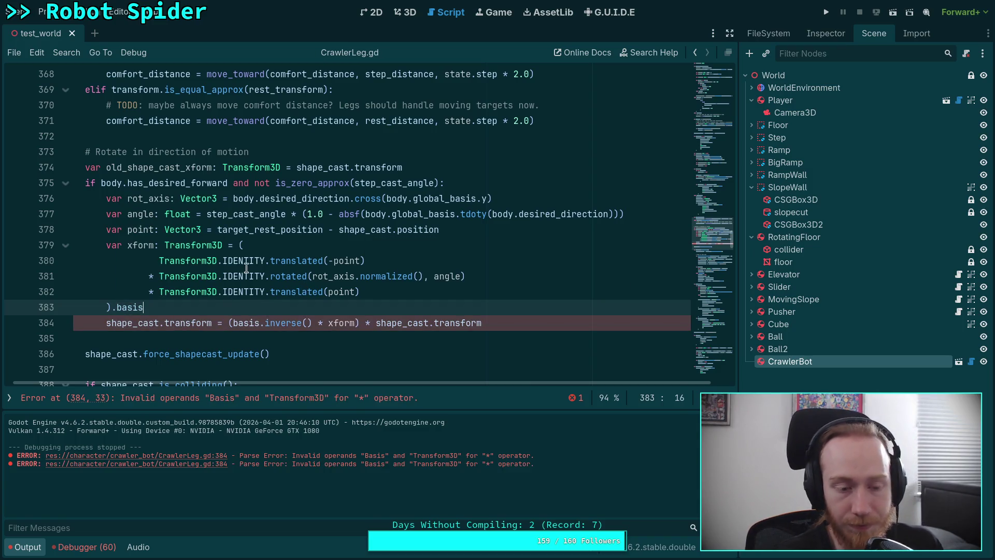
pyautogui.doubleClick(182, 245)
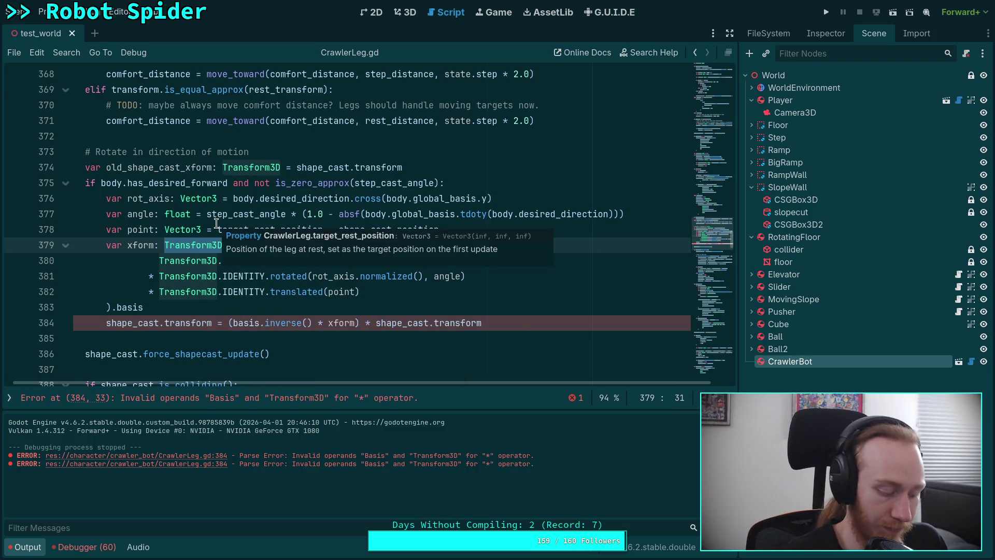
pyautogui.write('Basis')
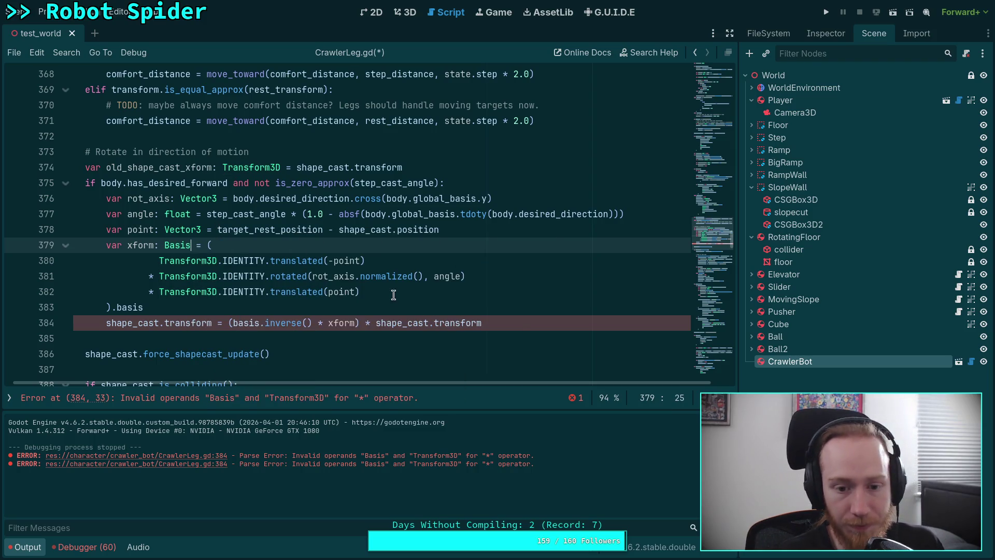
# Use shape_cast.basis for both terms on line 384, save, and run the spider.
pyautogui.click(389, 307)
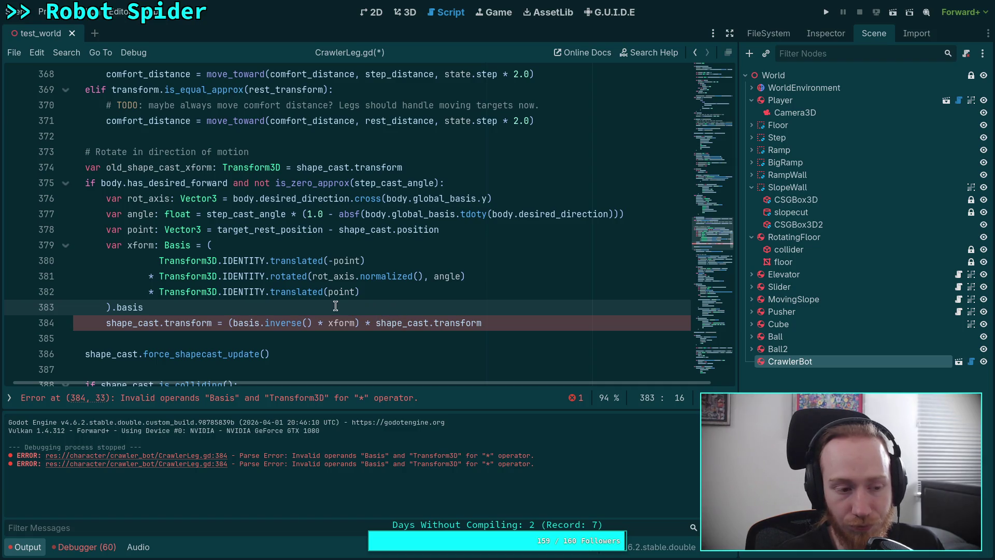
pyautogui.doubleClick(208, 322)
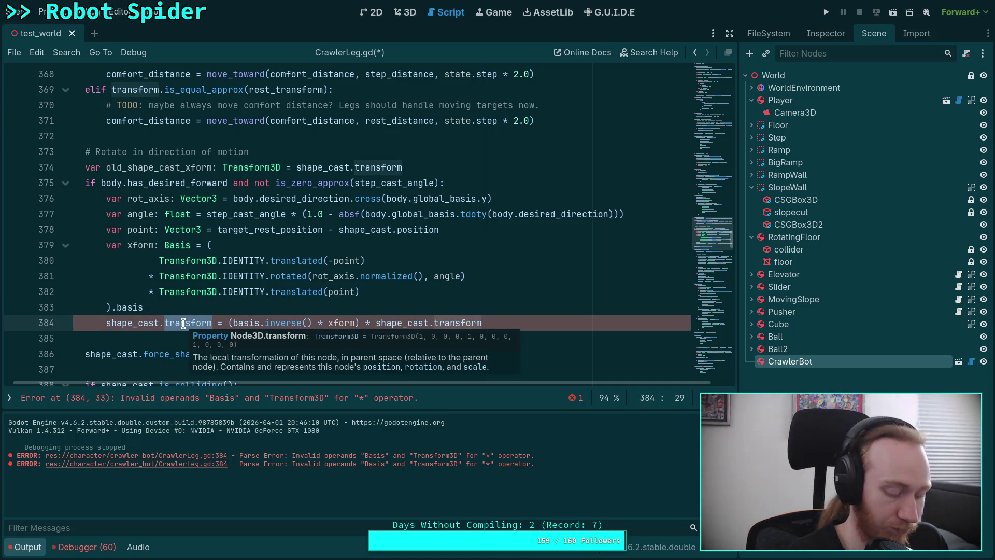
pyautogui.write('basis')
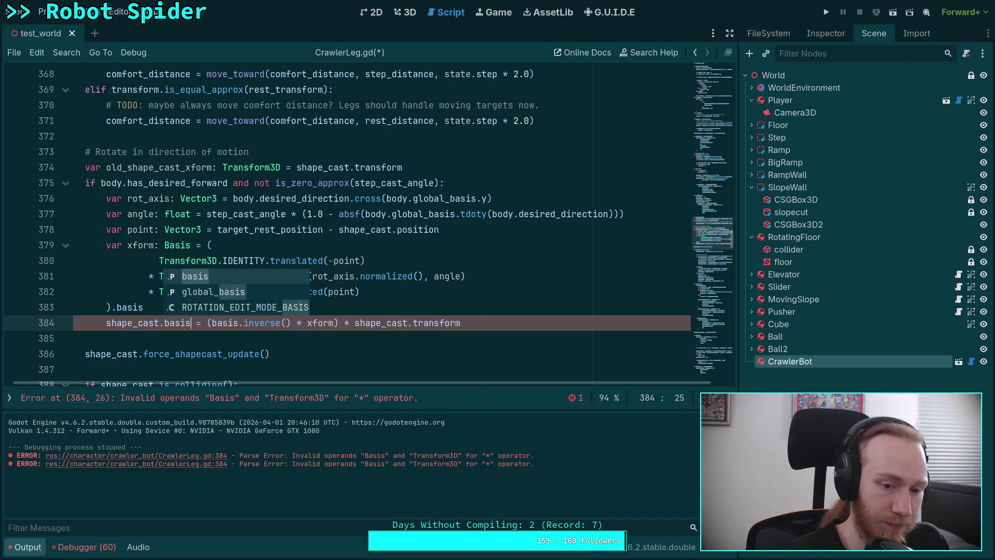
pyautogui.doubleClick(441, 323)
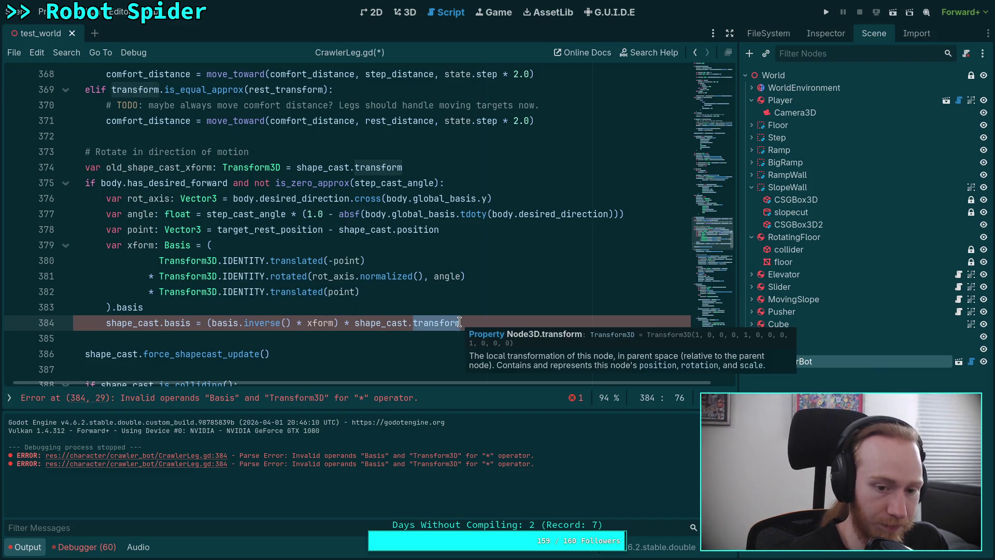
pyautogui.write('mi')
pyautogui.press('BackSpace')
pyautogui.press('BackSpace')
pyautogui.write('basis')
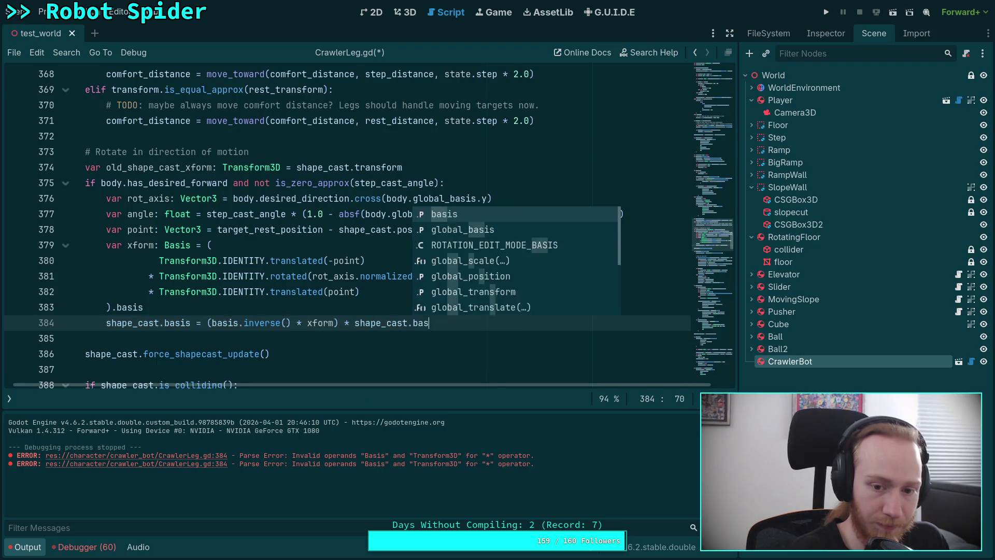
pyautogui.hotkey('ctrl', 's')
pyautogui.click(313, 260)
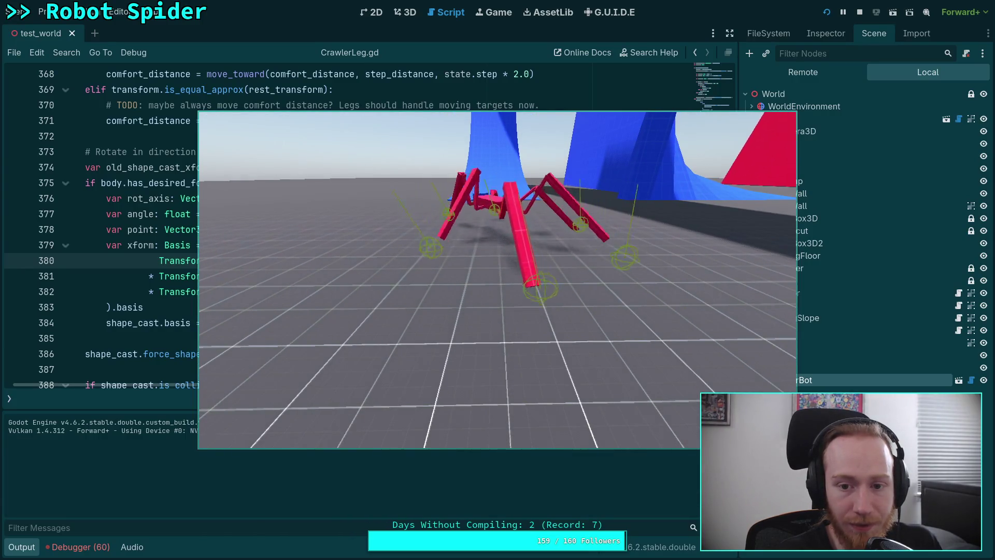
# Stop the spider test after watching it walk, and collapse the Output panel.
pyautogui.click(860, 11)
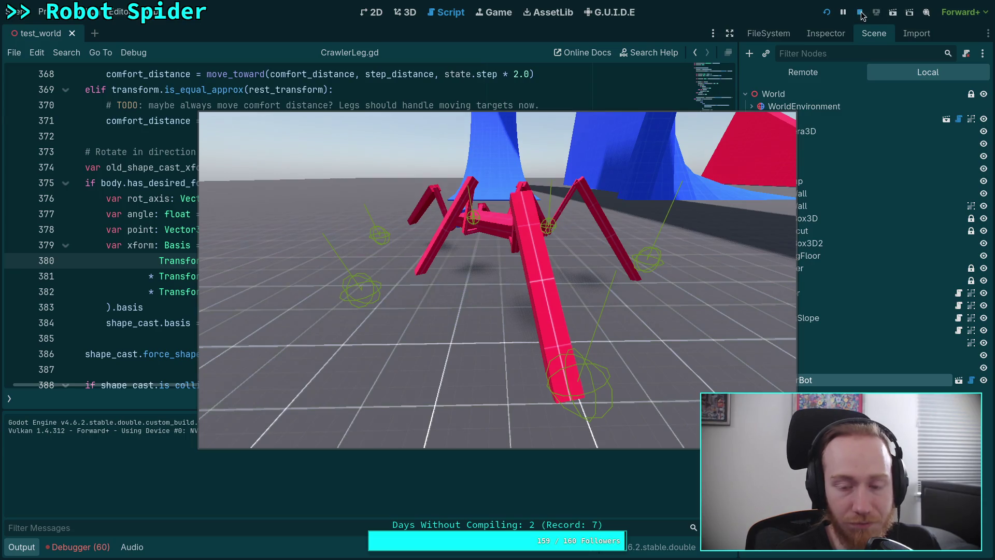
pyautogui.click(28, 550)
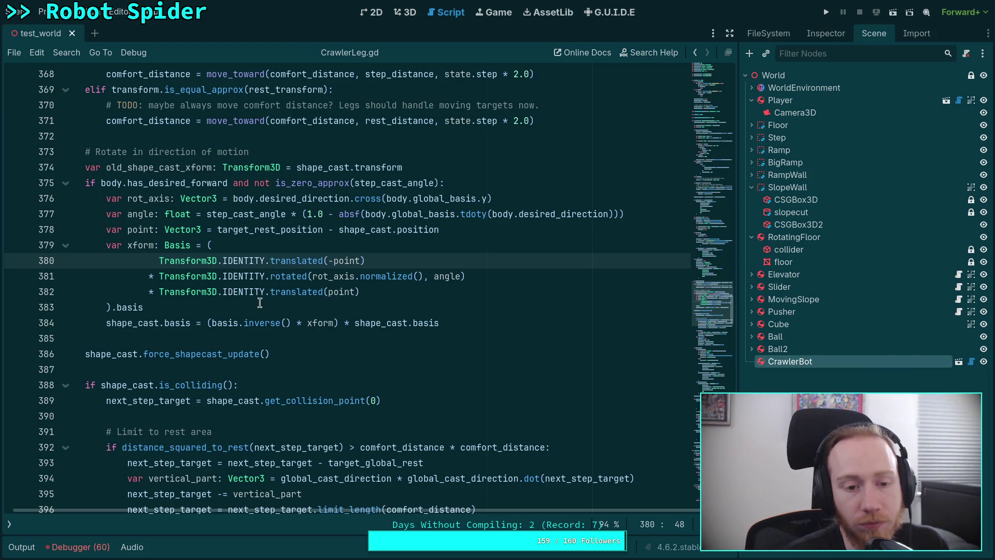
# Add a print(point) debug line below the point definition.
pyautogui.moveTo(258, 299)
pyautogui.click(478, 230)
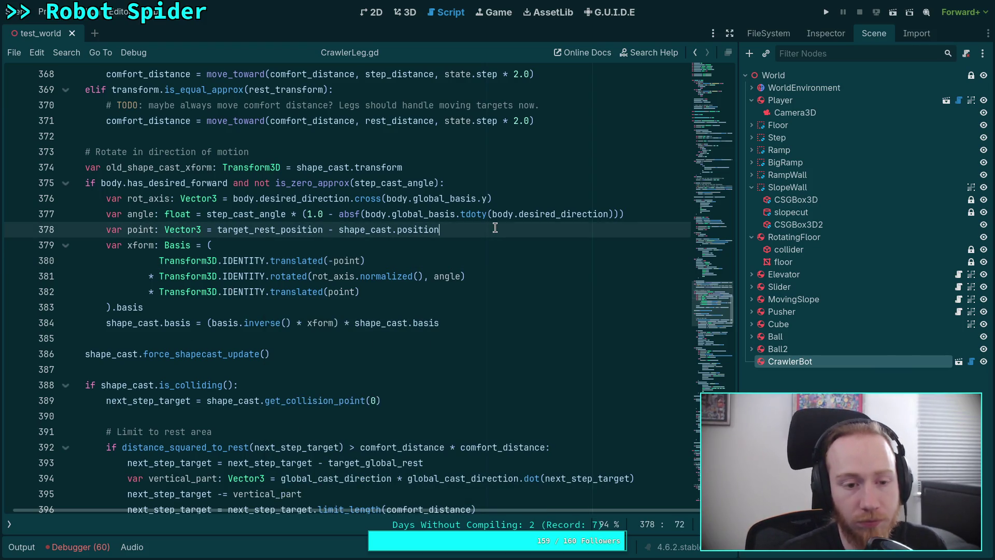
pyautogui.press('Return')
pyautogui.write('print(po')
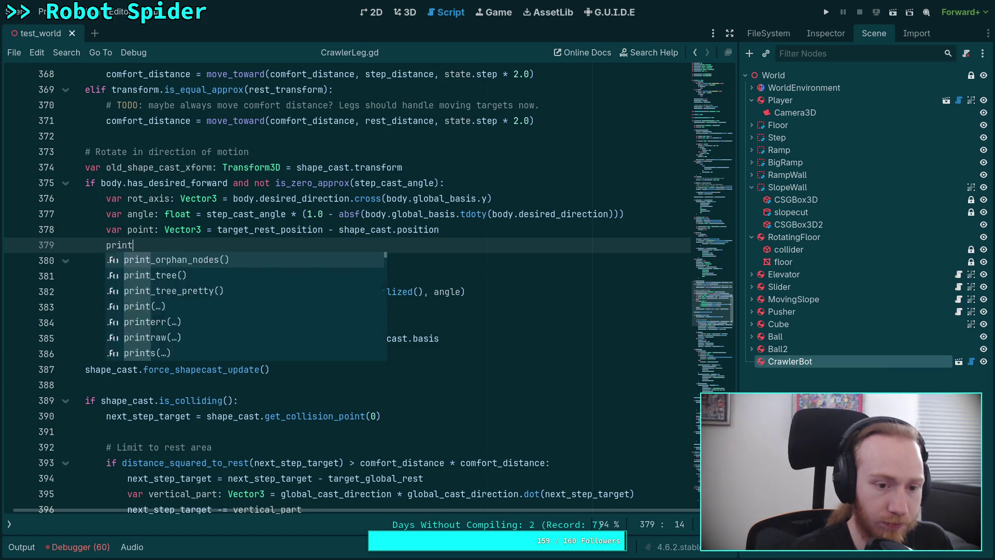
pyautogui.write('int)')
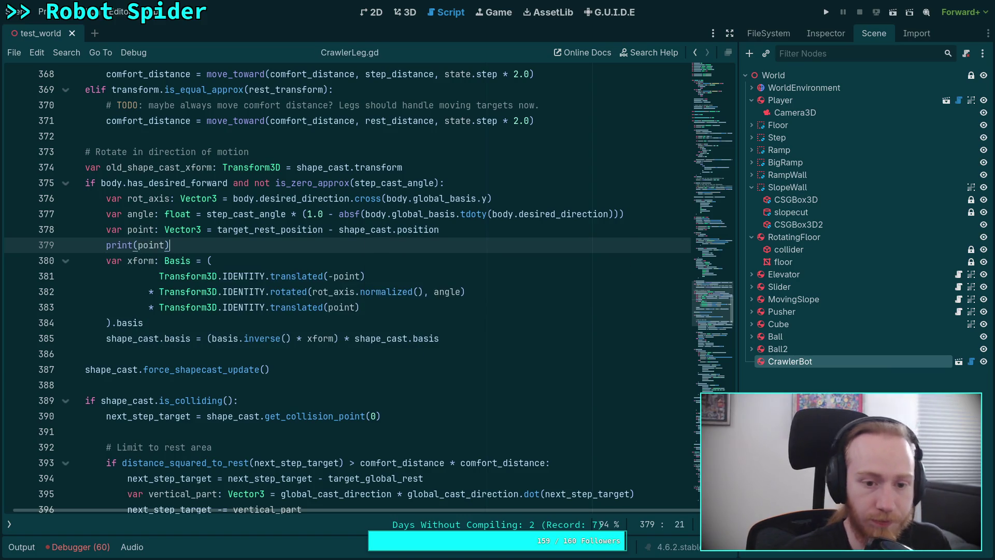
# Run the spider to see the printed pivot (0.0, -1.32, 0.0), stop, and delete print(point).
pyautogui.click(826, 12)
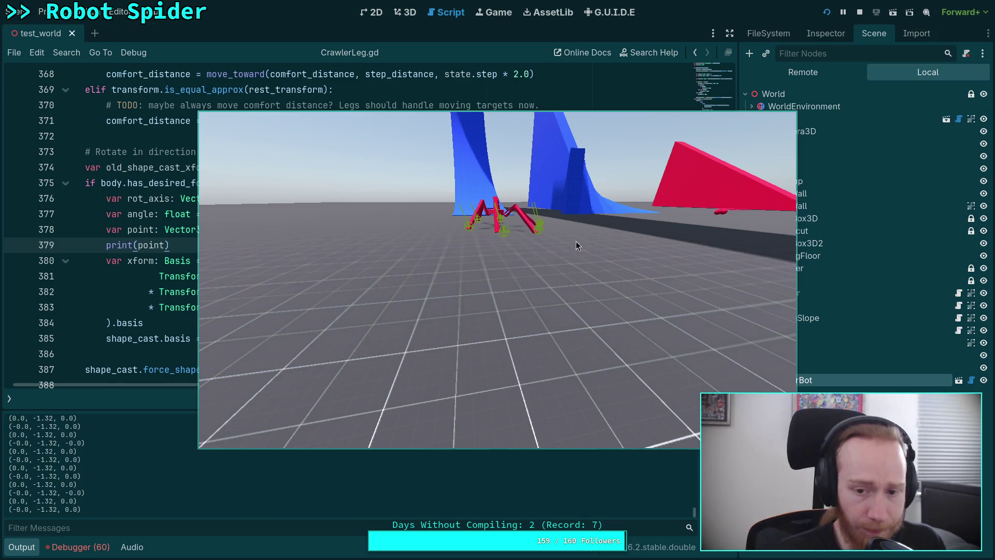
pyautogui.press('F8')
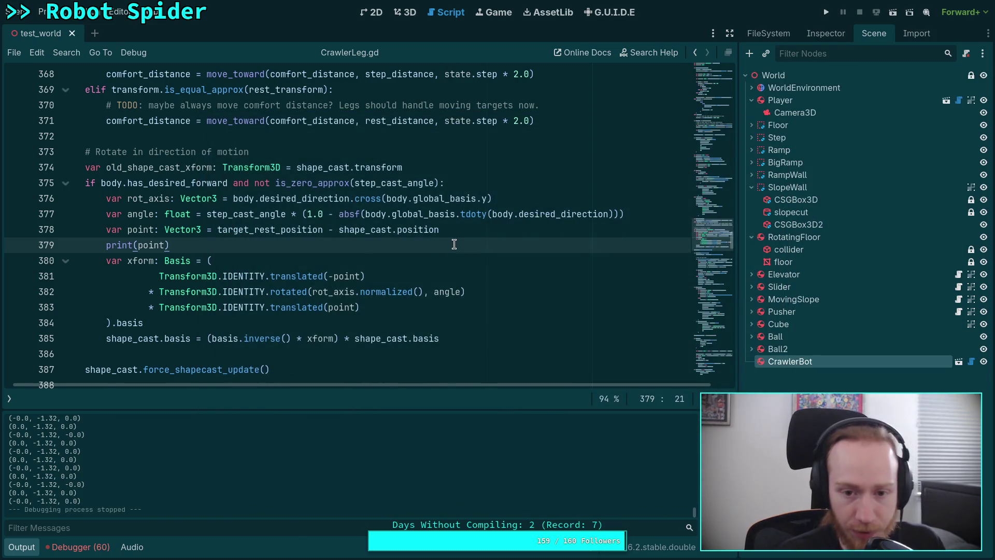
pyautogui.moveTo(454, 244); pyautogui.dragTo(472, 230)
pyautogui.press('BackSpace')
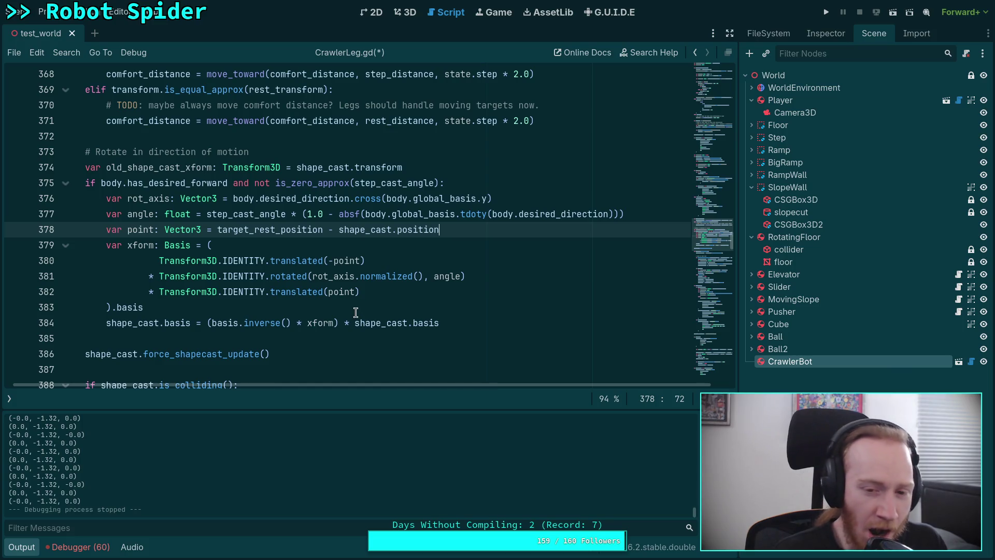
# Prefix rot_axis on line 376 with basis.inverse() * and reduce line 384 to xform * shape_cast.basis.
pyautogui.click(208, 322)
pyautogui.click(228, 199)
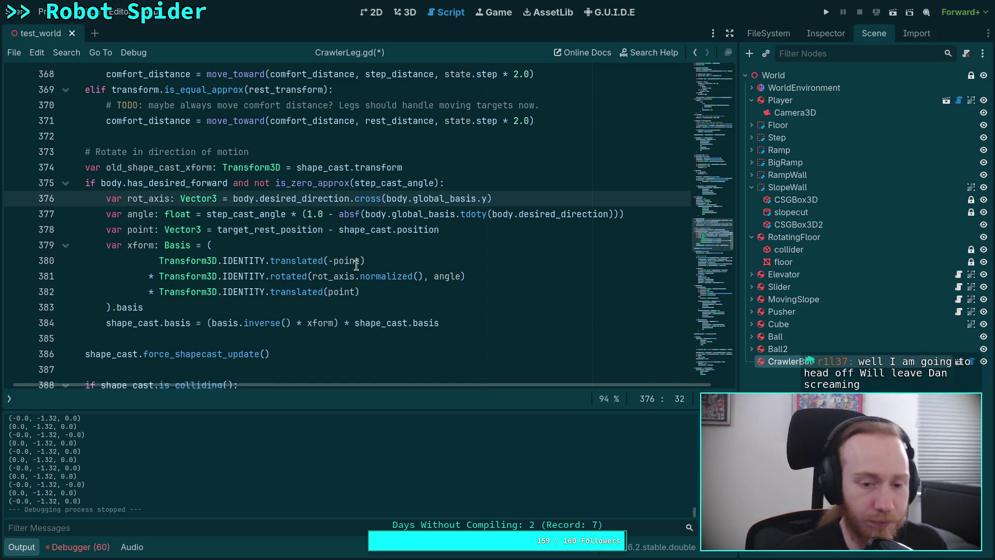
pyautogui.write('basis.')
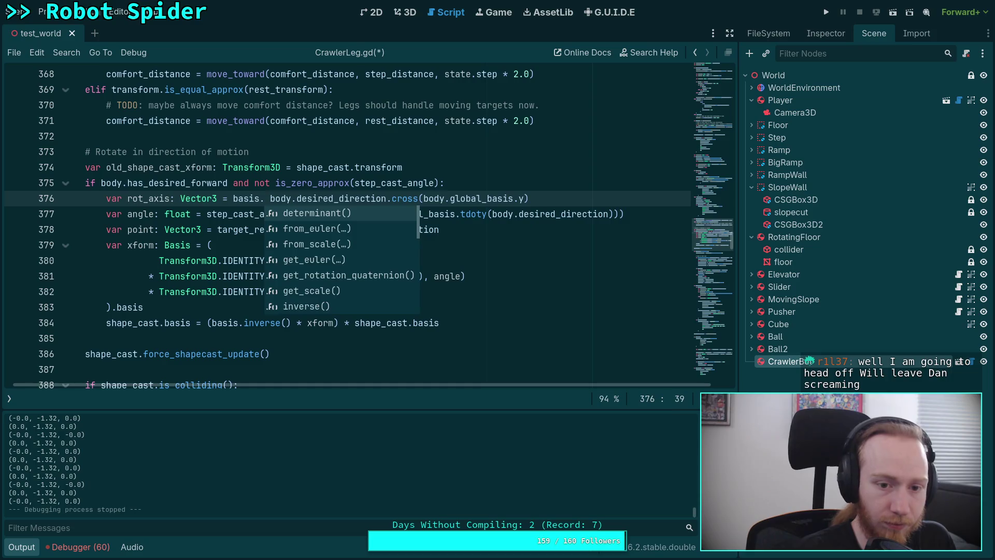
pyautogui.write('inverse() *')
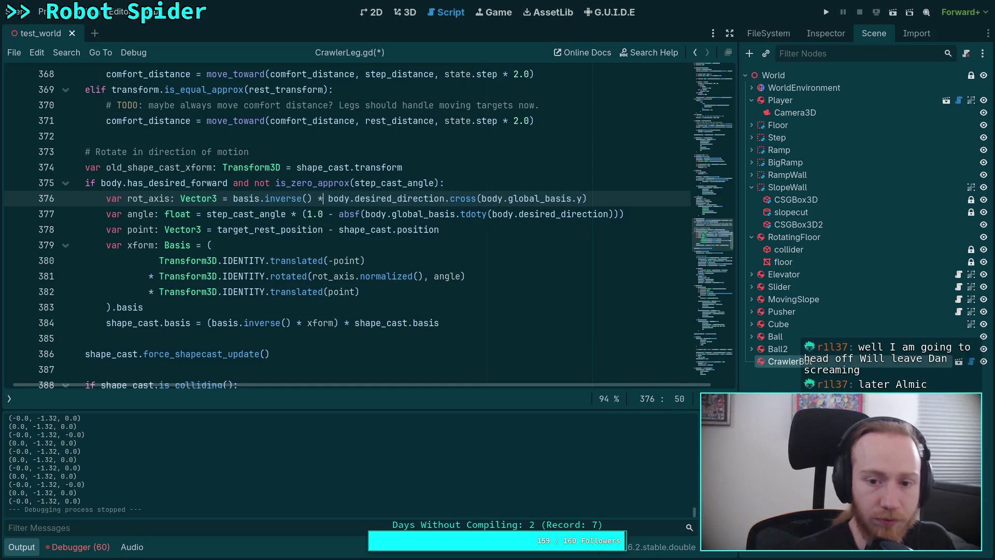
pyautogui.moveTo(212, 322); pyautogui.dragTo(307, 322)
pyautogui.press('BackSpace')
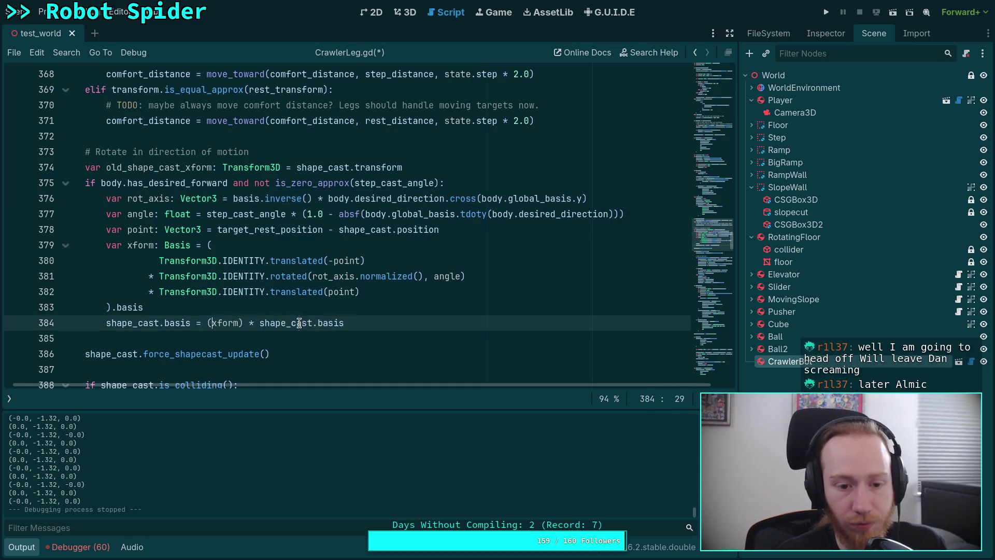
pyautogui.click(246, 322)
pyautogui.press('BackSpace')
pyautogui.press('Left')
pyautogui.press('Left')
pyautogui.press('Left')
pyautogui.press('BackSpace')
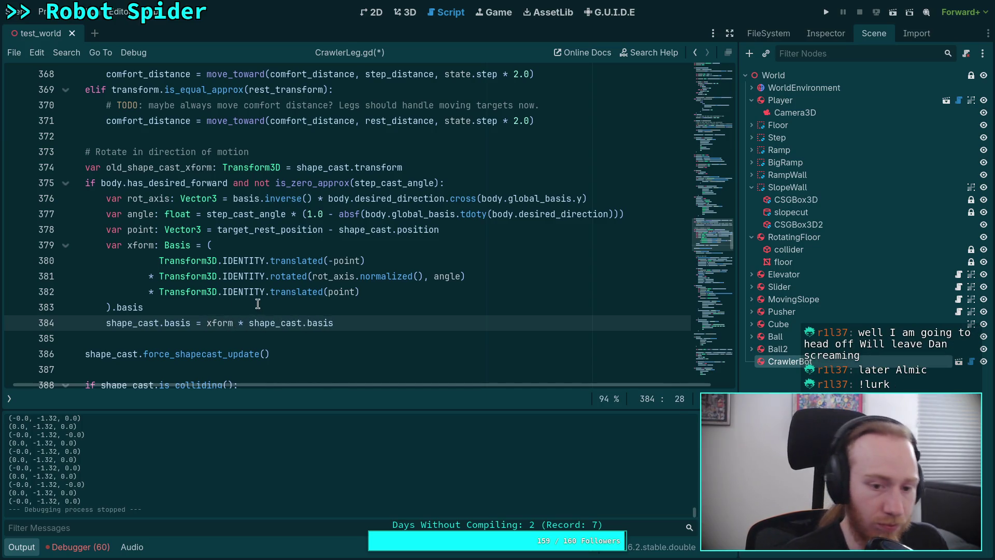
# Save and run the spider test with the local-space axis, then stop it.
pyautogui.press('F5')
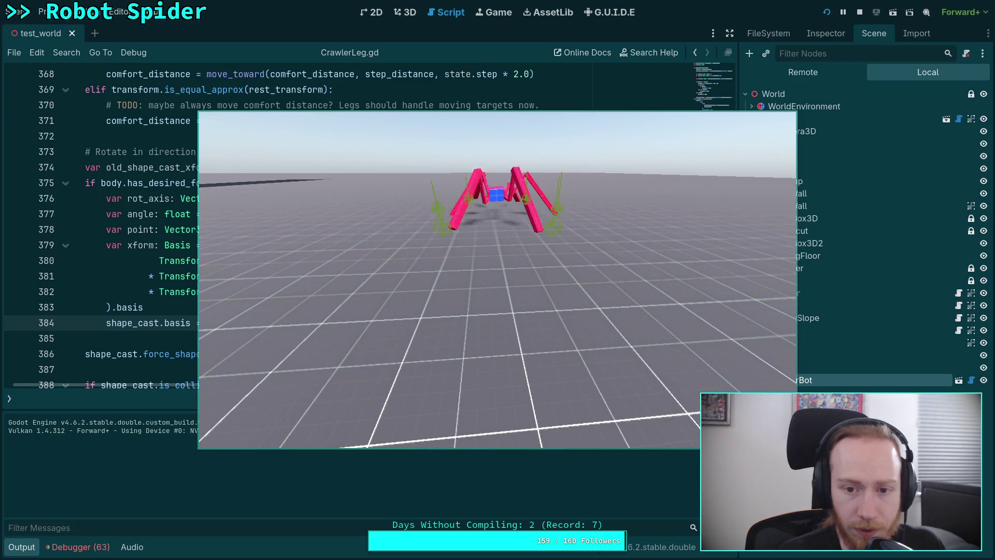
pyautogui.press('F8')
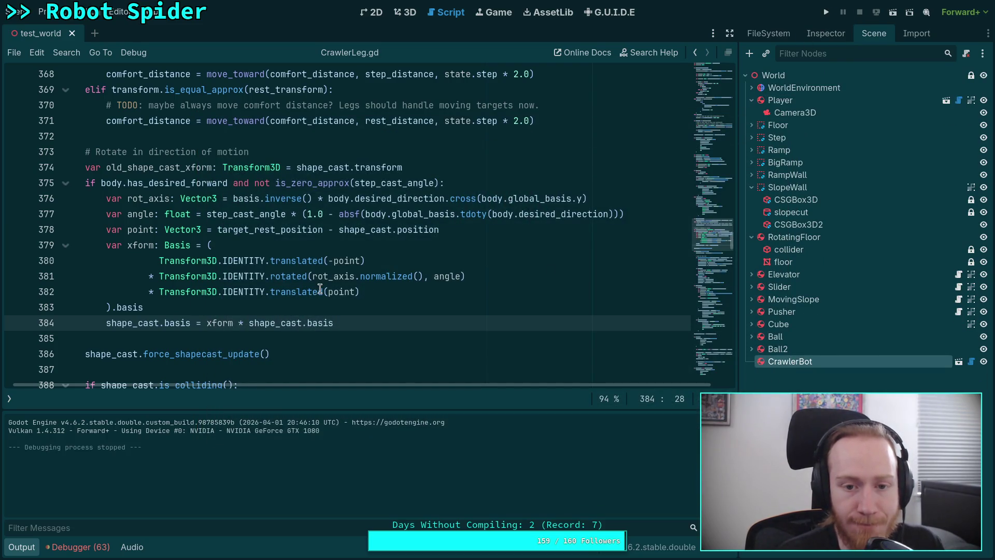
pyautogui.moveTo(298, 289)
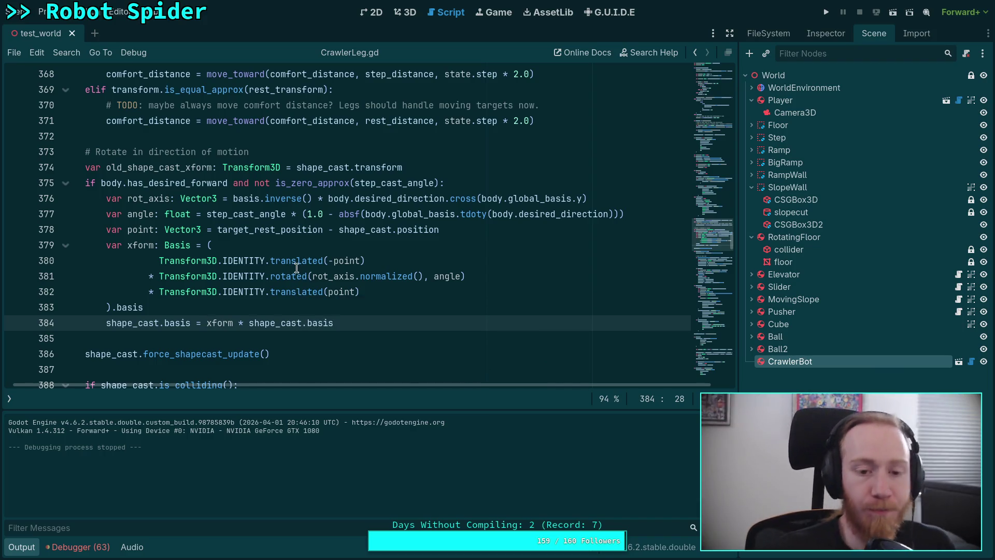
pyautogui.click(331, 258)
# Translate by point on line 380 and by -point on line 382, then test-run the spider.
pyautogui.press('BackSpace')
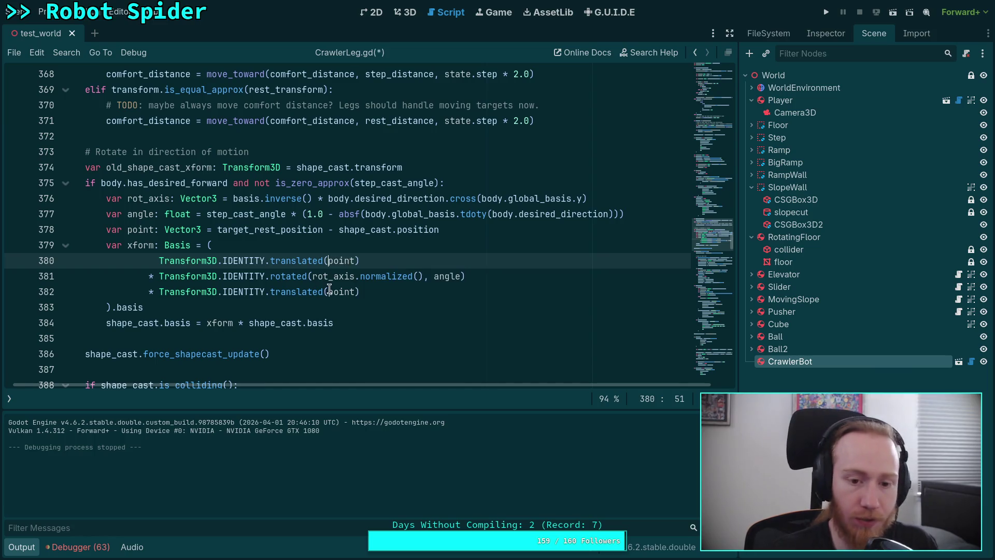
pyautogui.click(329, 292)
pyautogui.write('-')
pyautogui.hotkey('ctrl', 's')
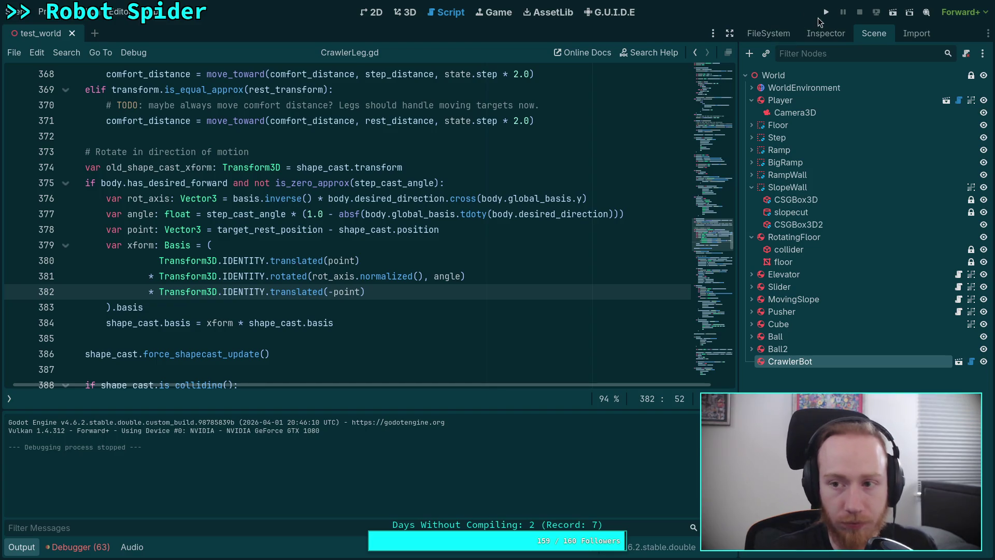
pyautogui.click(827, 12)
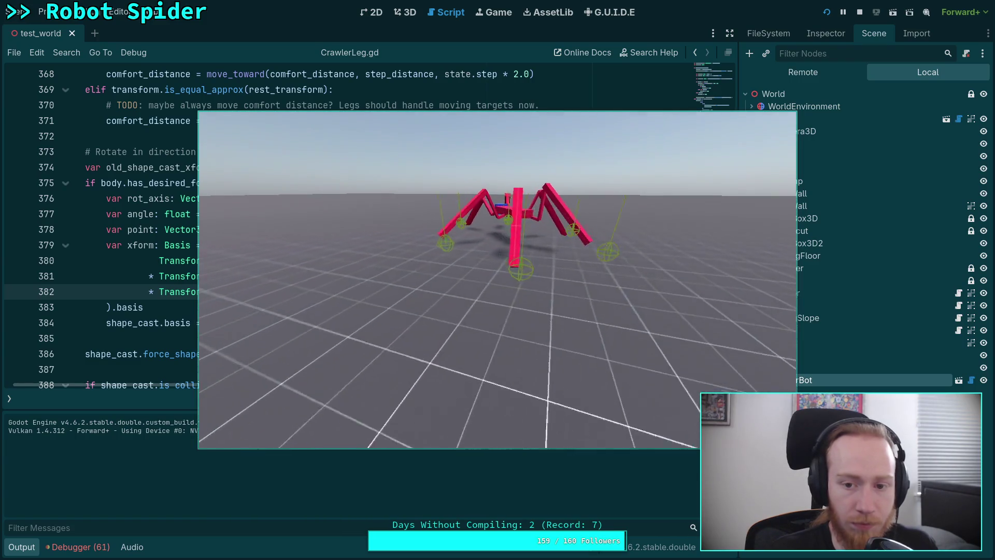
pyautogui.click(860, 12)
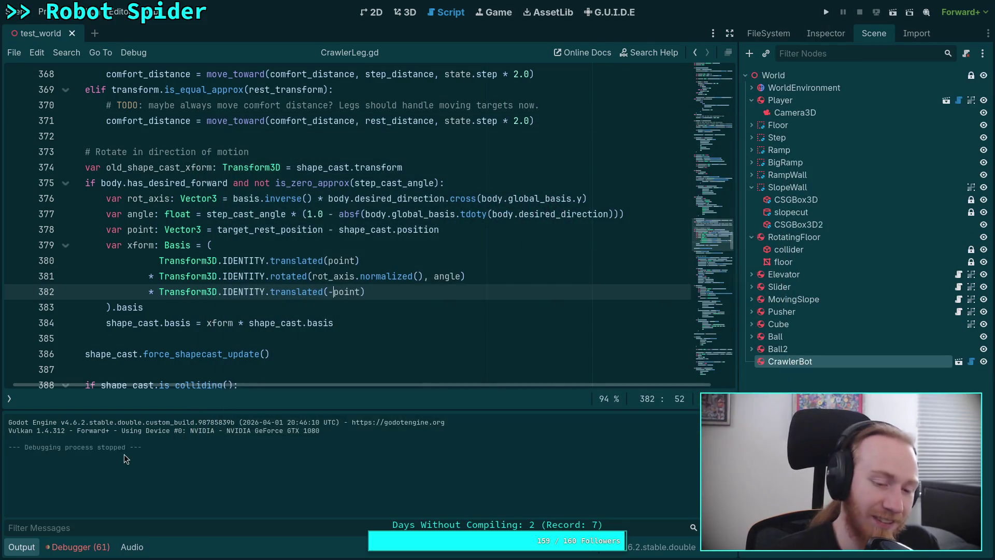
pyautogui.click(21, 547)
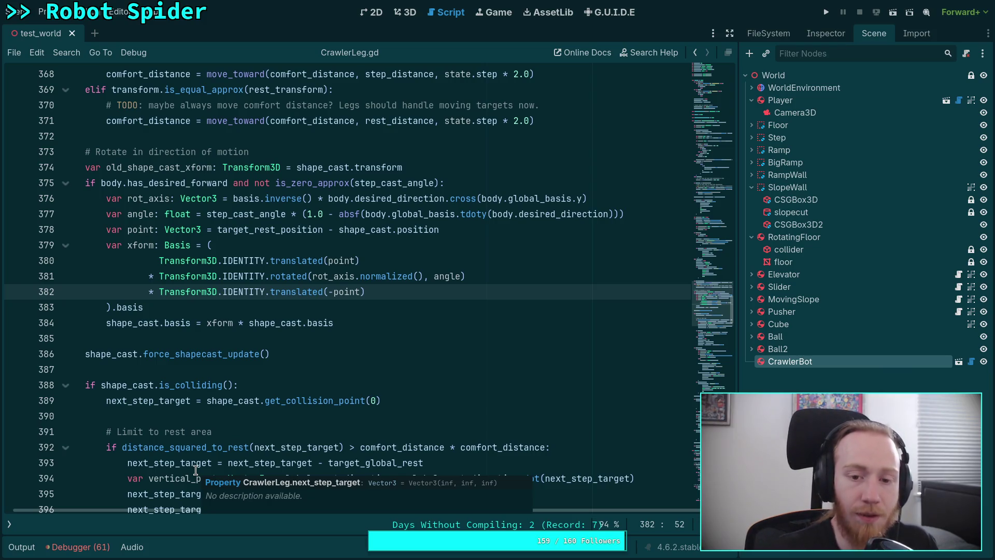
# Remove basis.inverse() * from rot_axis on line 376 and declare xform as Transform3D.
pyautogui.moveTo(232, 199); pyautogui.dragTo(329, 199)
pyautogui.press('BackSpace')
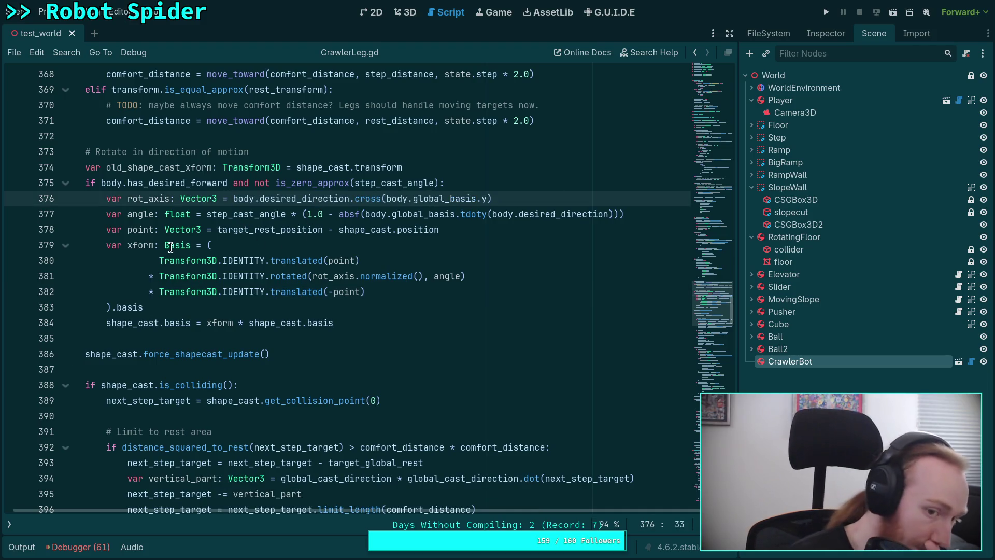
pyautogui.doubleClick(171, 247)
pyautogui.write('Transform3D')
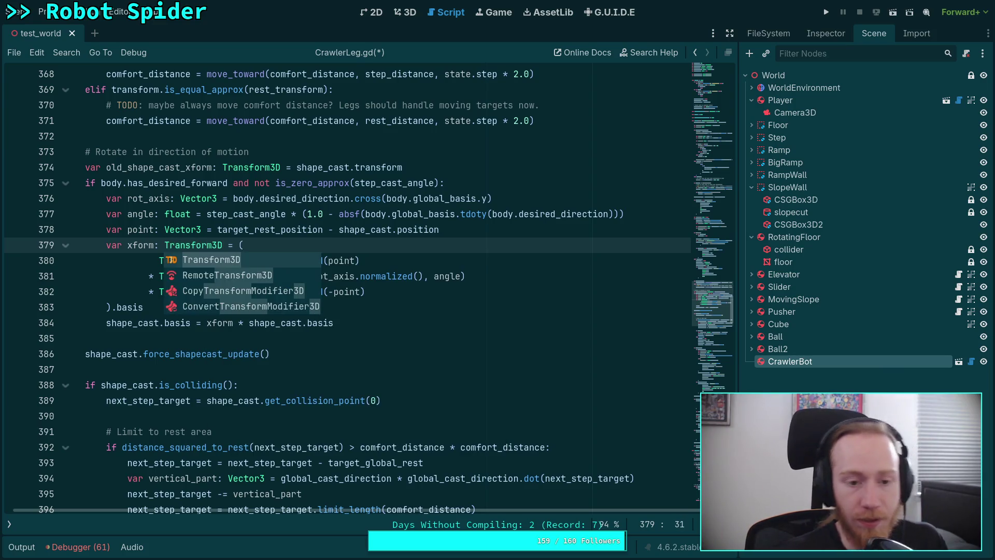
pyautogui.click(210, 214)
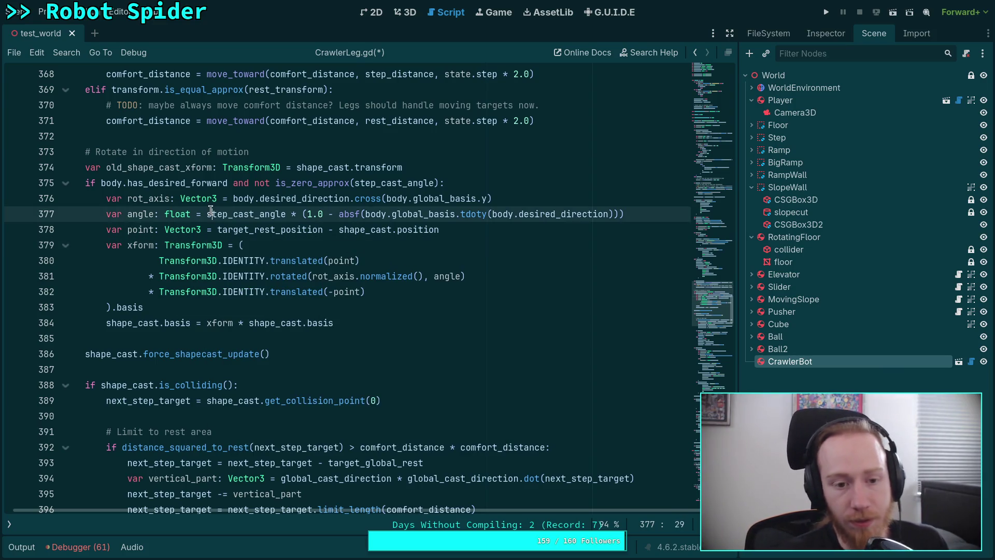
# Drop .basis from line 383 and make line 384 assign xform * shape_cast.transform, then save.
pyautogui.doubleClick(165, 322)
pyautogui.write('transform')
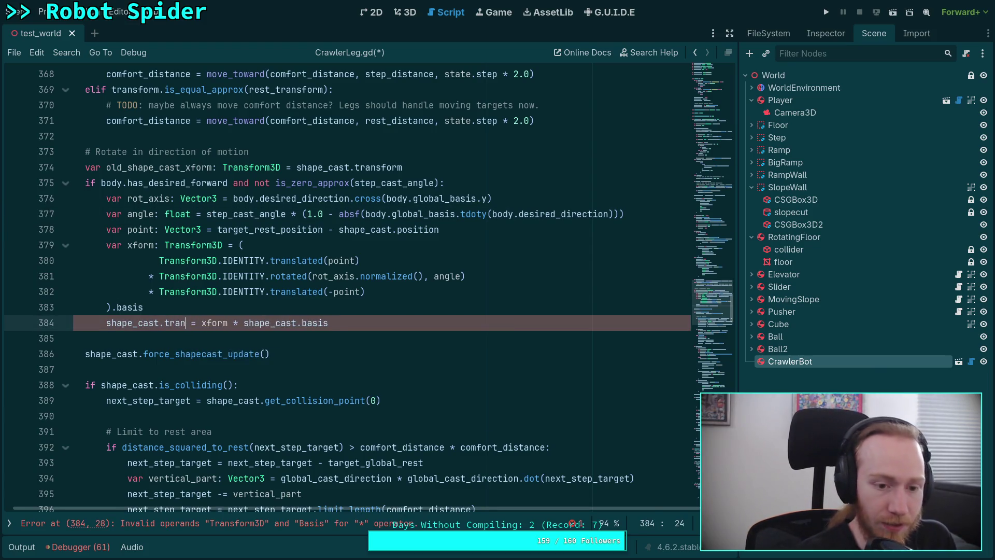
pyautogui.doubleClick(129, 307)
pyautogui.press('BackSpace')
pyautogui.press('BackSpace')
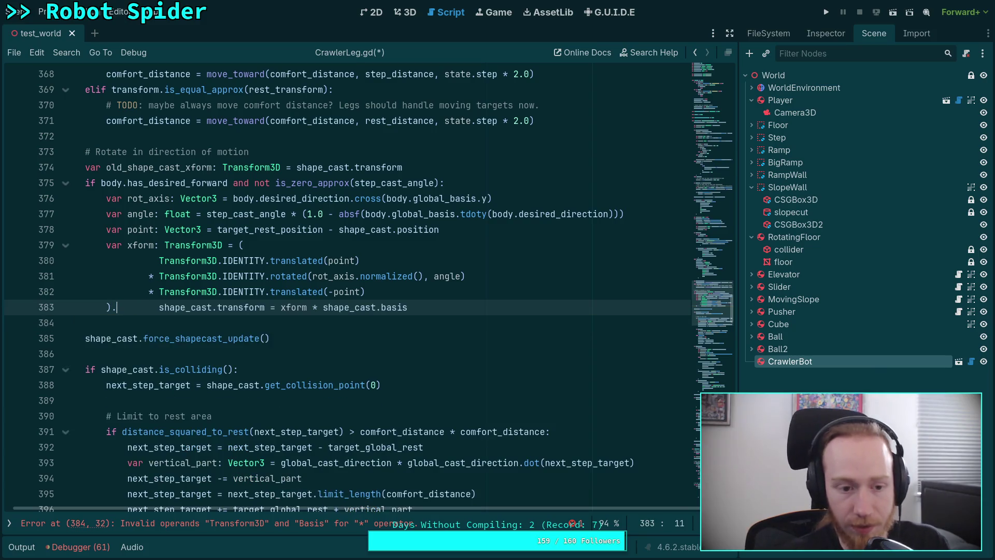
pyautogui.click(109, 322)
pyautogui.press('Tab')
pyautogui.press('Tab')
pyautogui.press('BackSpace')
pyautogui.press('BackSpace')
pyautogui.doubleClick(236, 322)
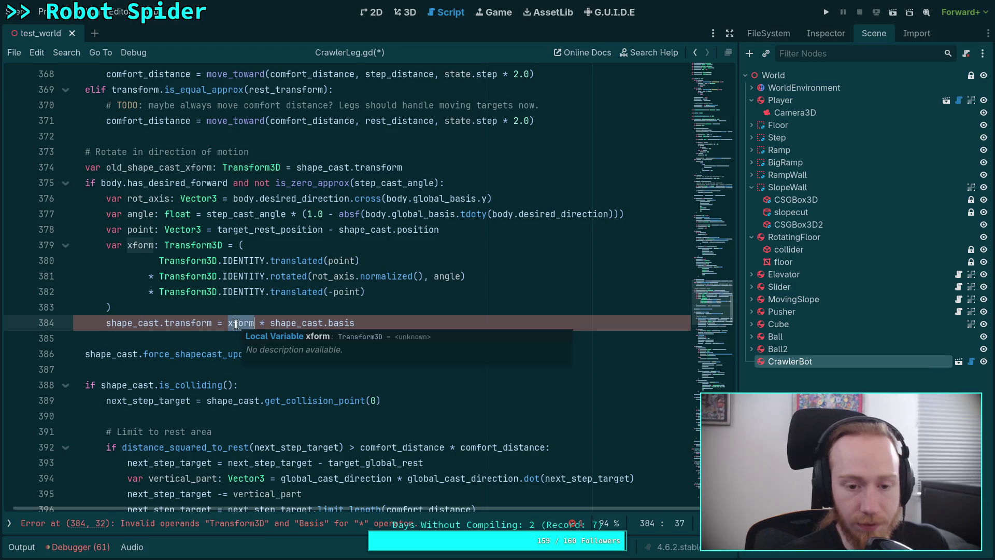
pyautogui.doubleClick(332, 323)
pyautogui.write('transform')
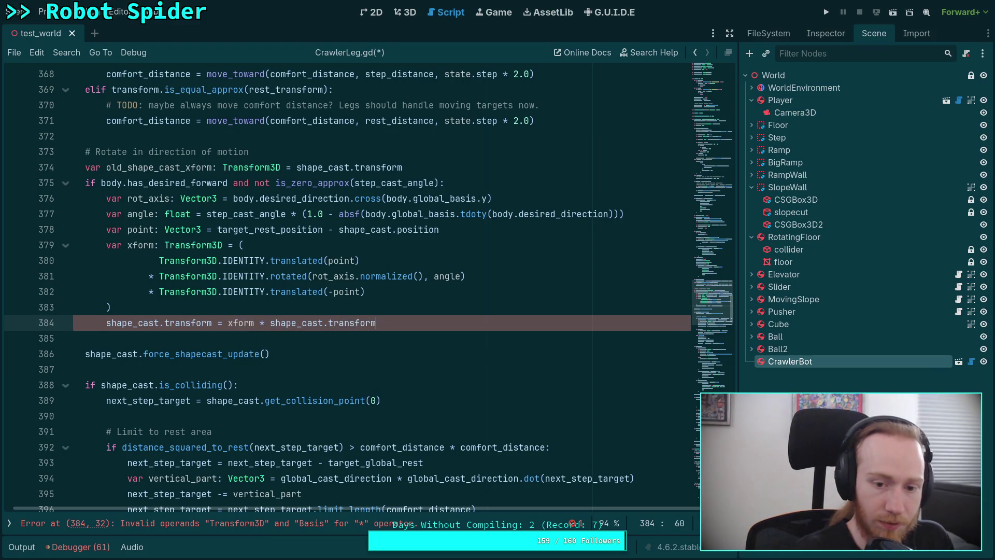
pyautogui.hotkey('ctrl', 's')
# Run the spider test with the full Transform3D rotation and stop it.
pyautogui.click(398, 260)
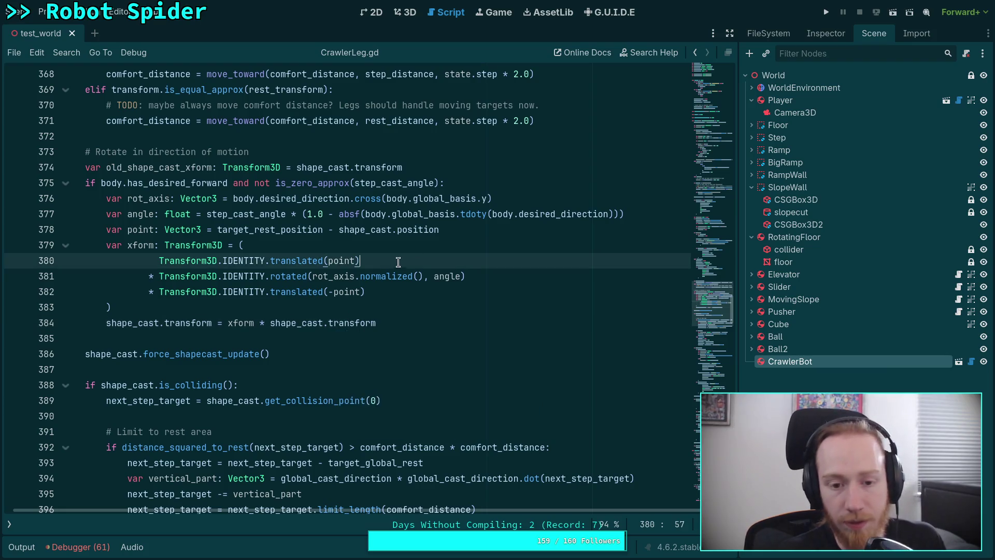
pyautogui.click(827, 11)
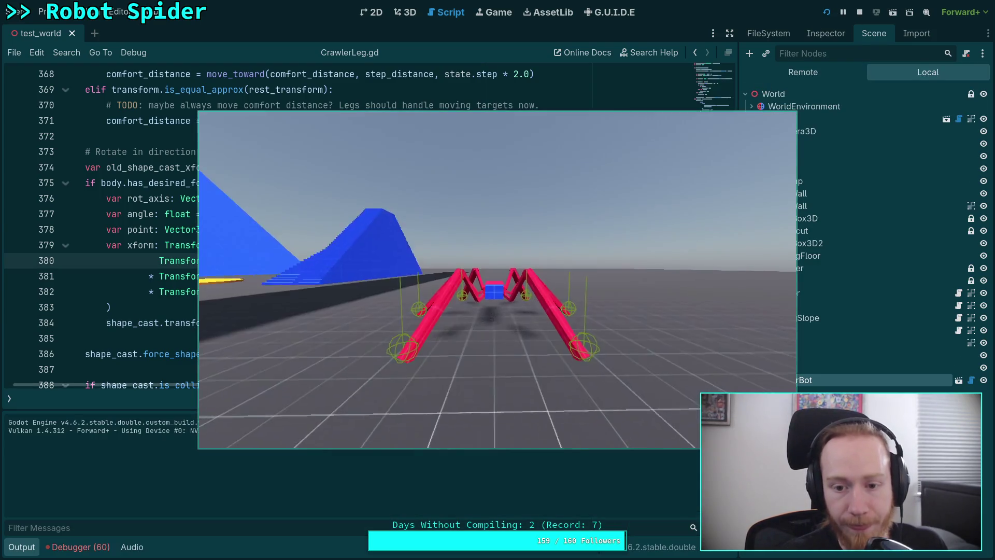
pyautogui.press('F8')
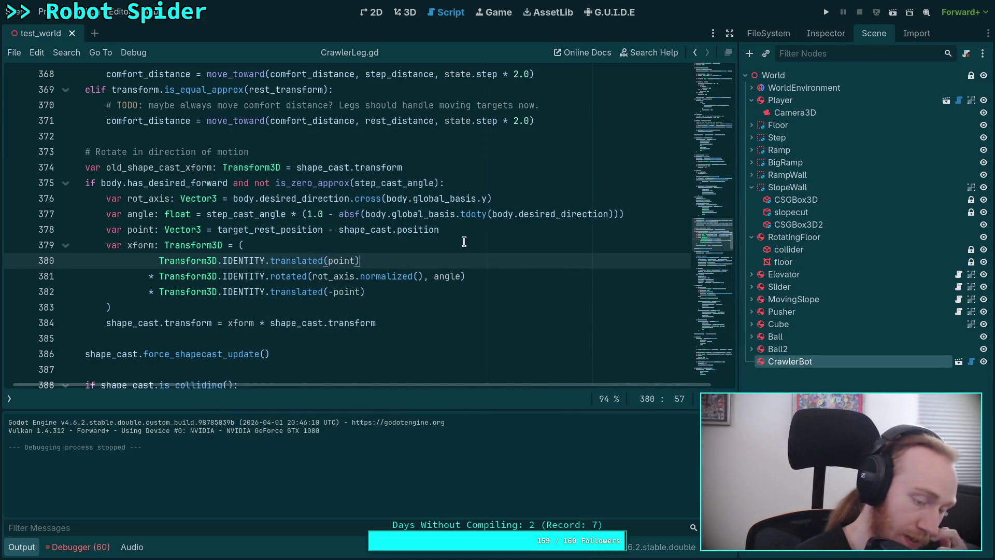